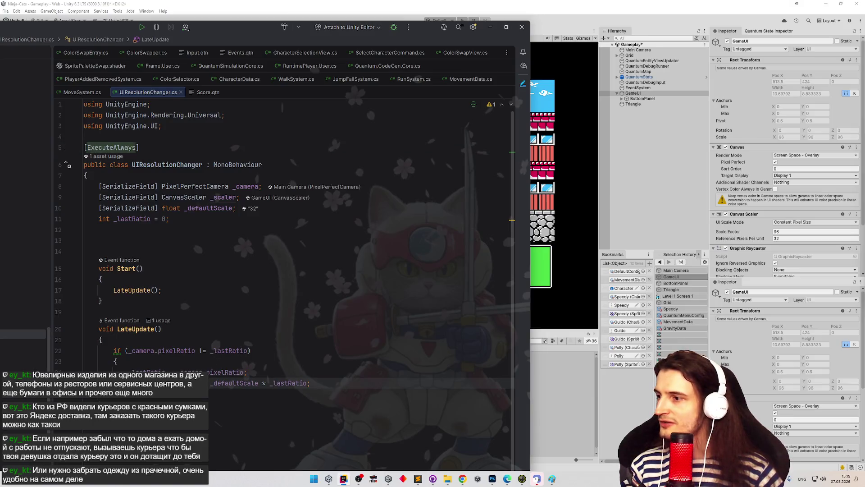
- Browse the CanvasScaler members in the _scaler. completion list, then dismiss it
type(".")
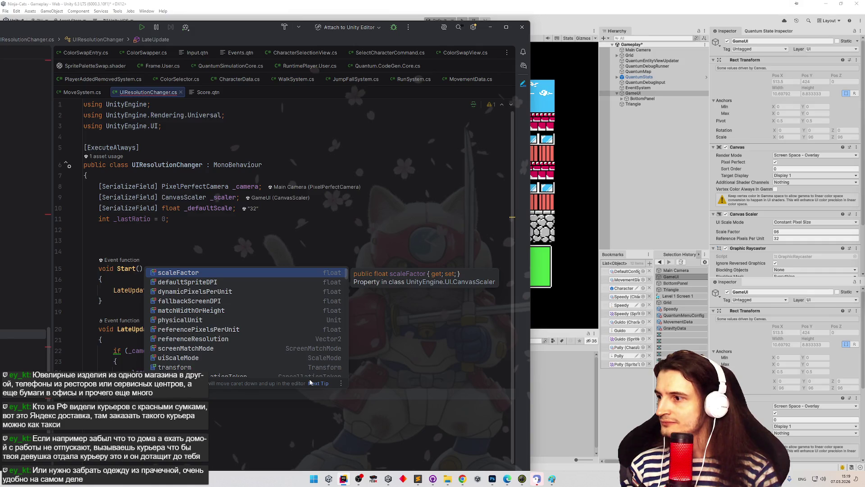
key("Down")
key("Down")
key("Down")
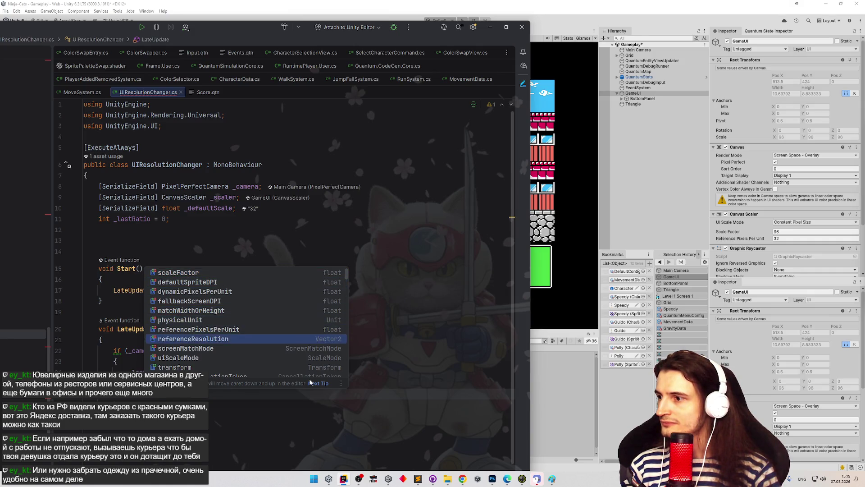
key("Down")
key("Down")
key("Down")
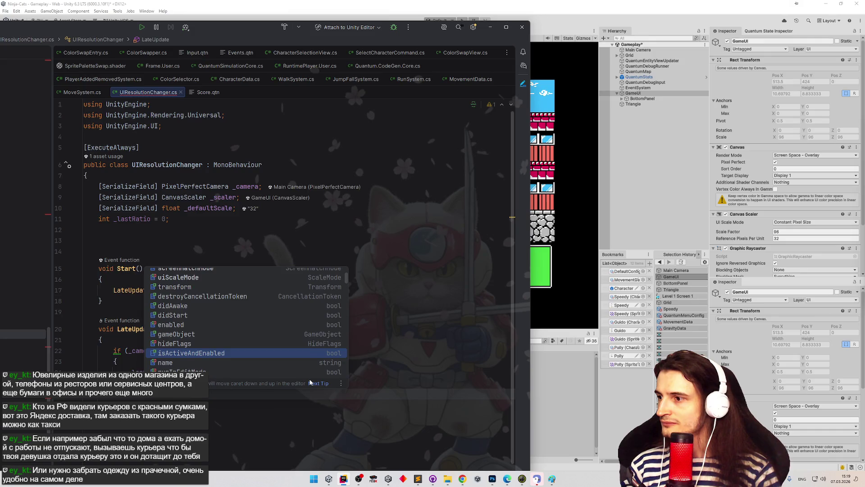
key("Down")
key("Down")
key("Down")
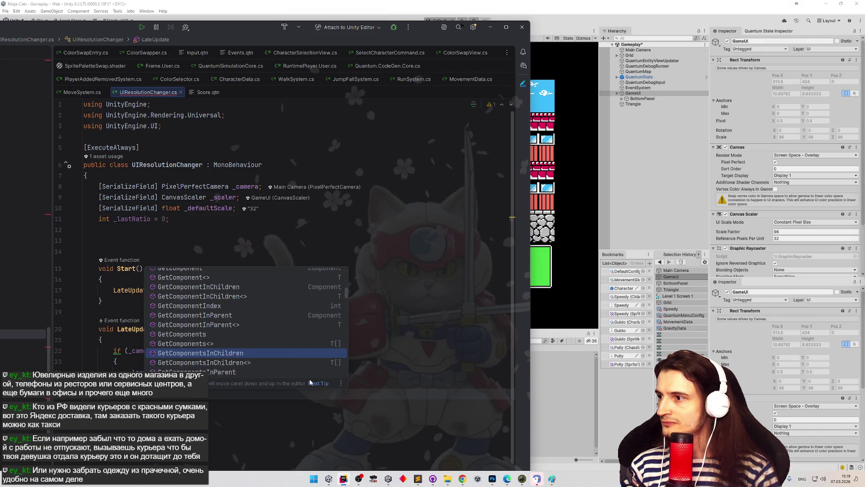
key("Down")
key("Down")
key("Down")
key("Up")
key("Up")
key("Up")
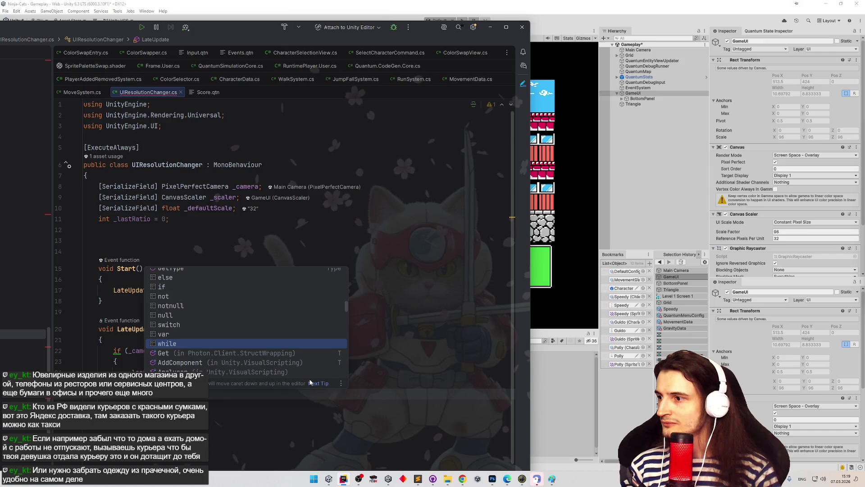
key("Up")
key("Up")
key("Up")
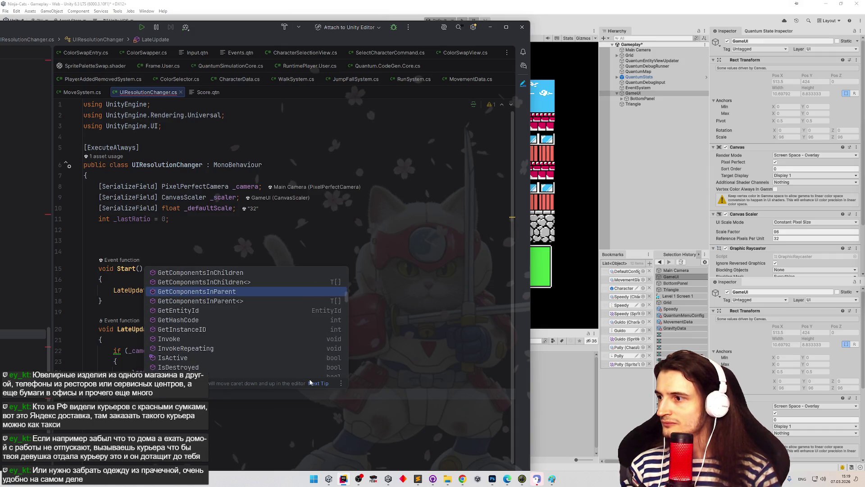
key("Down")
key("Down")
key("Down")
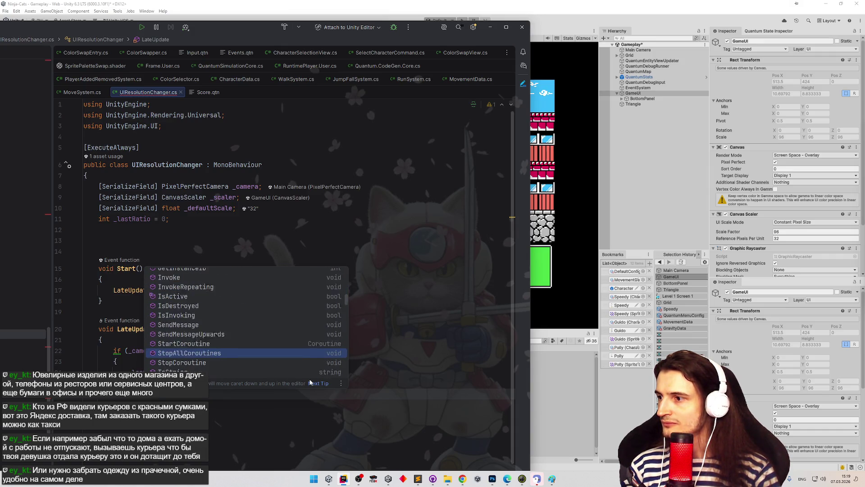
key("Down")
key("Down")
key("Down")
key("Up")
key("Up")
key("Up")
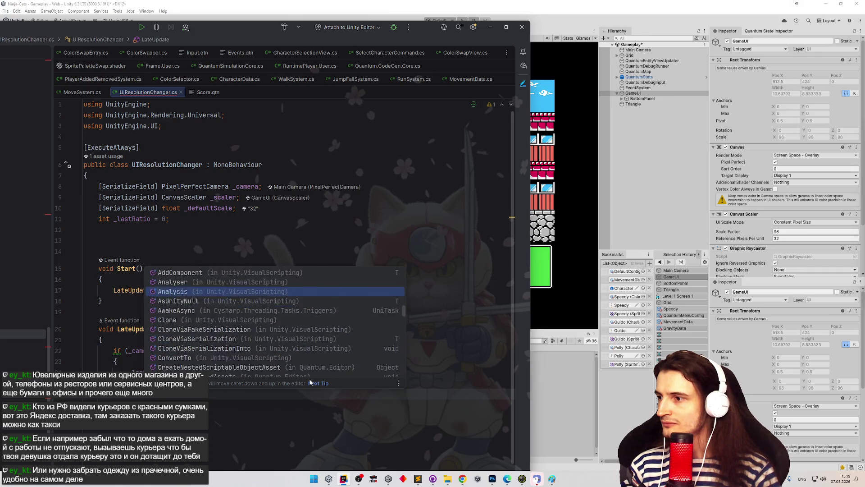
key("Up")
key("Up")
key("Up")
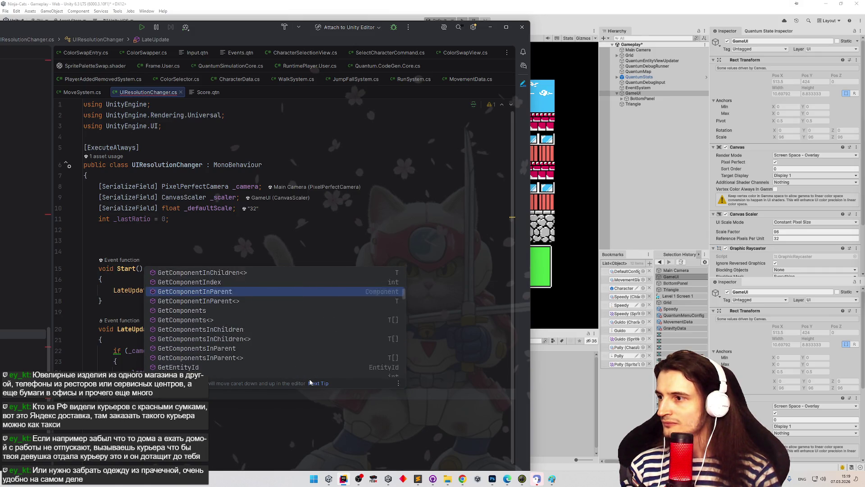
key("Up")
key("Up")
key("Up")
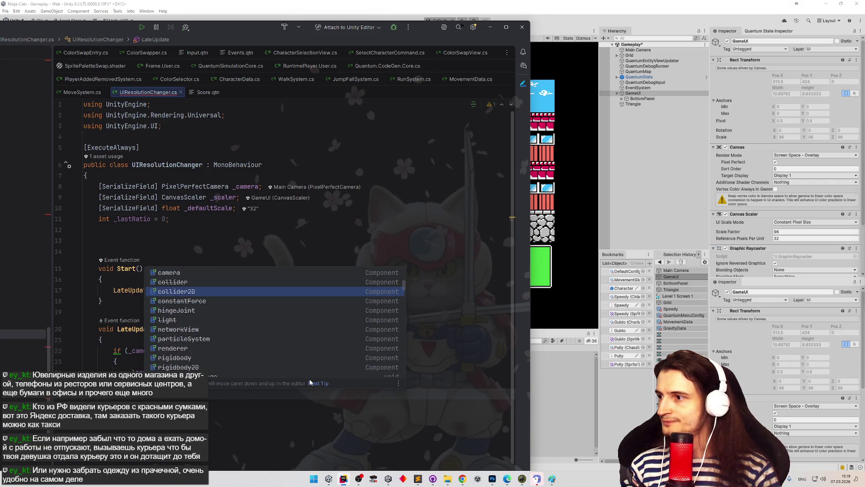
key("Escape")
- Rename the LateUpdate method and its call in Start to Update, then switch to Unity
left_click(133, 329)
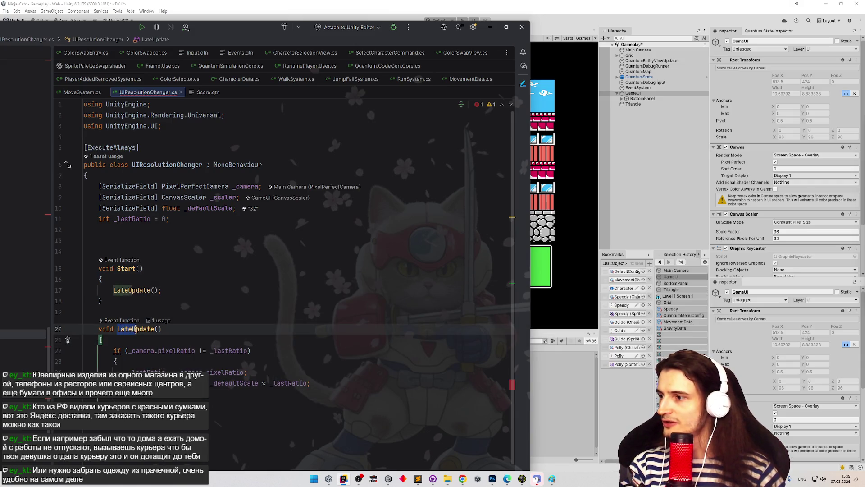
key("BackSpace")
key("BackSpace")
key("BackSpace")
left_click(114, 290)
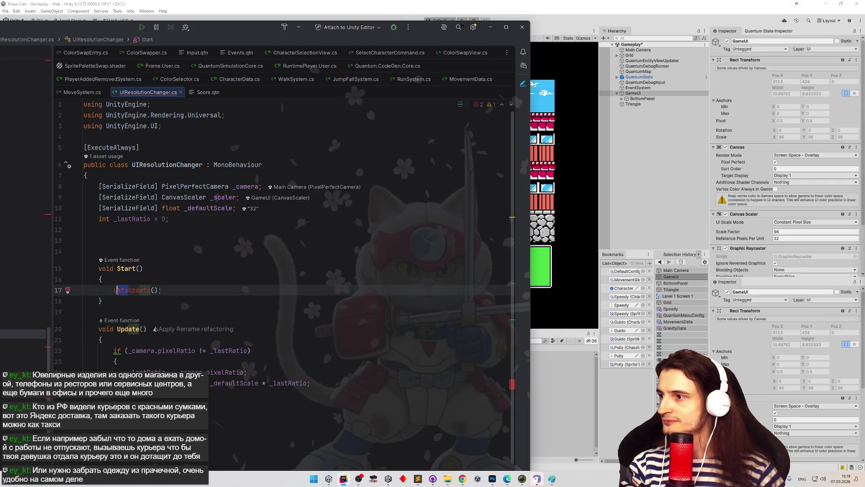
key("Delete")
key("Delete")
key("Delete")
left_click(194, 272)
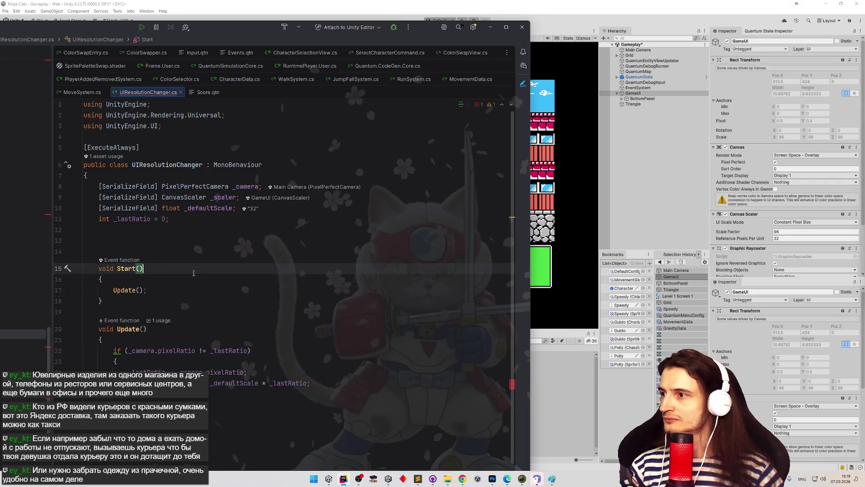
left_click(491, 27)
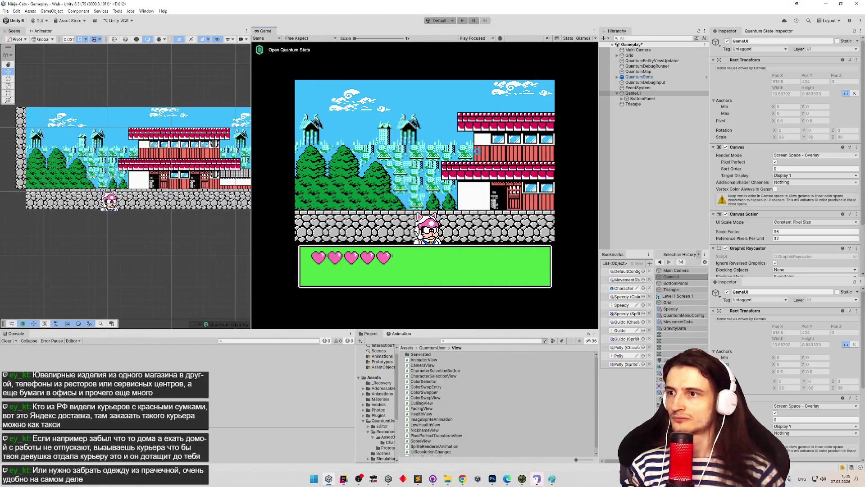
- Save the Gameplay scene and open UIResolutionChanger at the compile error, trying LateUpdate in Start
key("ctrl+s")
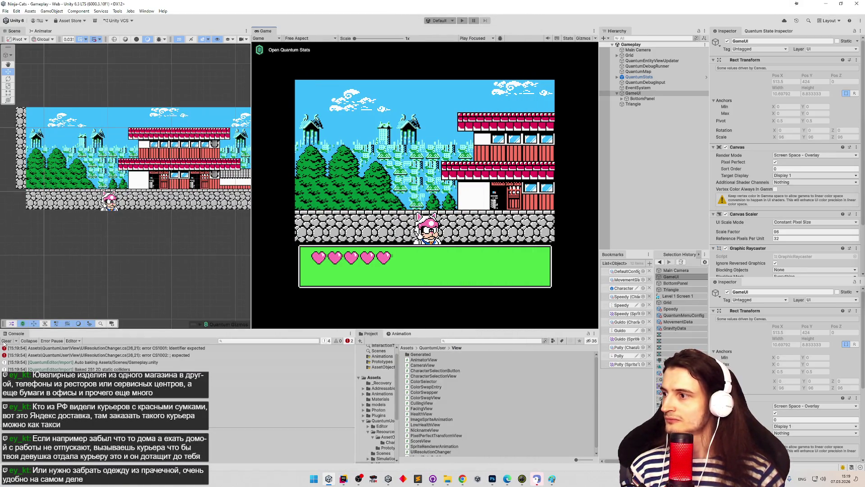
double_click(54, 347)
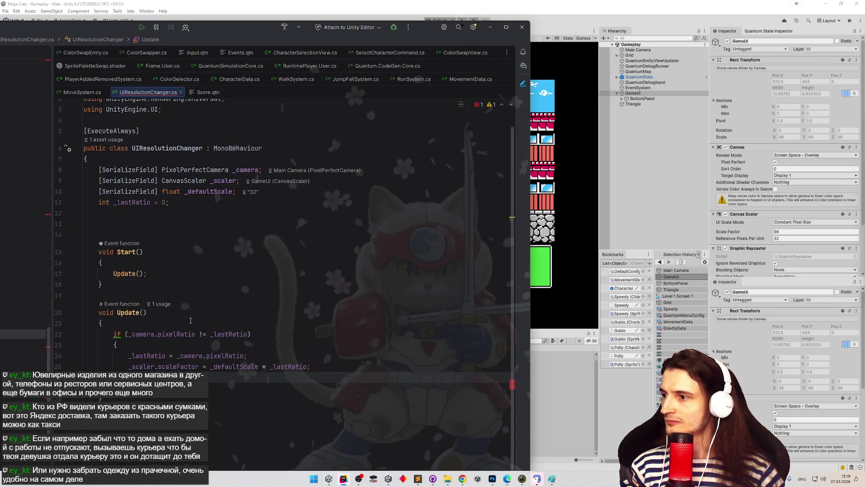
left_click(113, 273)
type("Late")
- Undo the edit so Start calls Update() again, then minimize Rider
left_click(78, 368)
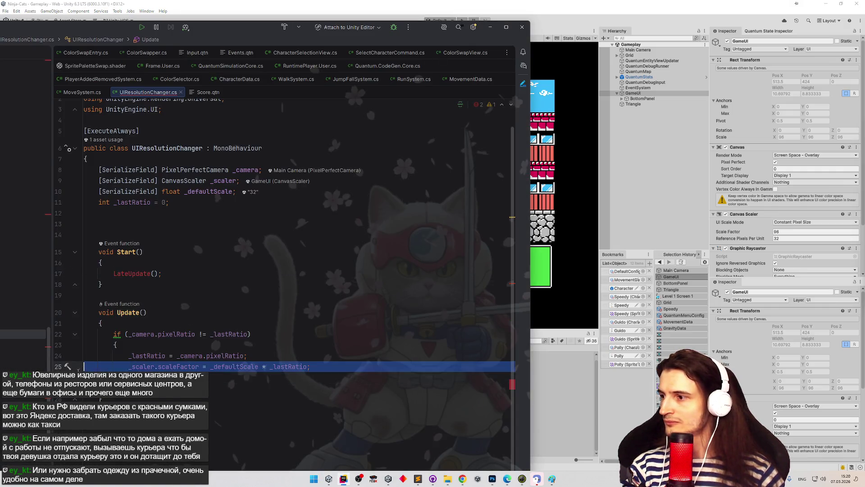
scroll(181, 296, "up", 1)
left_click(181, 296)
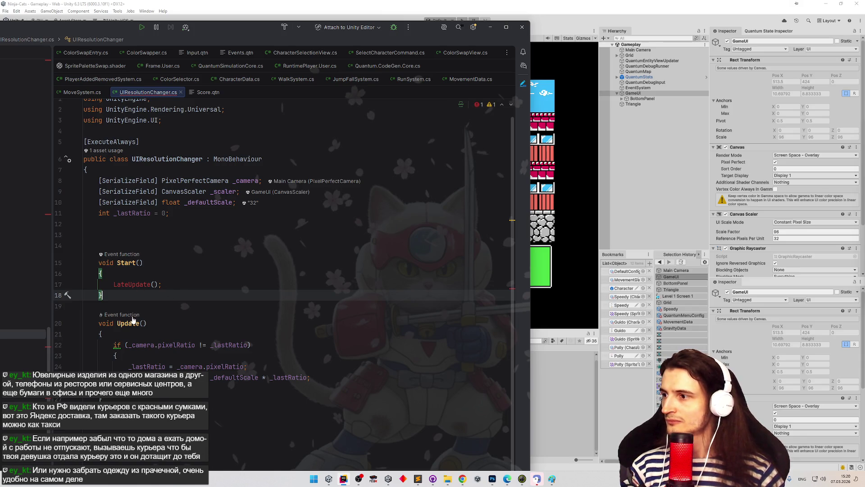
key("ctrl+z")
left_click(203, 263)
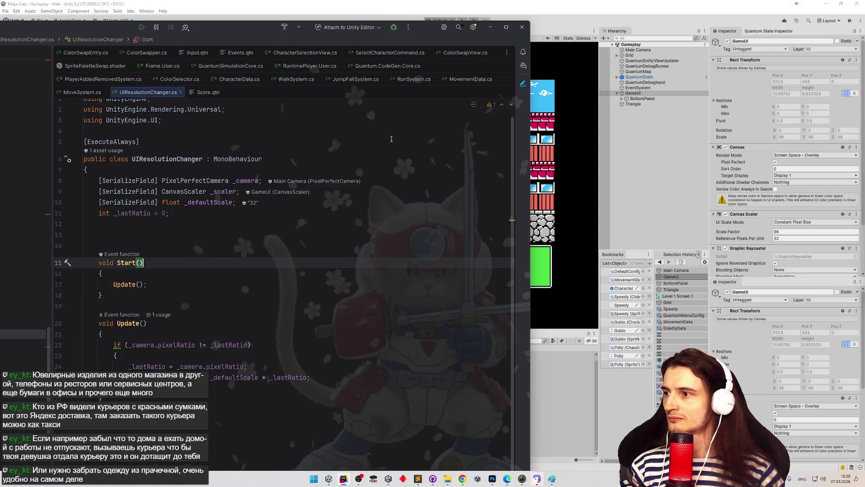
left_click(490, 27)
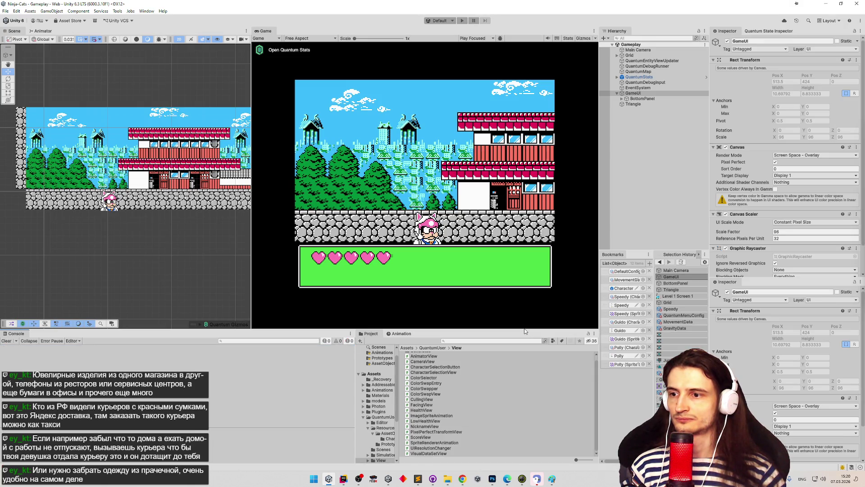
- Raise the Game view splitter slightly to enlarge the console, then bring up Project Settings
mouse_move(526, 330)
left_mouse_down()
mouse_move(506, 254)
mouse_move(511, 388)
mouse_move(511, 322)
left_mouse_up()
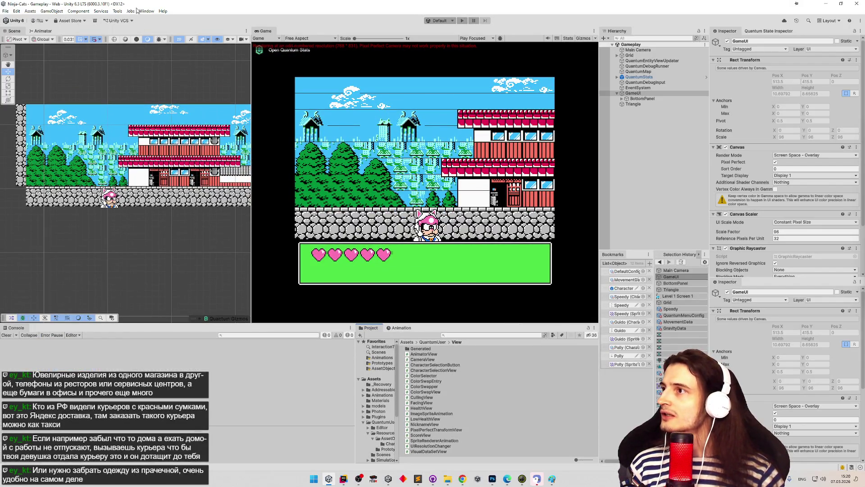
left_click(16, 11)
left_click(49, 216)
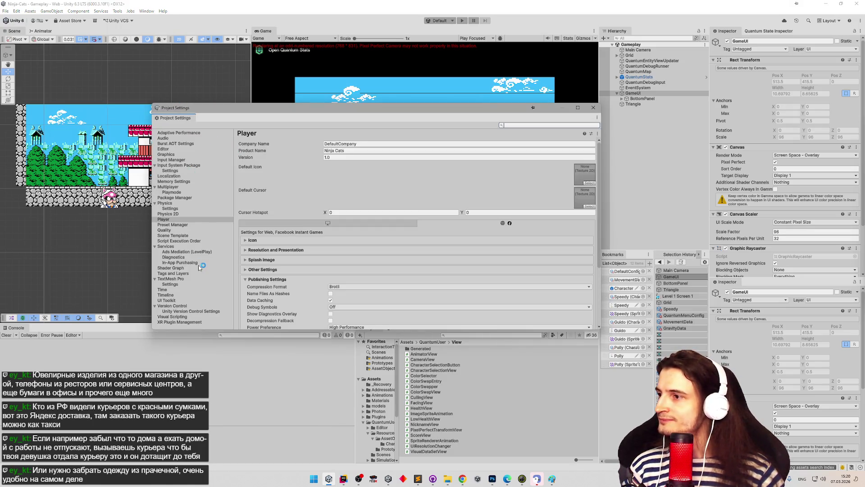
- Add UIResolutionChanger to Script Execution Order at the top (-1100), then play the game
left_click(202, 241)
left_click(592, 243)
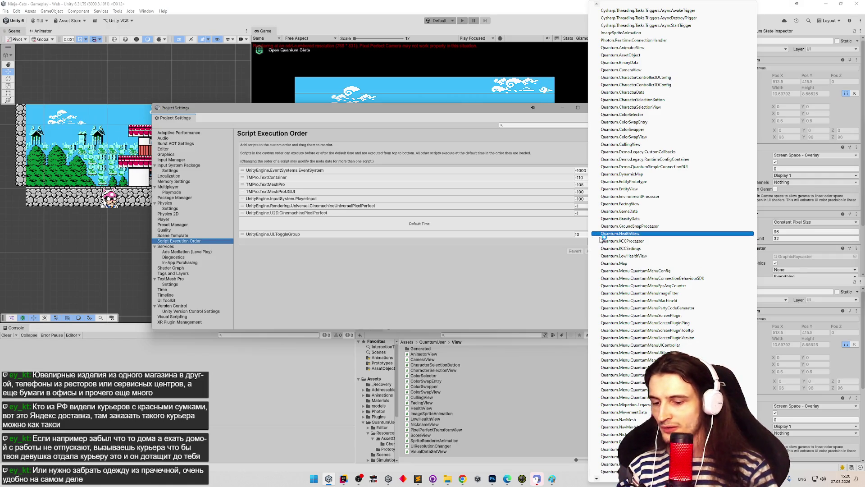
scroll(601, 239, "down", 10)
left_click(600, 239)
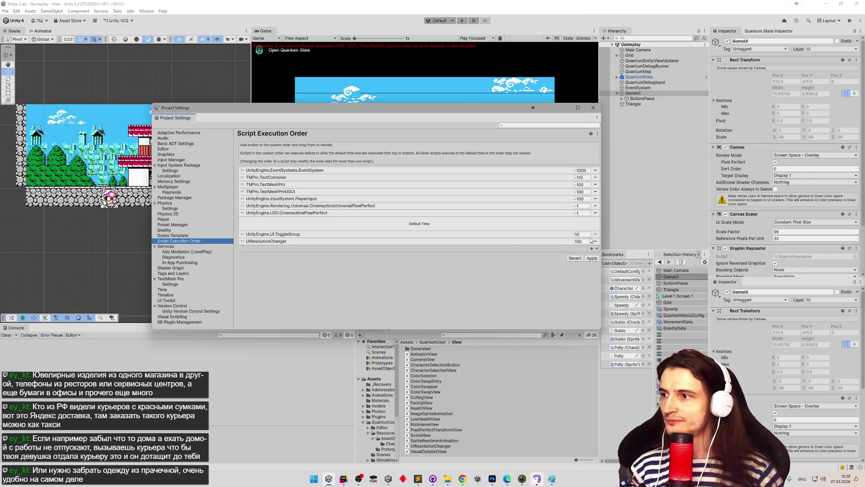
left_click_drag(272, 243, 287, 171)
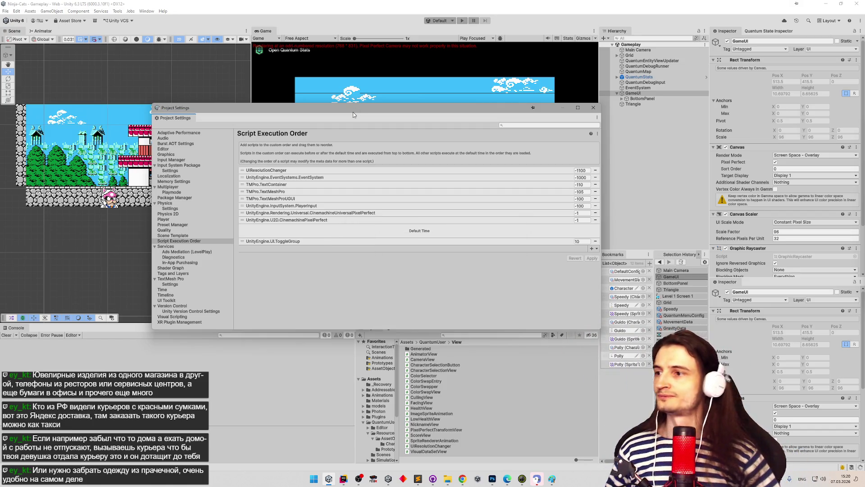
left_click_drag(364, 116, 250, 253)
left_click(463, 21)
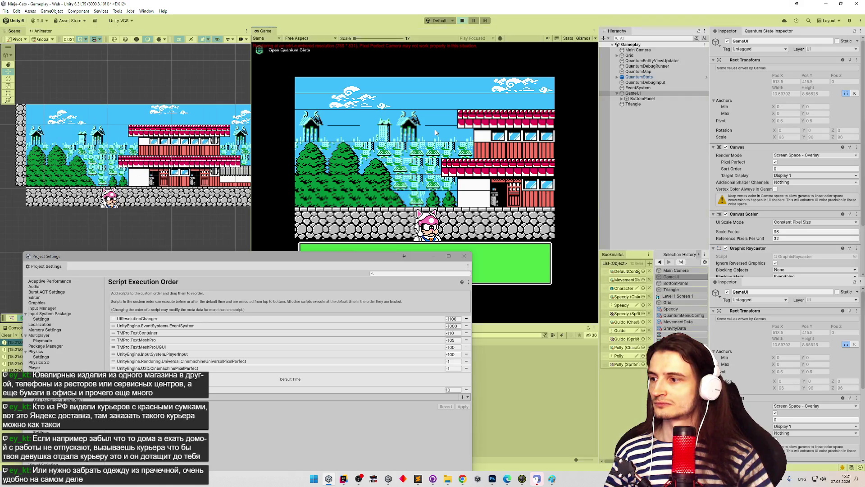
- Test UI rescaling in Play mode, move UIResolutionChanger down the order, apply, and retest
mouse_move(566, 321)
left_mouse_down()
mouse_move(554, 270)
mouse_move(554, 281)
left_mouse_up()
left_click(462, 20)
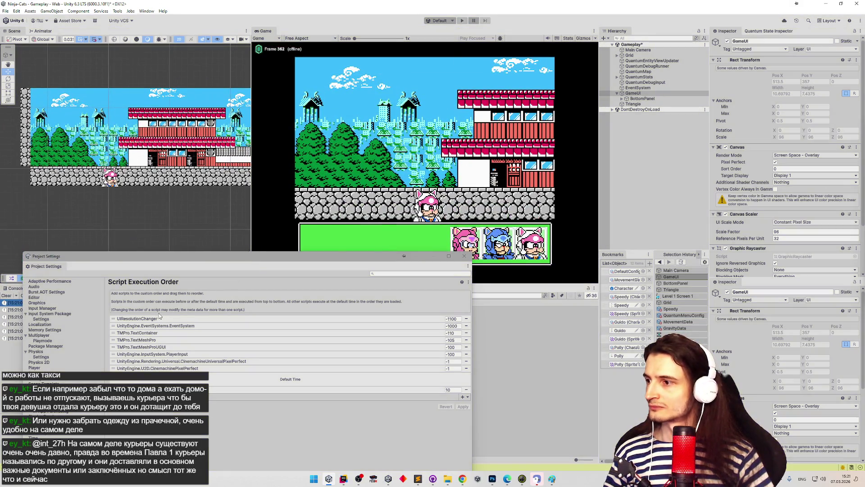
mouse_move(160, 319)
left_mouse_down()
mouse_move(164, 370)
mouse_move(171, 363)
left_mouse_up()
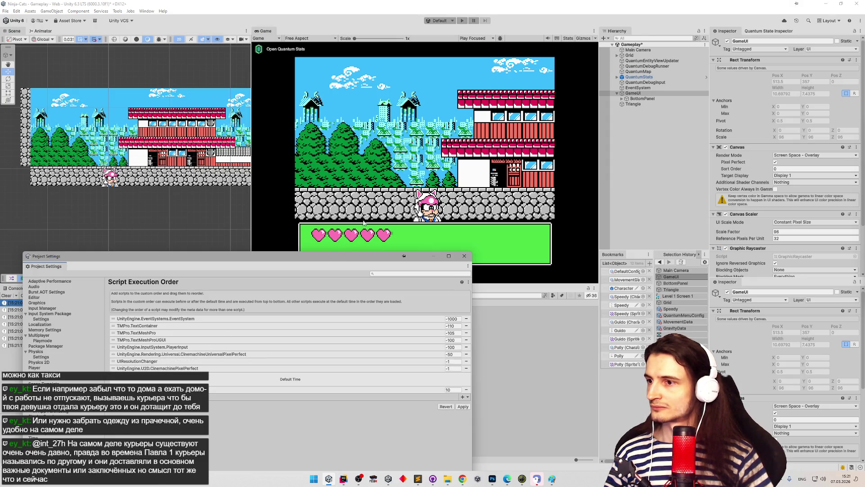
left_click(462, 407)
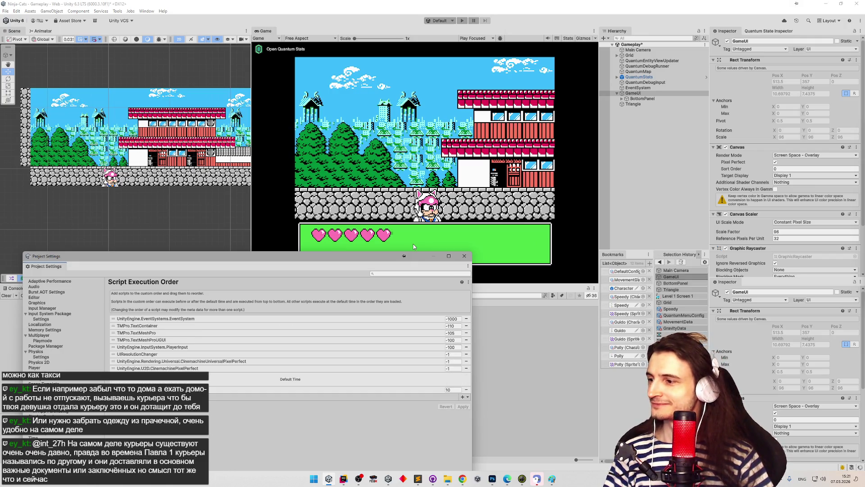
left_click(462, 20)
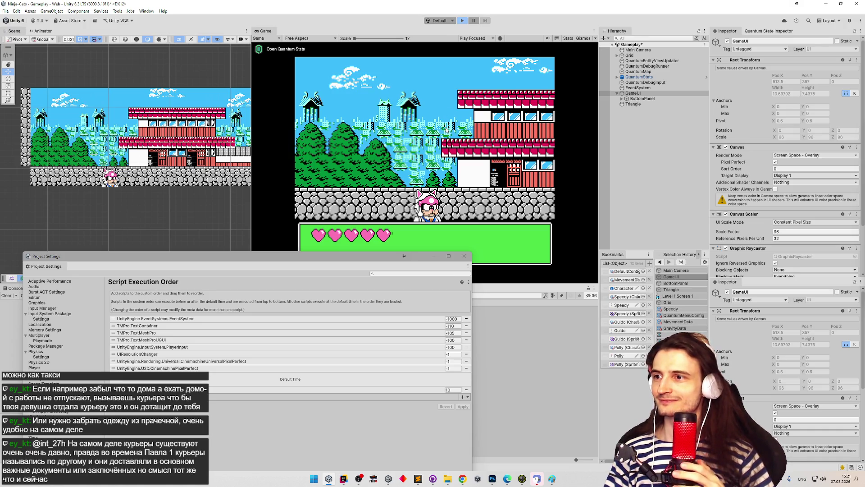
mouse_move(520, 283)
left_mouse_down()
mouse_move(518, 223)
mouse_move(513, 284)
left_mouse_up()
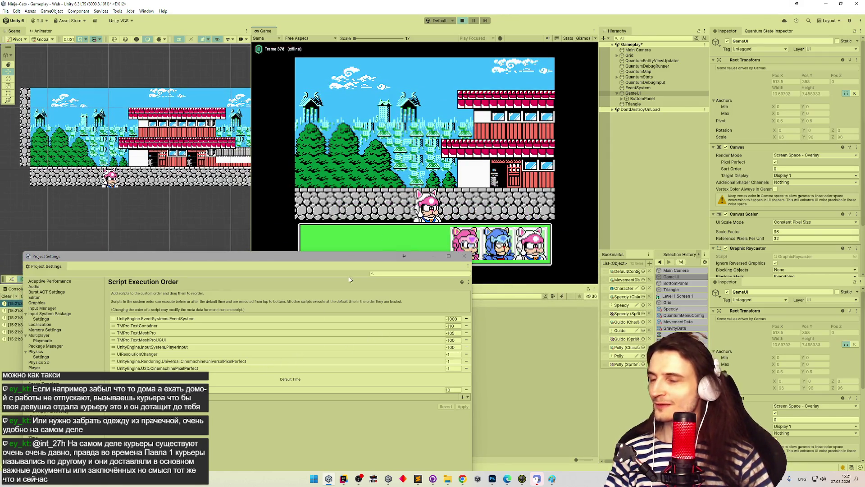
left_click(463, 21)
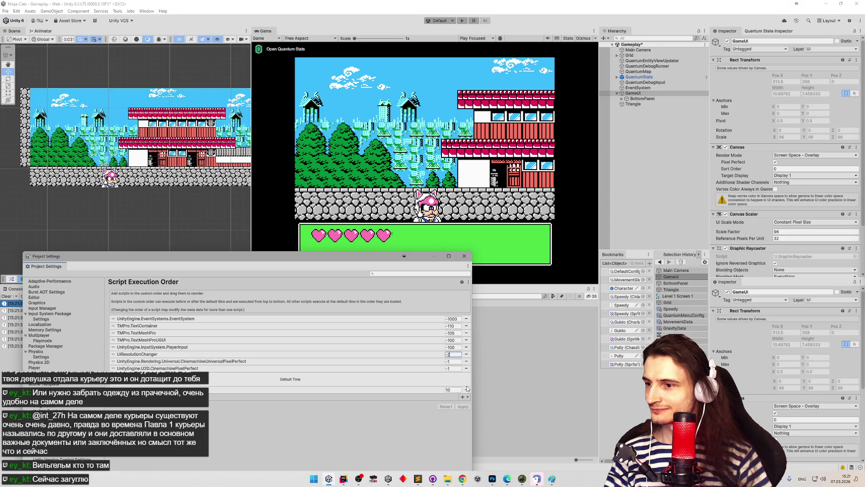
- Apply UIResolutionChanger at -2, revert it to -1, and close Project Settings
key("Return")
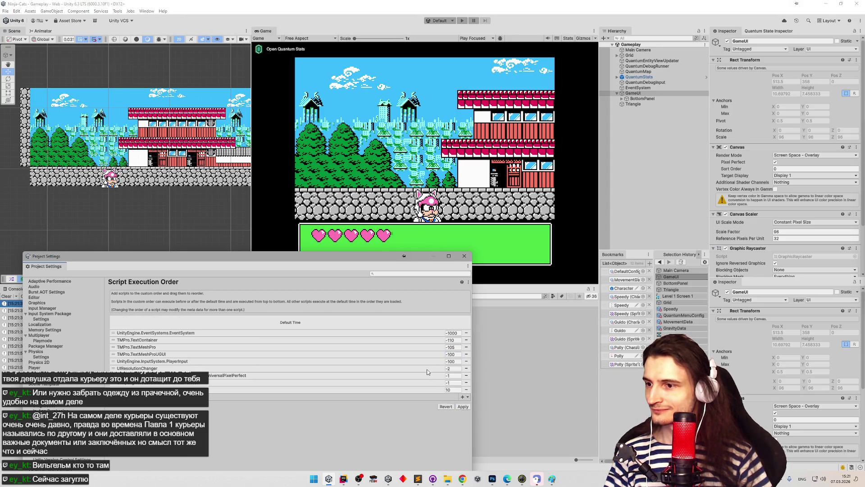
left_click(463, 407)
left_click(448, 407)
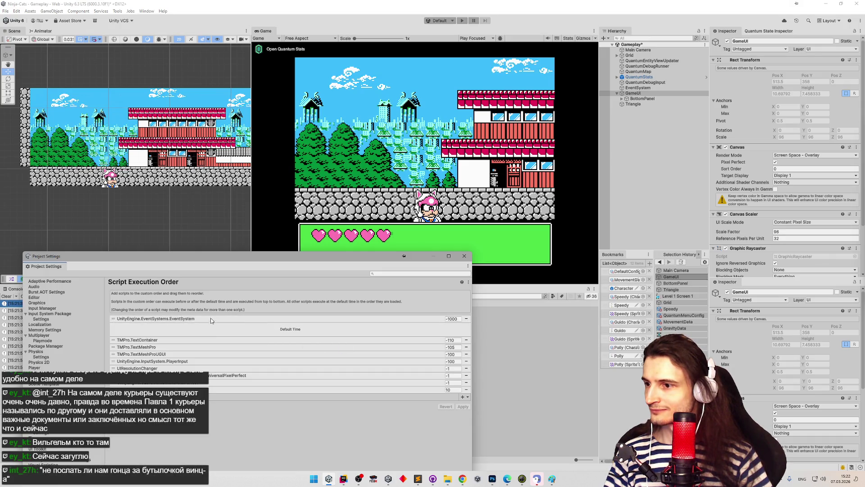
left_click(464, 256)
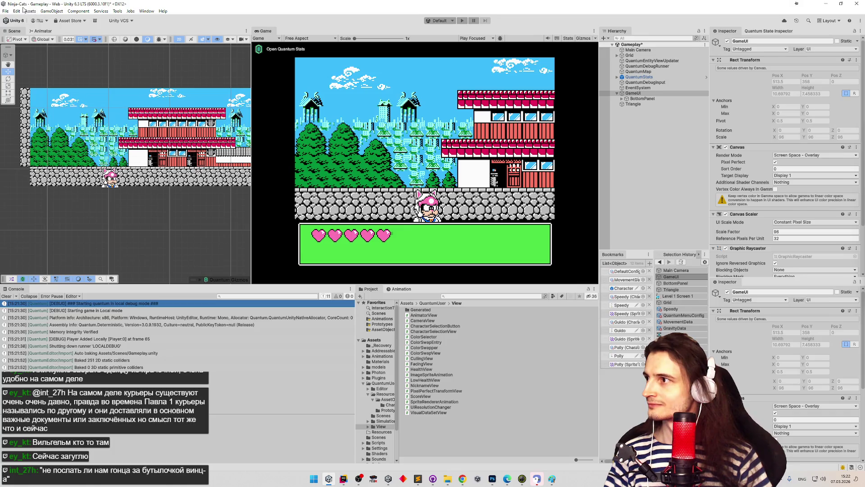
- Set UIResolutionChanger's execution order to -10 in Script Execution Order, apply, and close the window
left_click(17, 14)
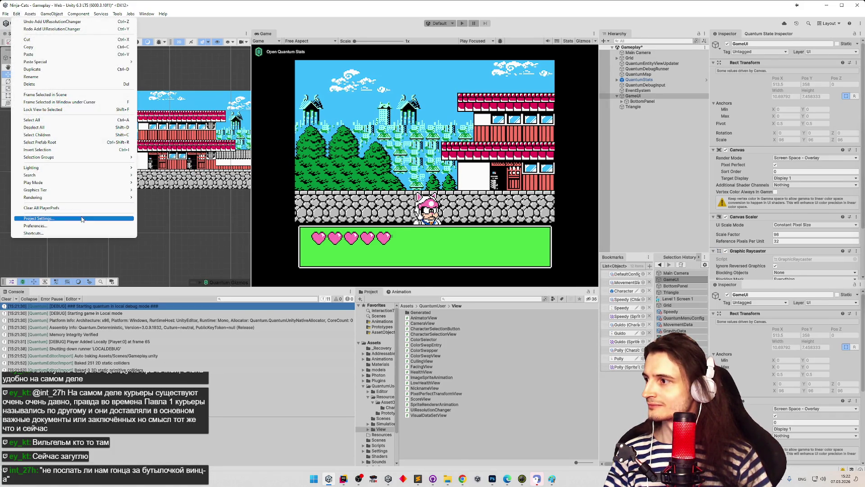
left_click(86, 218)
mouse_move(265, 259)
left_mouse_down()
mouse_move(275, 244)
mouse_move(275, 191)
left_mouse_up()
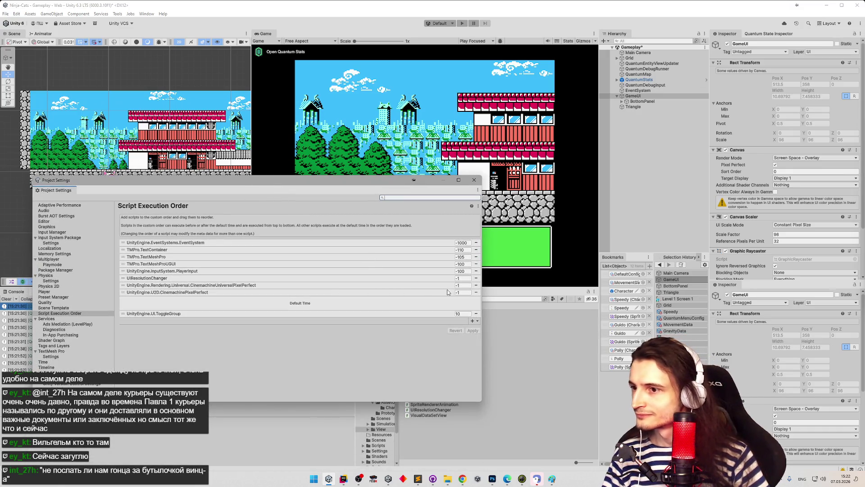
left_click(459, 278)
type("0")
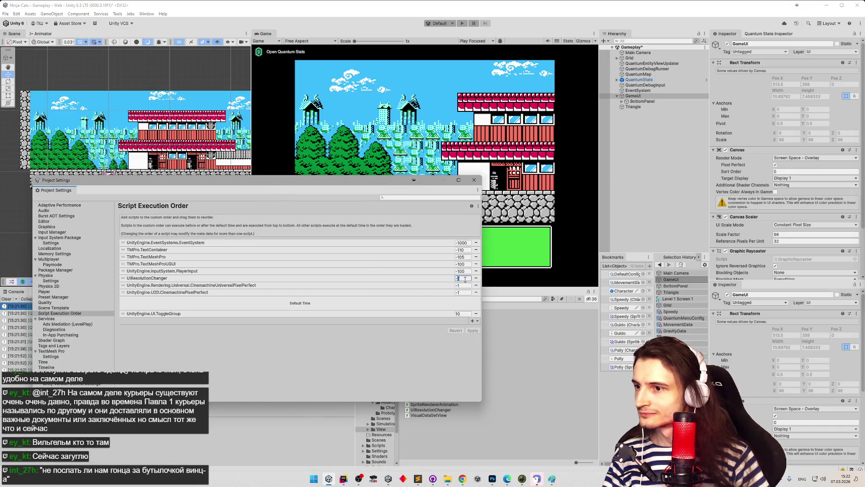
key("Return")
left_click(474, 332)
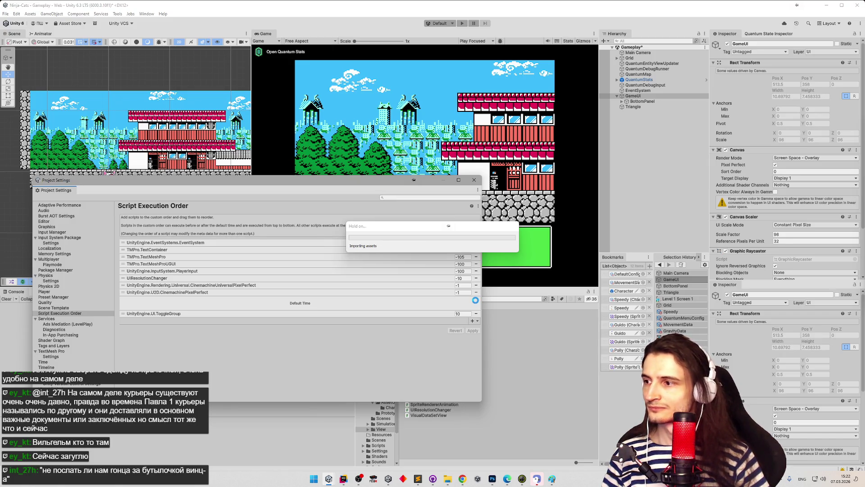
left_click(477, 181)
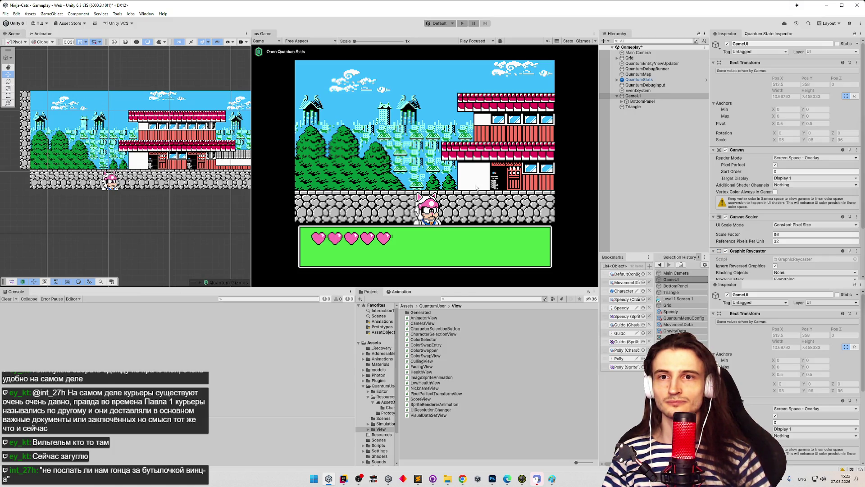
- Play-test the scene, stop it, and view the NullReferenceException in UIResolutionChanger.cs
key("ctrl+p")
mouse_move(453, 288)
left_mouse_down()
mouse_move(444, 228)
mouse_move(406, 291)
left_mouse_up()
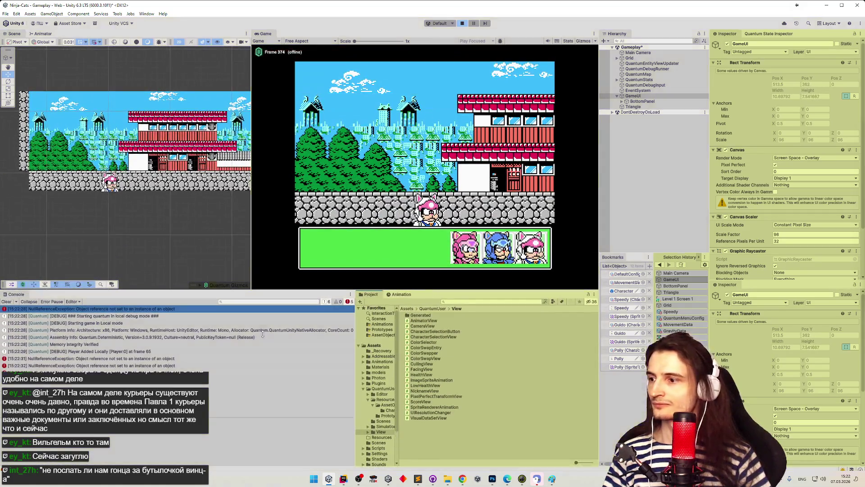
key("ctrl+p")
left_click(171, 359)
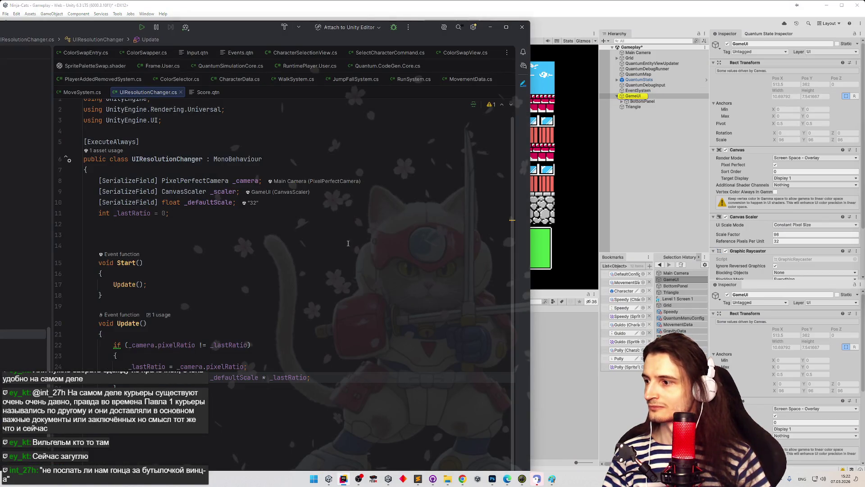
left_click(490, 27)
scroll(739, 178, "down", 3)
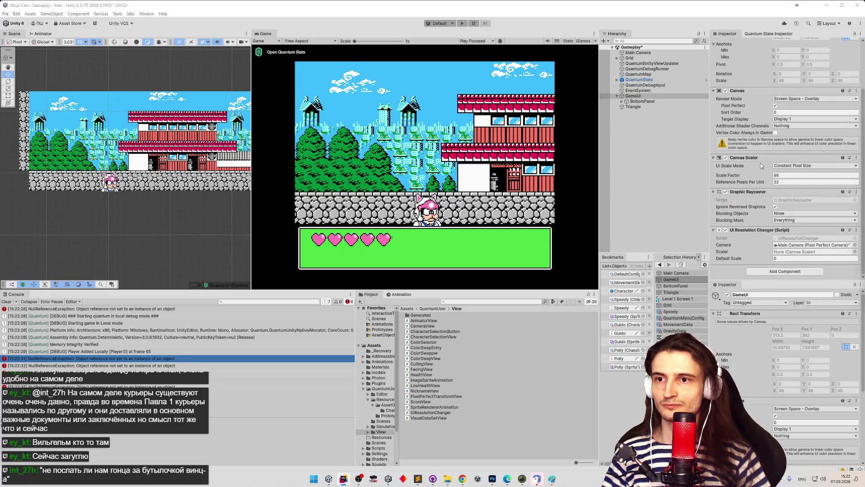
- Assign GameUI as the Scaler, set Default Scale to 32, and save the scene
left_click(805, 251)
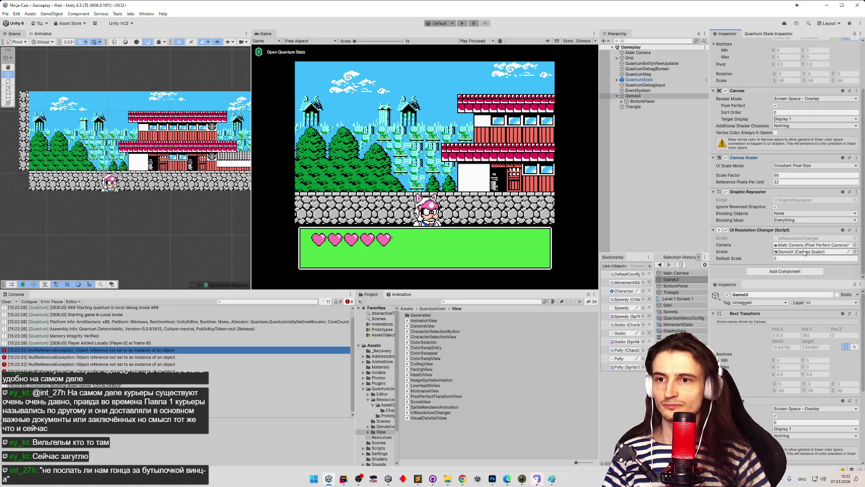
left_click(799, 258)
type("32")
key("ctrl+s")
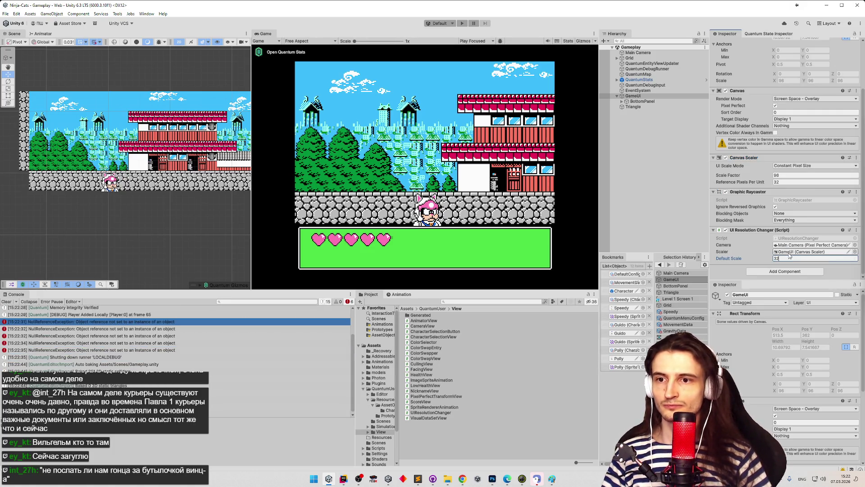
left_click(451, 156)
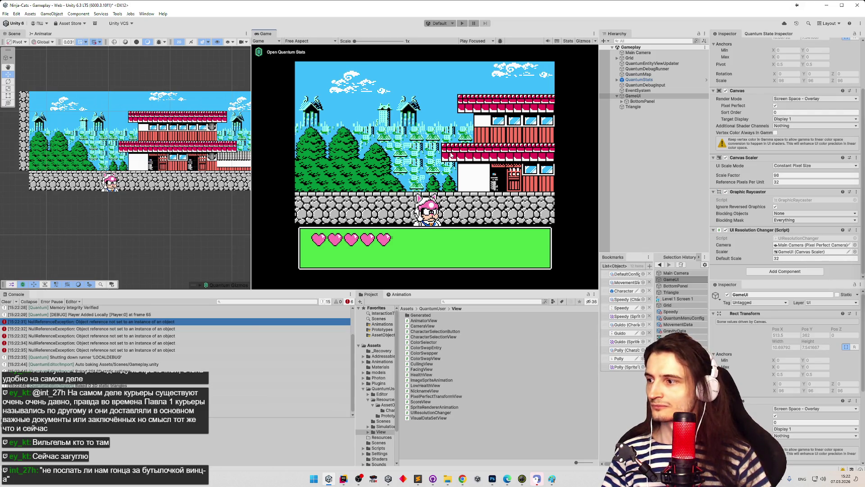
- Play-test the scene with a slightly taller console panel, then stop
key("ctrl+p")
left_click_drag(494, 290, 487, 275)
key("ctrl+p")
- Set CinemachineUniversalPixelPerfect to -8, CinemachinePixelPerfect to -5, UIResolutionChanger to -1, and apply
left_click(5, 14)
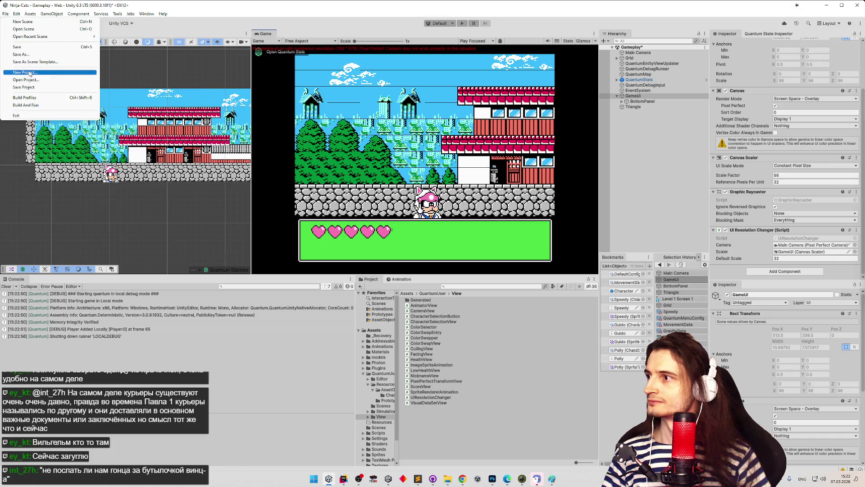
mouse_move(16, 14)
left_click(59, 219)
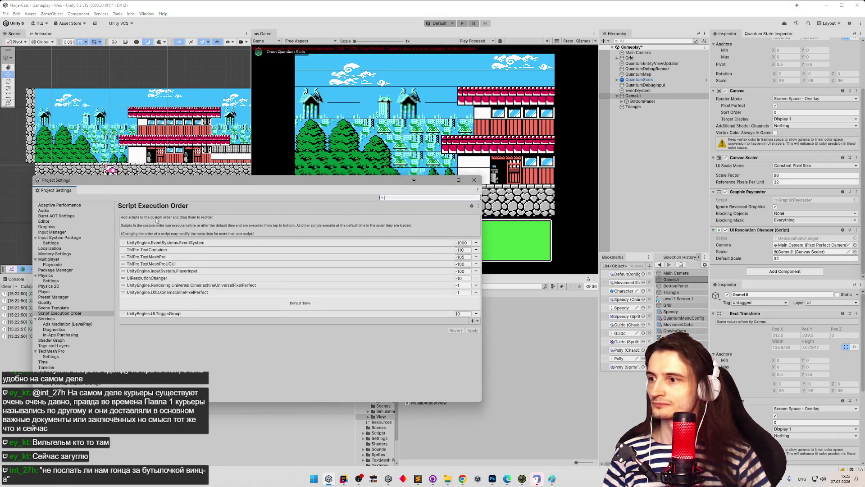
left_click(459, 285)
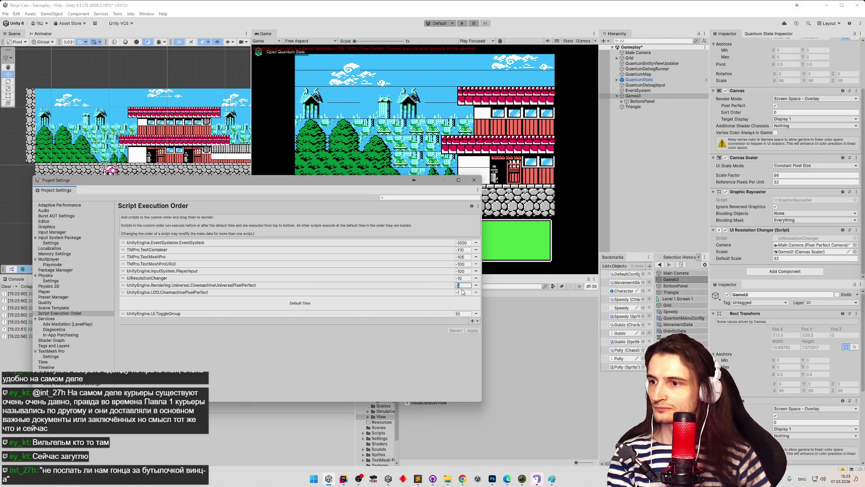
type("-8")
left_click(461, 293)
type("-5")
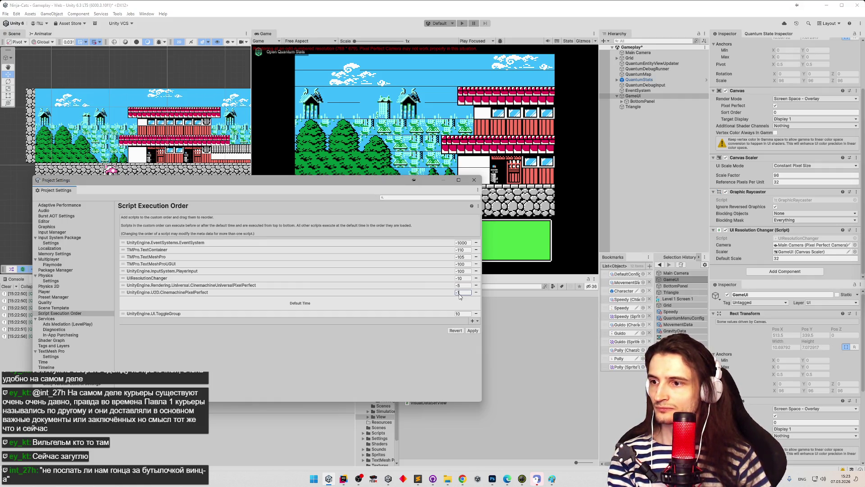
left_click(463, 278)
type("-1")
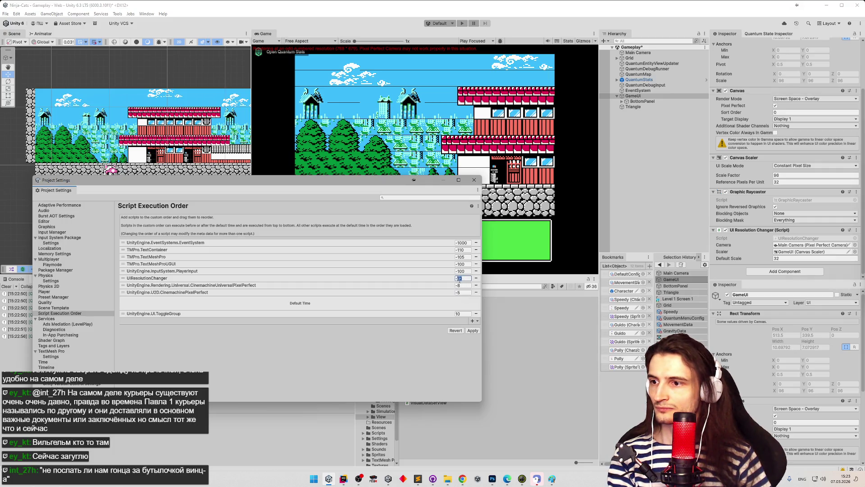
left_click(461, 289)
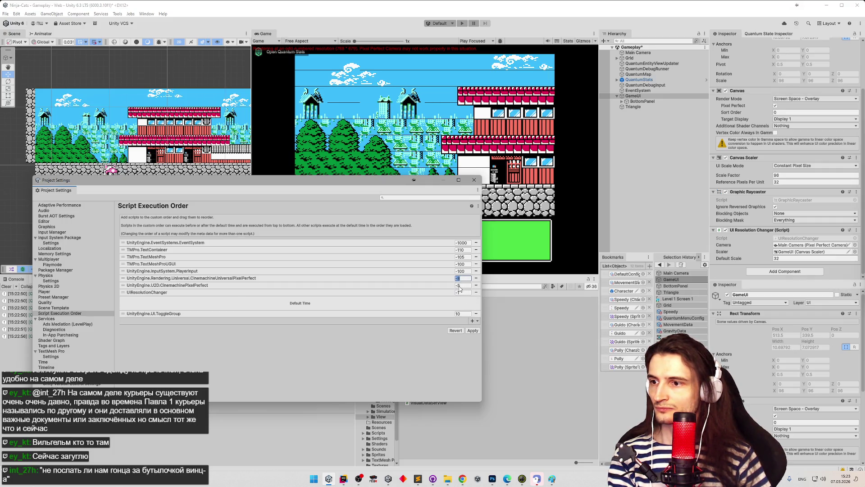
left_click(462, 278)
left_click(472, 330)
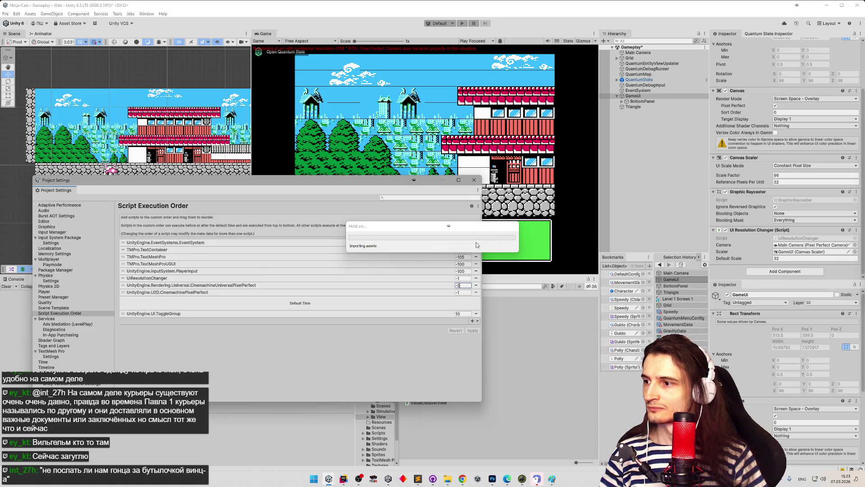
- Set both Cinemachine pixel-perfect scripts to -5, correcting mistyped -7 and -4 values
left_click(463, 293)
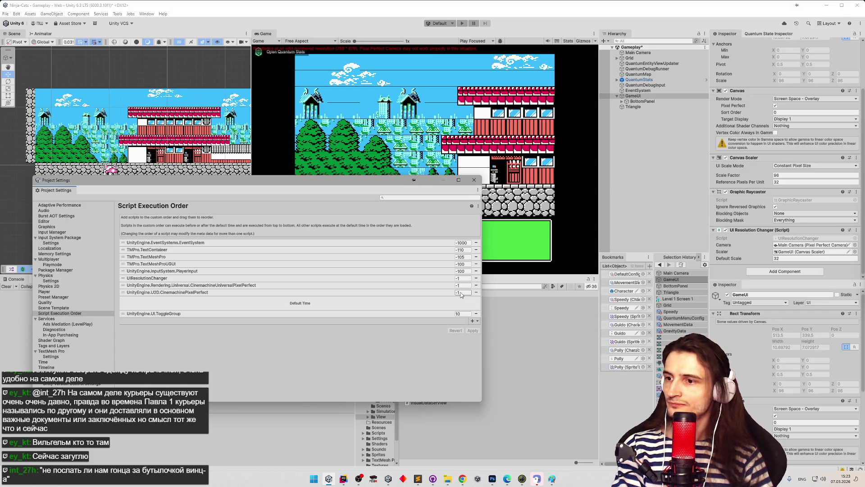
type("-5")
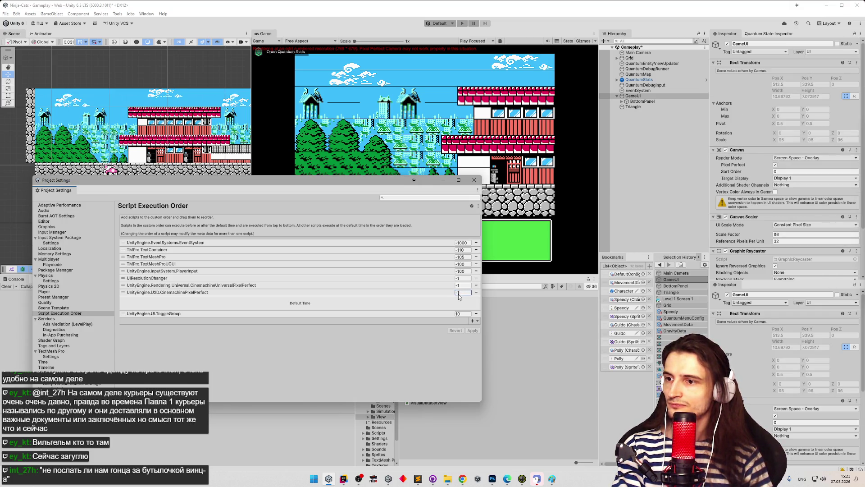
key("Return")
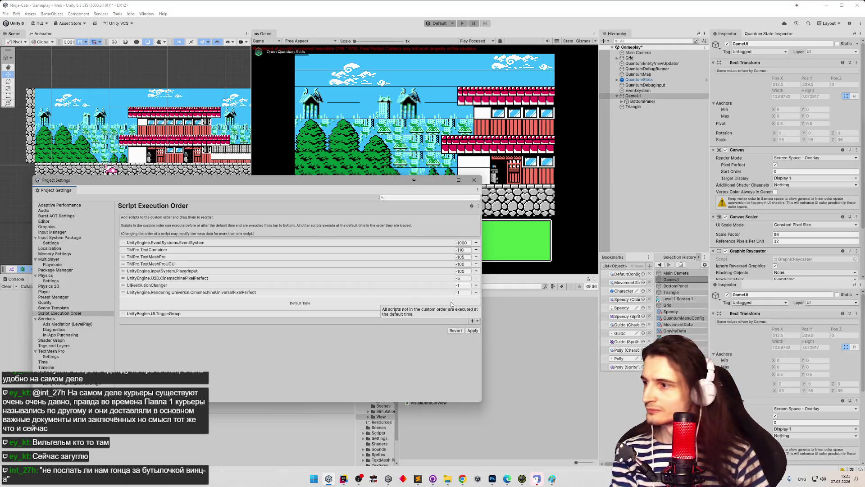
left_click(459, 293)
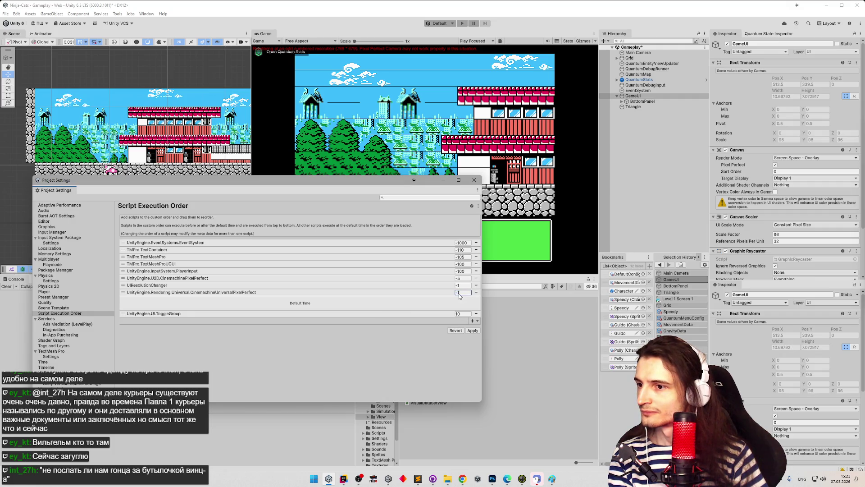
type("-7")
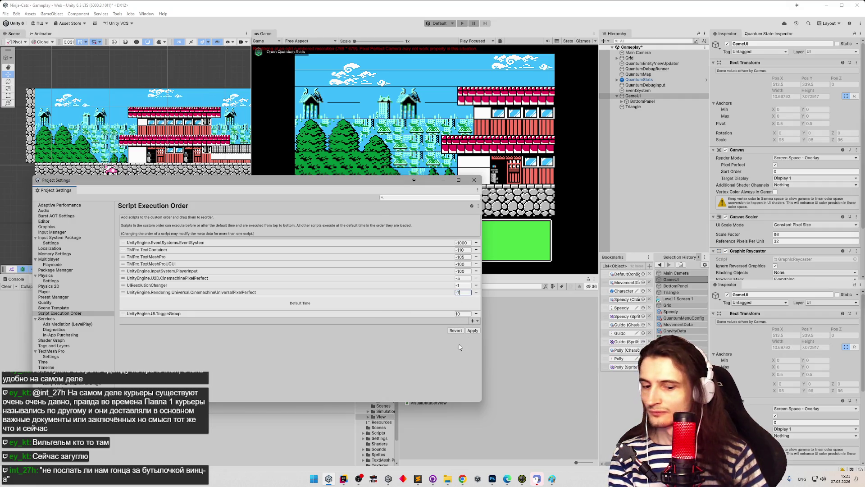
key("BackSpace")
type("4")
key("Return")
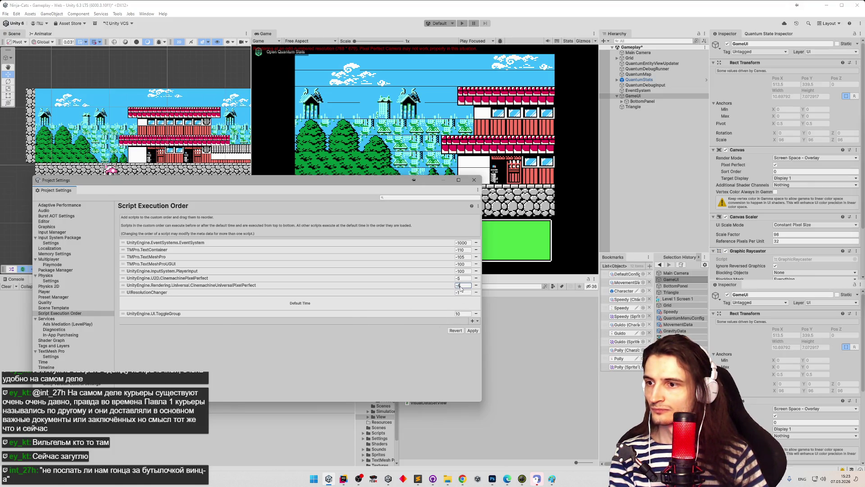
key("BackSpace")
type("5")
key("Return")
- Adjust the Cinemachine order values through -50, -4 and -5, then apply
left_click(466, 278)
type("0")
double_click(466, 278)
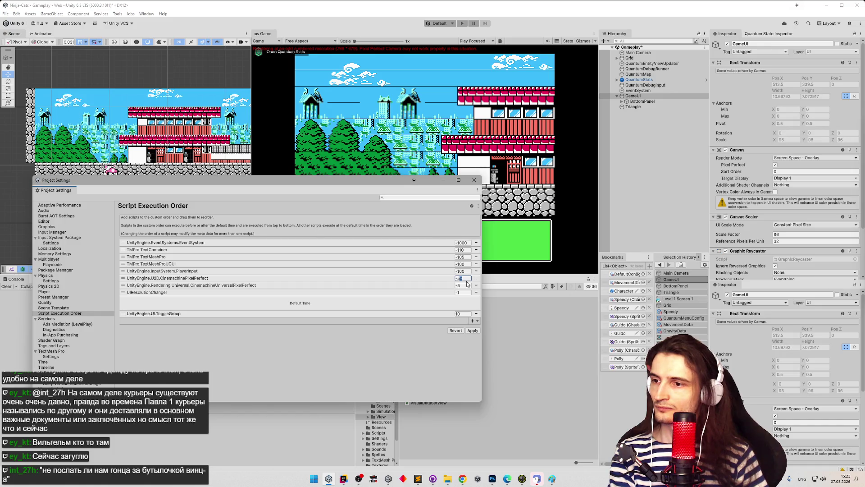
left_click(467, 284)
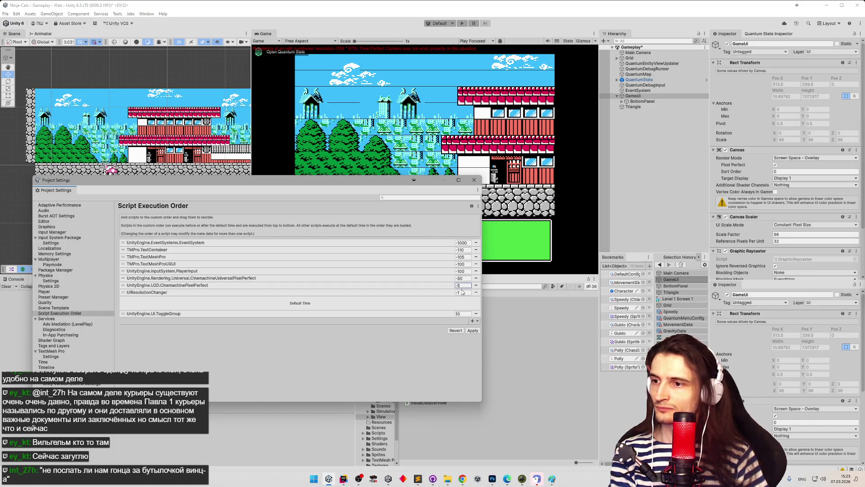
key("BackSpace")
type("4")
key("shift+Tab")
type("-5")
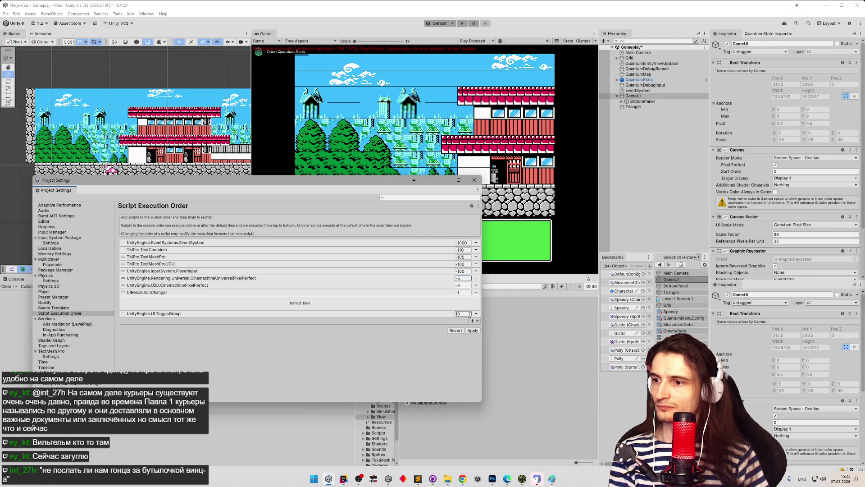
left_click(472, 331)
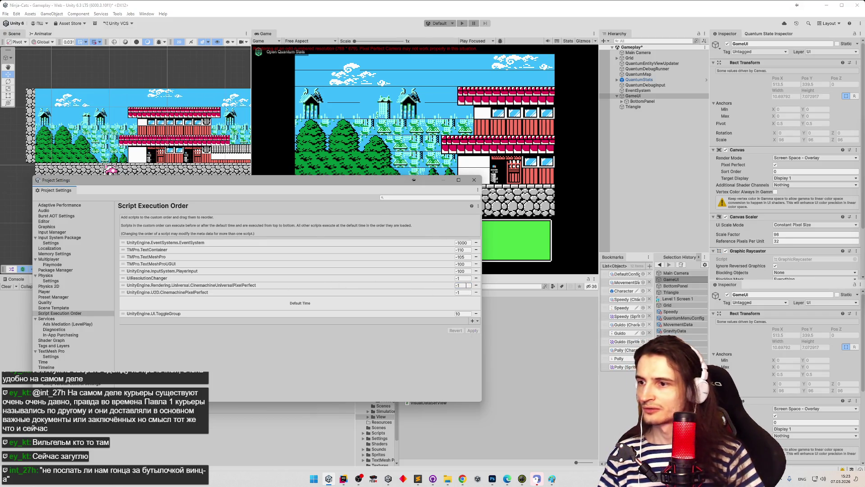
- Set the Cinemachine script to -10 and UIResolutionChanger to -11, move it below Cinemachine, and apply
left_click(465, 286)
type("-10")
key("Return")
left_click(460, 286)
type("-11")
key("Return")
left_click(472, 330)
left_click(462, 285)
left_click_drag(242, 278, 240, 297)
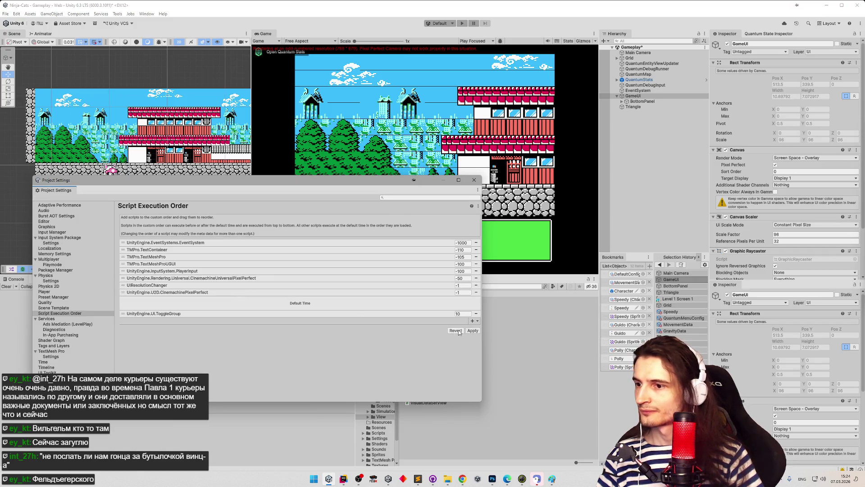
left_click(473, 330)
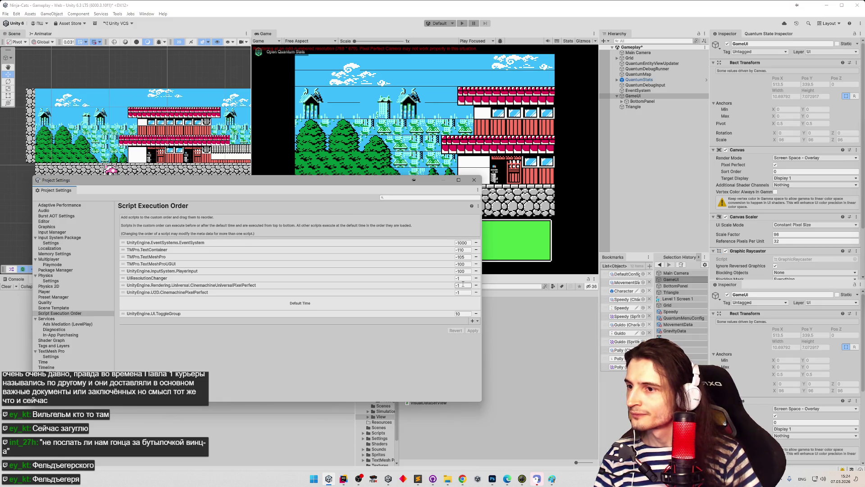
- Reorder the list so CinemachinePixelPerfect runs ahead of UIResolutionChanger, and apply
left_click_drag(147, 278, 149, 289)
left_click_drag(284, 292, 241, 287)
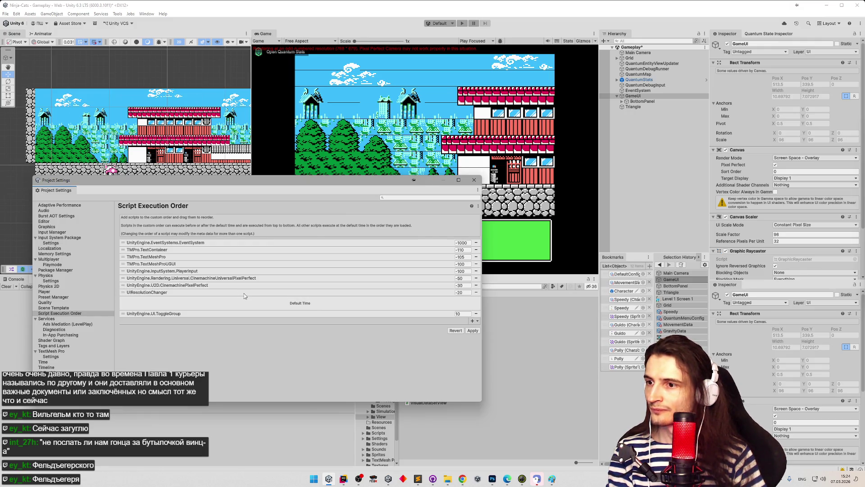
left_click(473, 331)
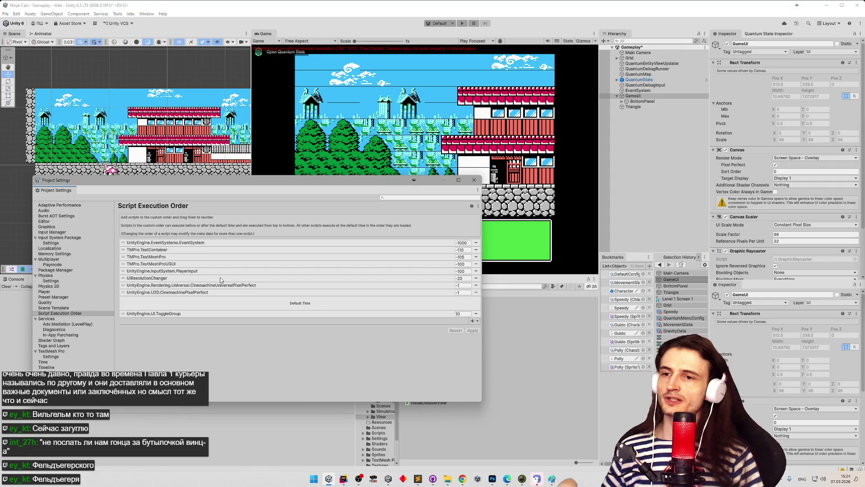
- Remove UIResolutionChanger from the execution order, apply, close Project Settings, and save the scene
left_click_drag(220, 279, 216, 295)
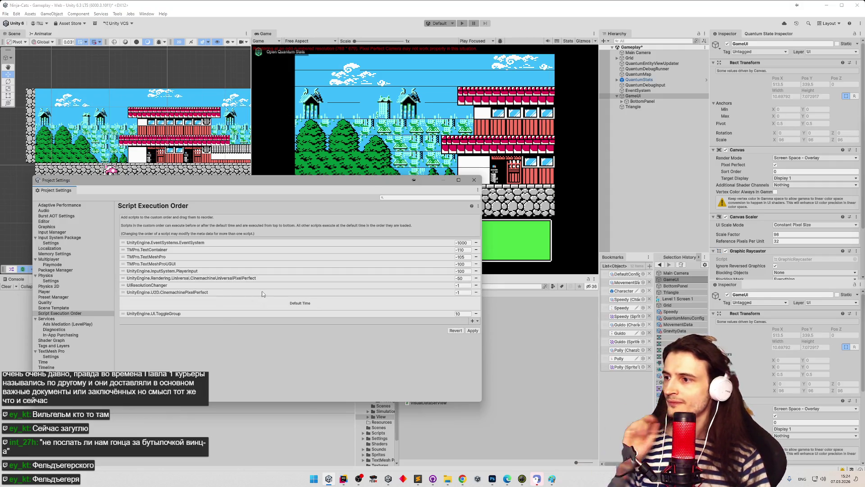
left_click(476, 285)
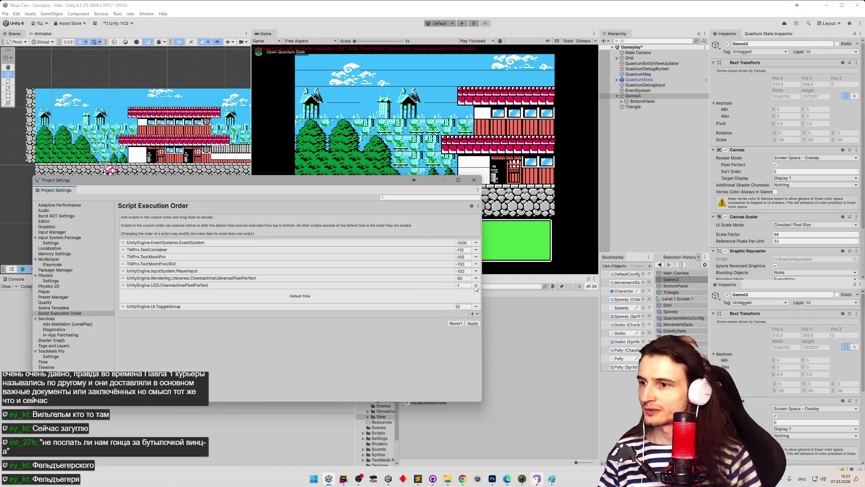
left_click(473, 324)
left_click(473, 324)
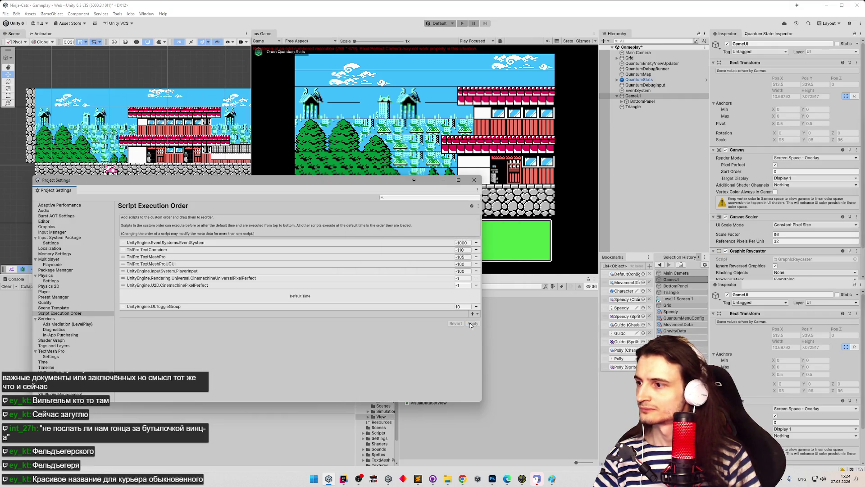
left_click(474, 180)
key("ctrl+s")
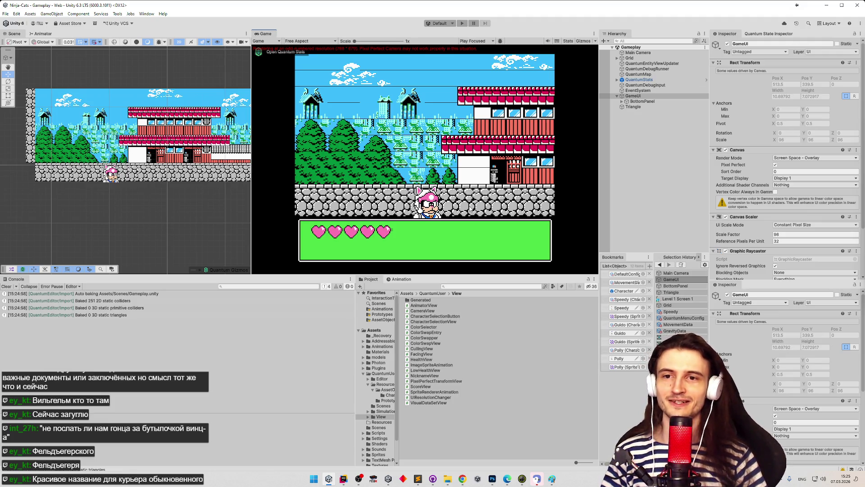
- Resize the Scene and Game panels to give the Game view more room
mouse_move(251, 190)
left_mouse_down()
mouse_move(293, 190)
mouse_move(275, 190)
left_mouse_up()
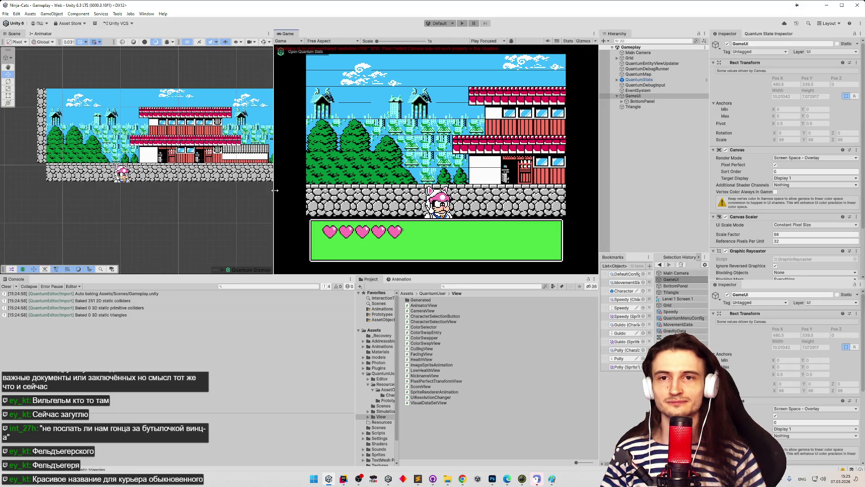
left_click_drag(275, 190, 297, 196)
scroll(247, 196, "up", 1)
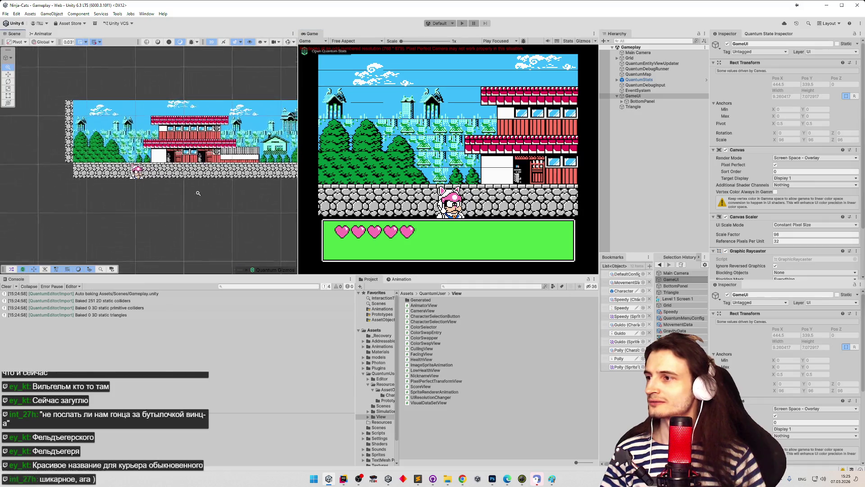
scroll(261, 206, "up", 1)
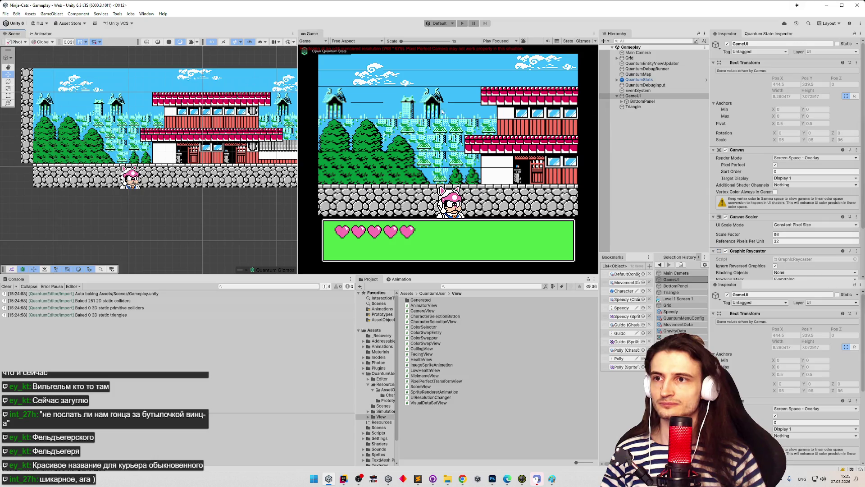
mouse_move(297, 122)
left_mouse_down()
mouse_move(267, 107)
mouse_move(273, 93)
left_mouse_up()
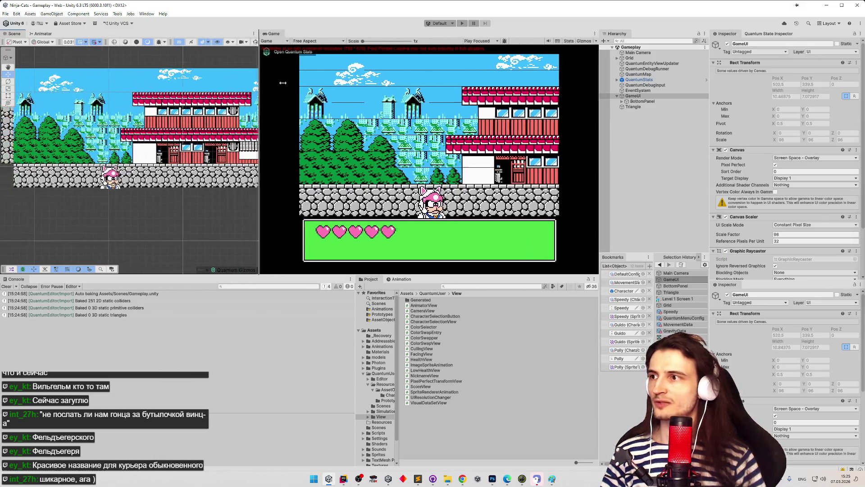
- Preview the game at Nes (256x224), then at 1024x896, and expand BottomPanel
left_click(317, 40)
left_click(311, 161)
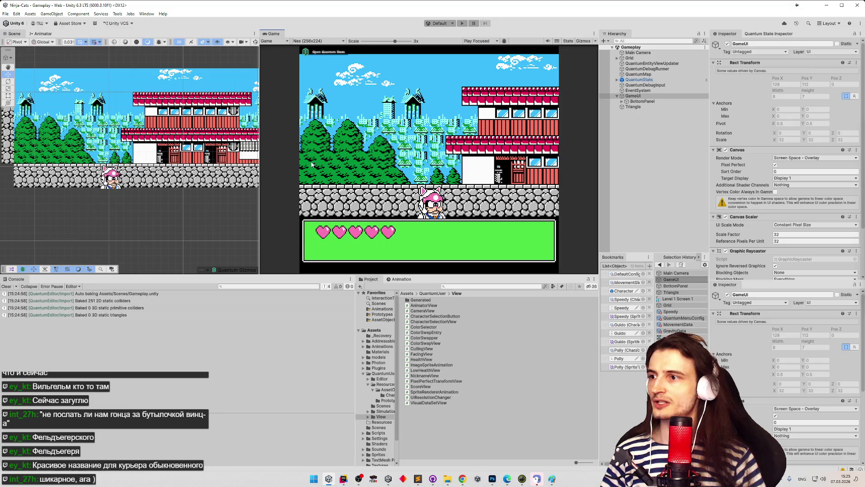
left_click(318, 41)
left_click(322, 159)
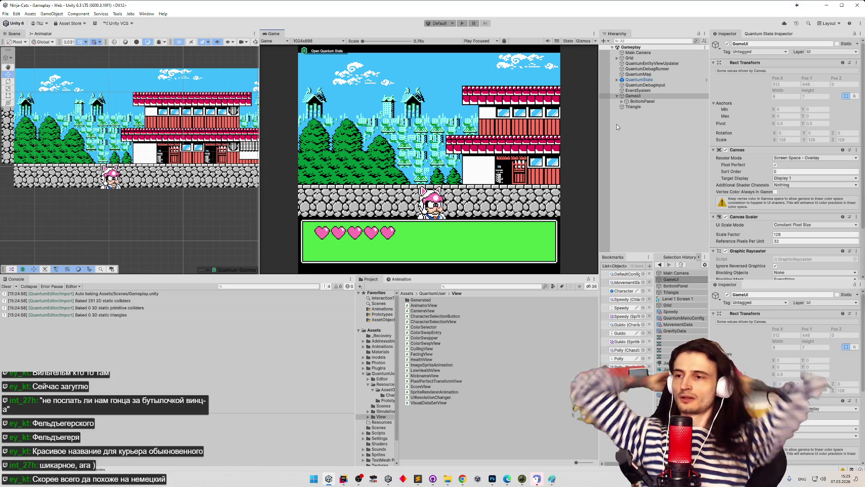
left_click(622, 101)
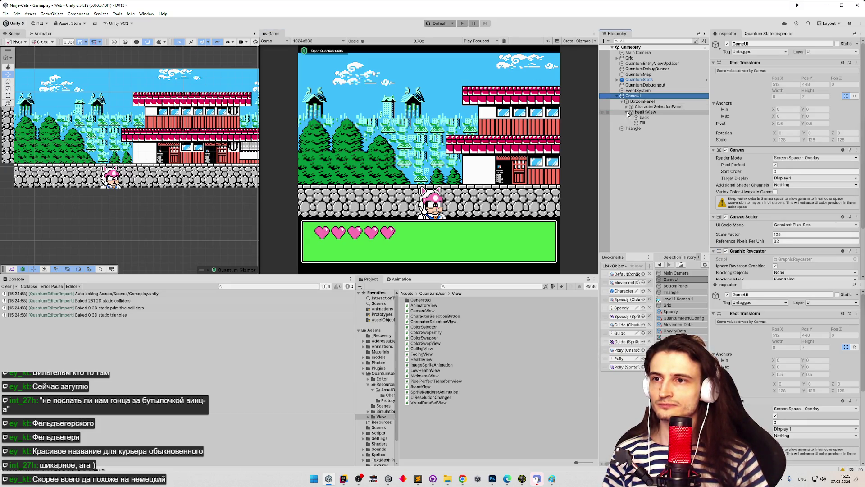
- Expand the Hierarchy to CharacterSelectionButton and activate it so its portrait shows
left_click(626, 107)
left_click(631, 123)
left_click(657, 128)
key("alt+shift+a")
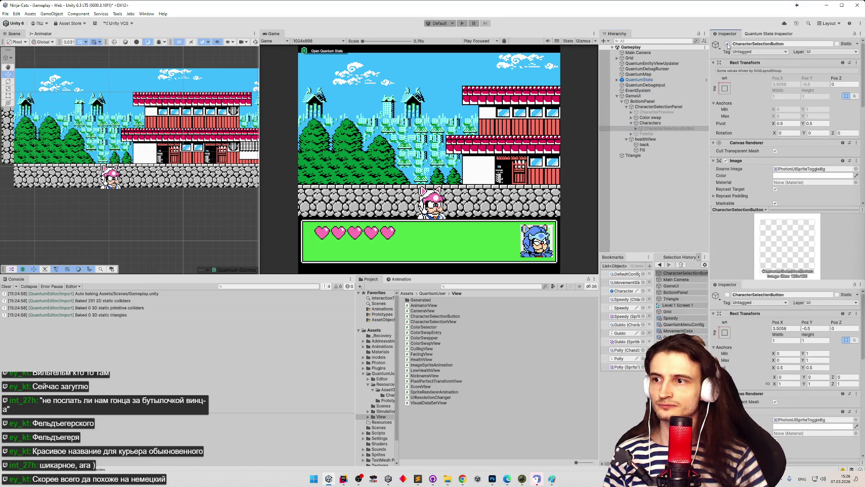
- Delete the button's Border child and remove the button's Image component
left_click(636, 129)
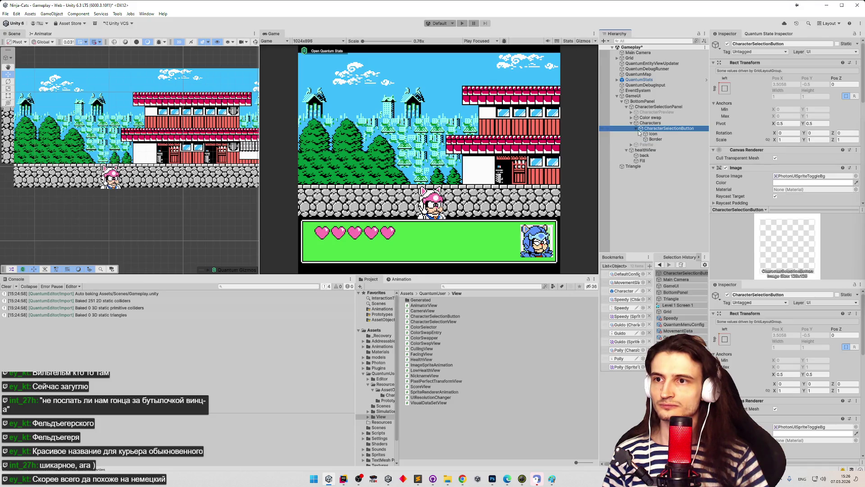
left_click(660, 140)
key("Delete")
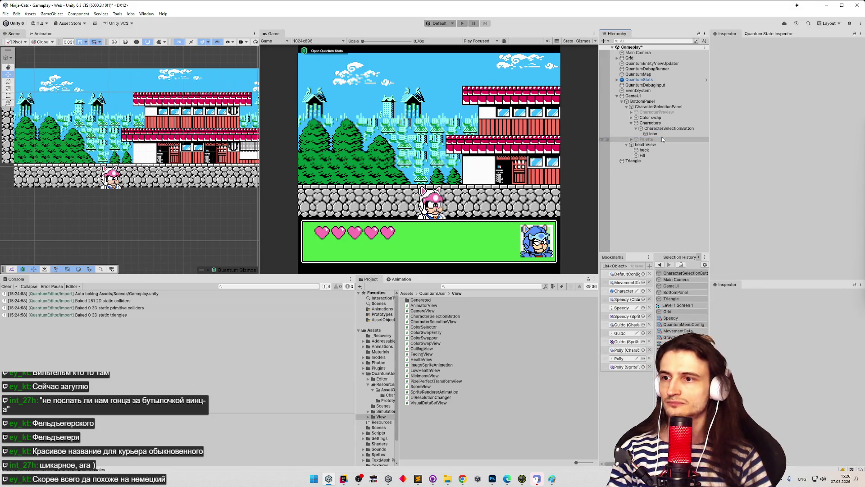
left_click(664, 128)
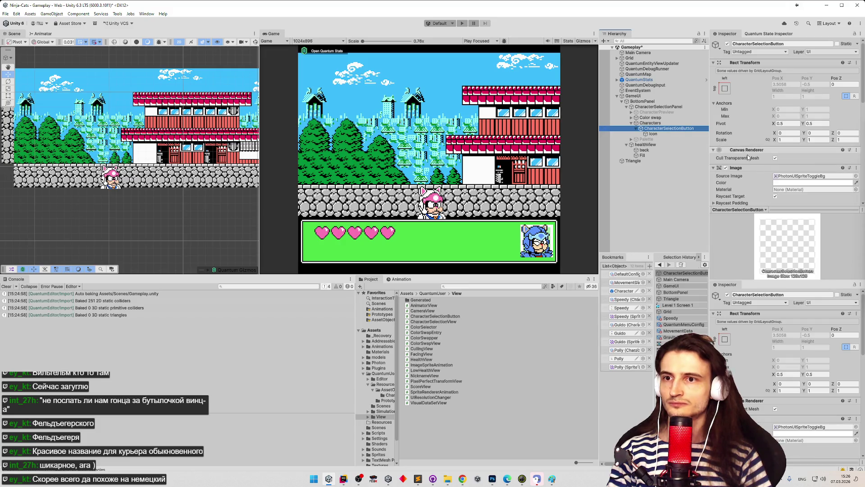
right_click(743, 168)
left_click(752, 196)
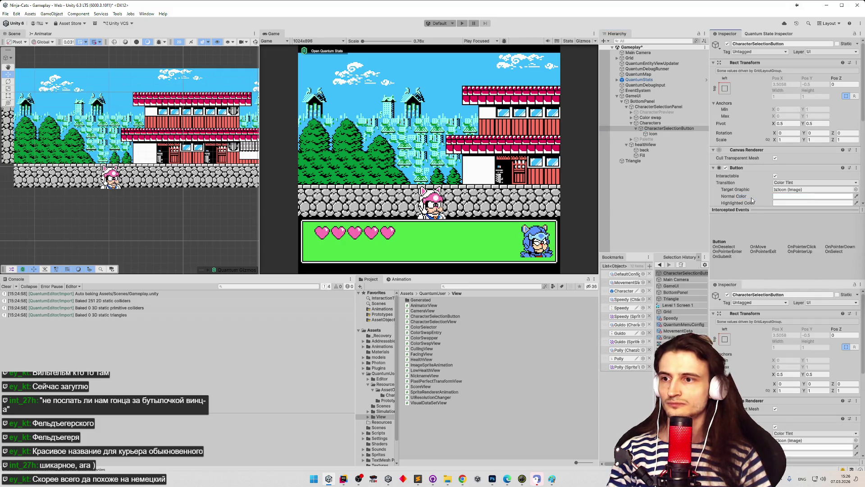
- Select the Icon and move the Guido portrait upward, then nudge it slightly down
double_click(650, 134)
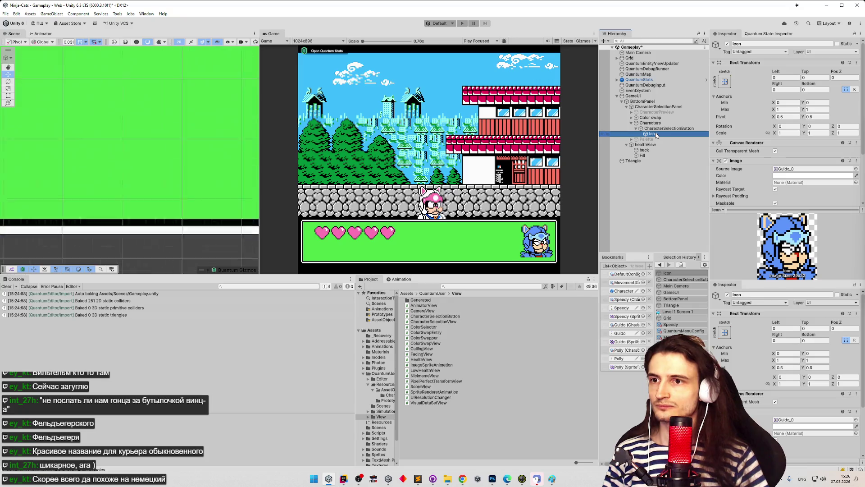
scroll(232, 141, "down", 5)
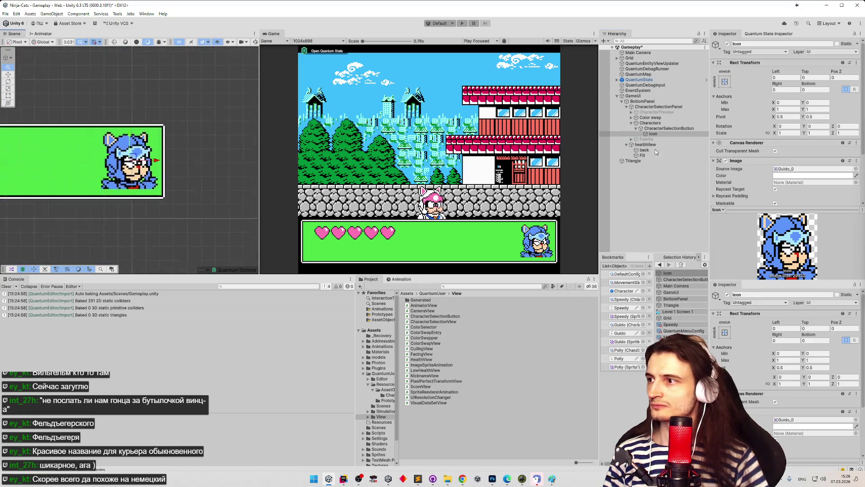
left_click_drag(128, 134, 140, 47)
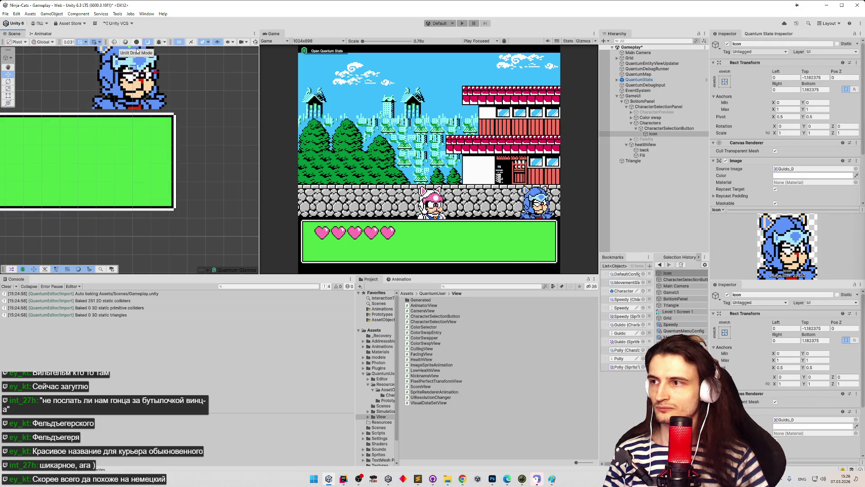
key("f")
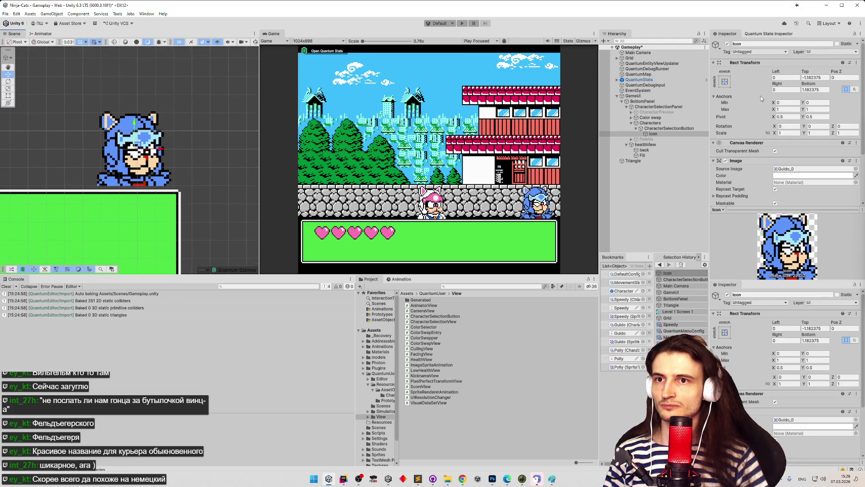
left_click_drag(137, 126, 140, 120)
- Pan across the green panel to centre Guido's sprite and nudge the icon down slightly
scroll(148, 171, "up", 10)
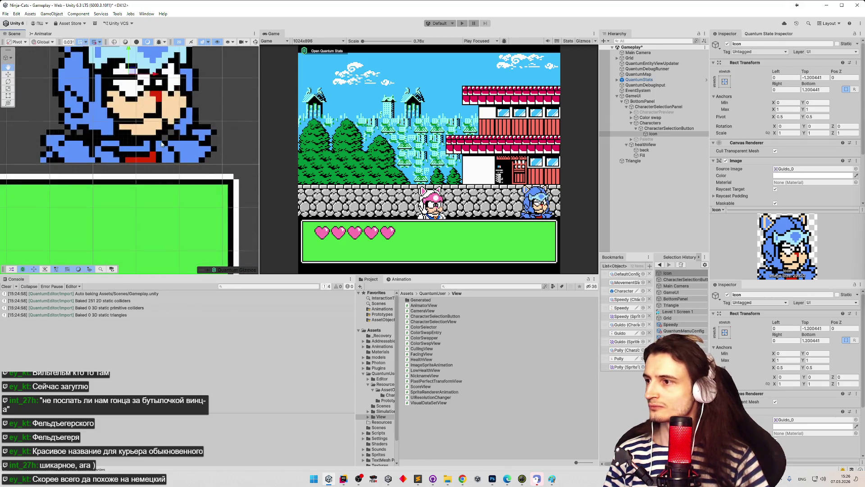
scroll(168, 162, "down", 2)
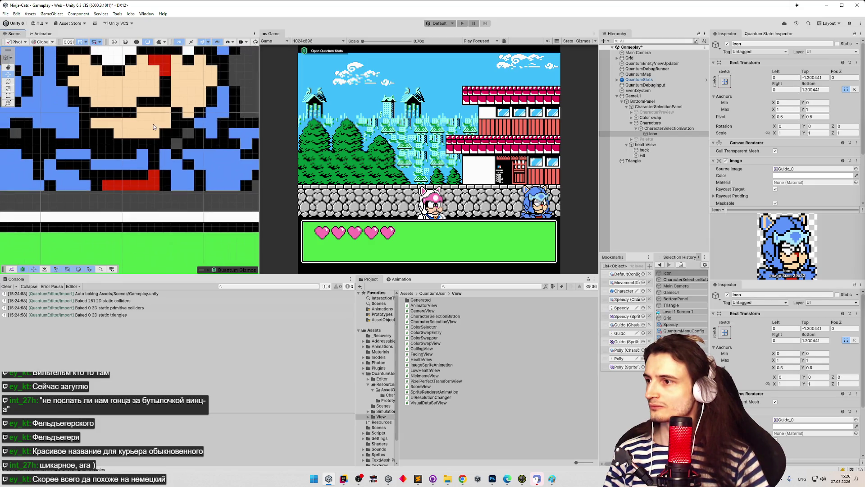
scroll(161, 92, "down", 2)
scroll(180, 117, "up", 2)
scroll(215, 148, "up", 3)
scroll(64, 165, "up", 3)
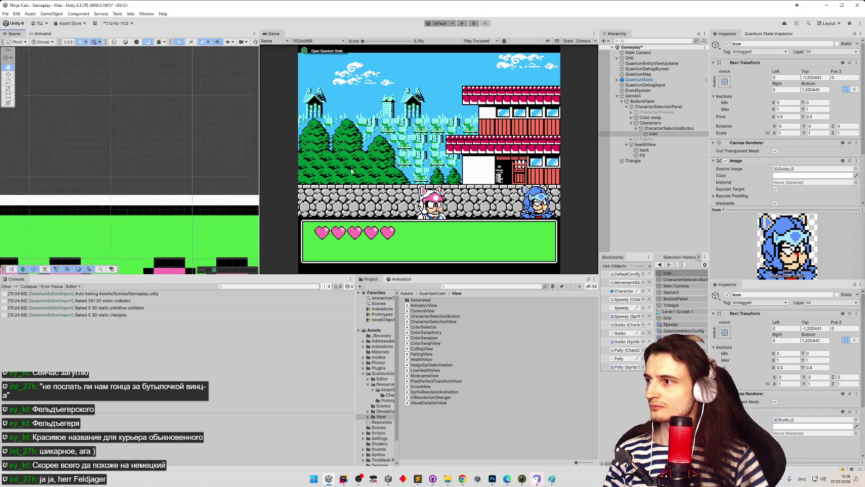
scroll(234, 156, "down", 3)
mouse_move(234, 156)
left_mouse_down()
mouse_move(166, 140)
mouse_move(135, 148)
mouse_move(170, 150)
mouse_move(111, 134)
mouse_move(99, 148)
mouse_move(148, 158)
mouse_move(120, 132)
left_mouse_up()
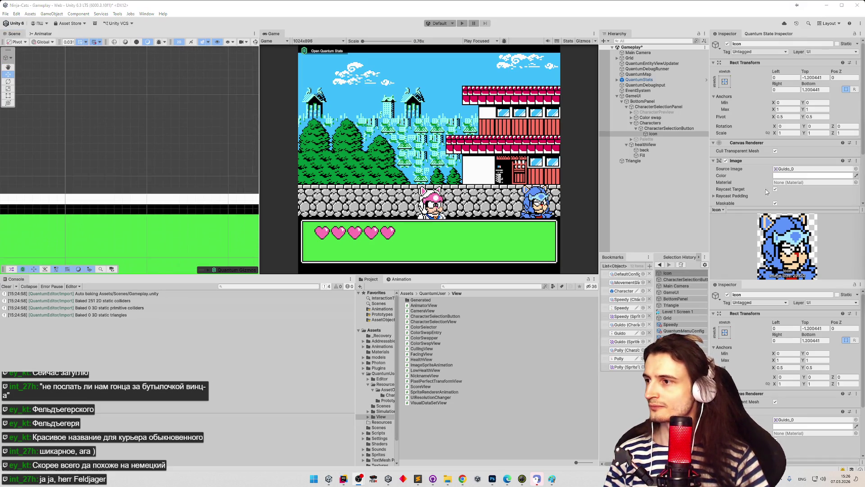
left_click_drag(207, 270, 241, 280)
scroll(152, 121, "up", 10)
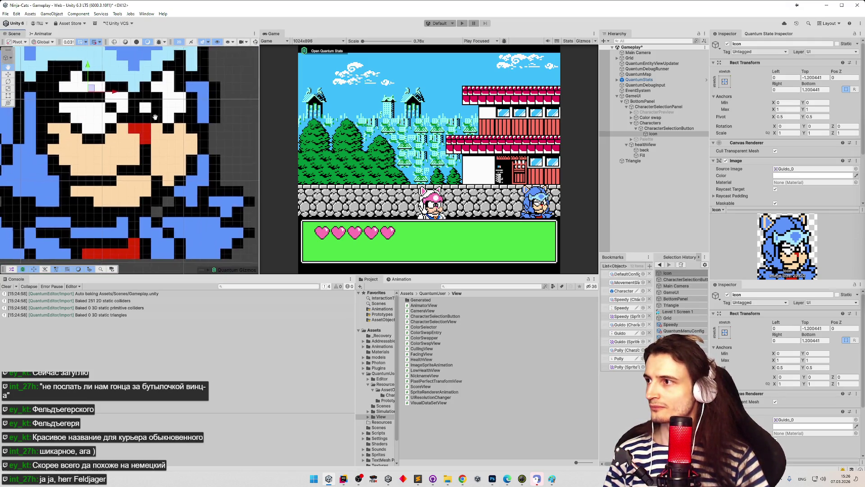
left_click_drag(152, 120, 175, 112)
left_click_drag(111, 59, 113, 72)
- Frame Guido's sprite up to the helmet and inspect the Icon's Image component
scroll(235, 179, "up", 5)
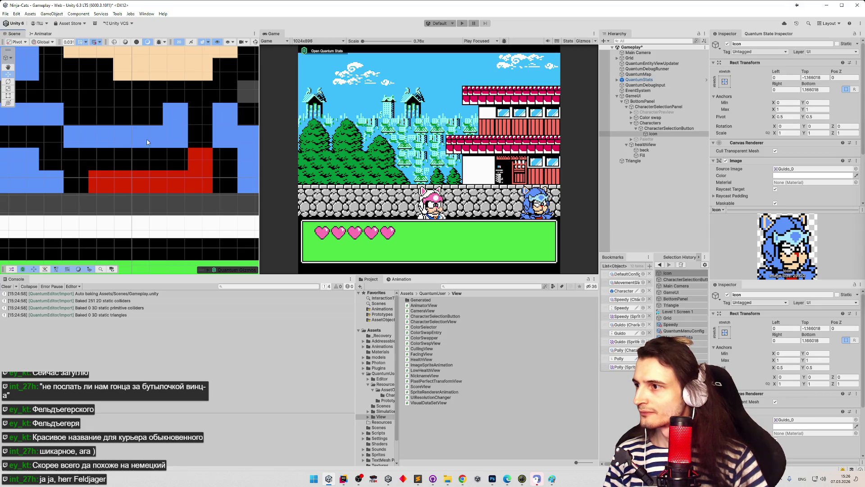
left_click_drag(147, 142, 161, 116)
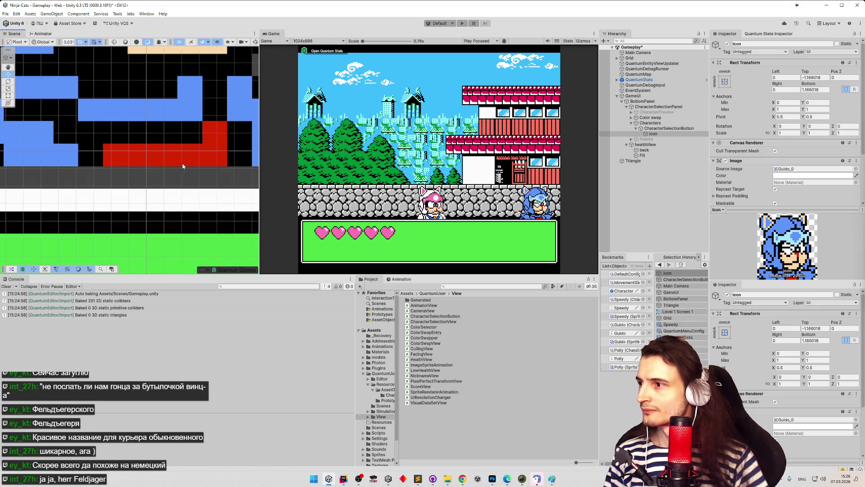
scroll(182, 165, "down", 6)
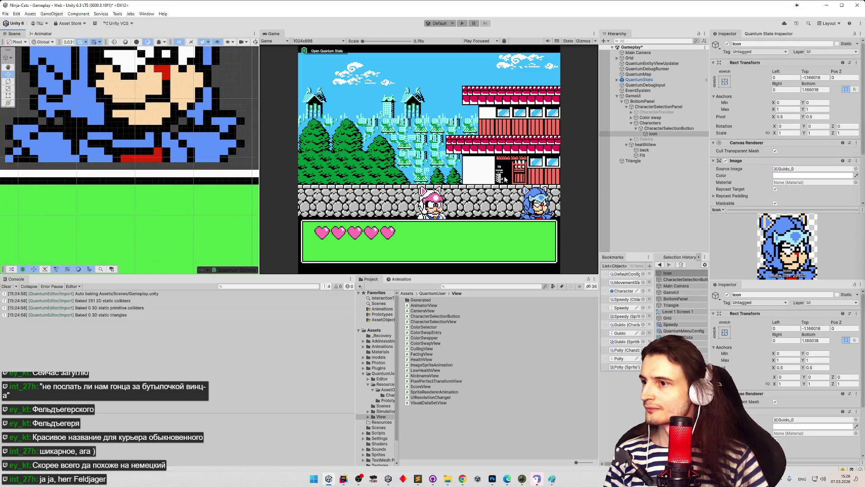
left_click_drag(135, 49, 133, 95)
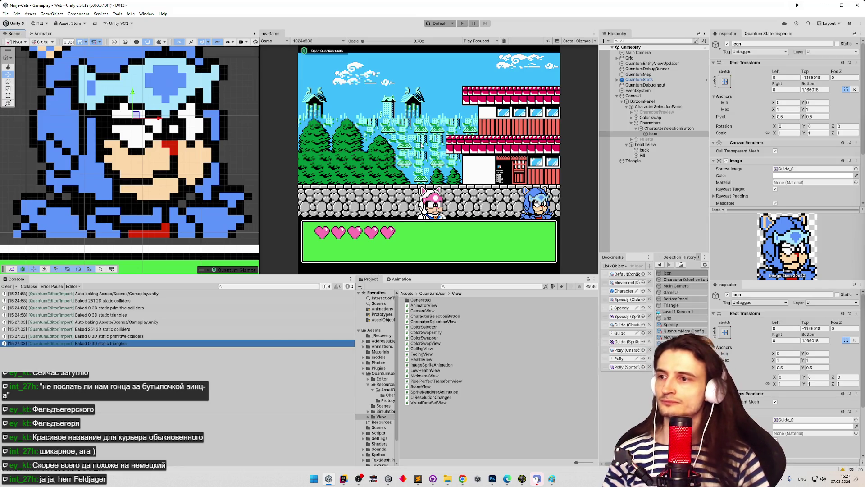
left_click(654, 133)
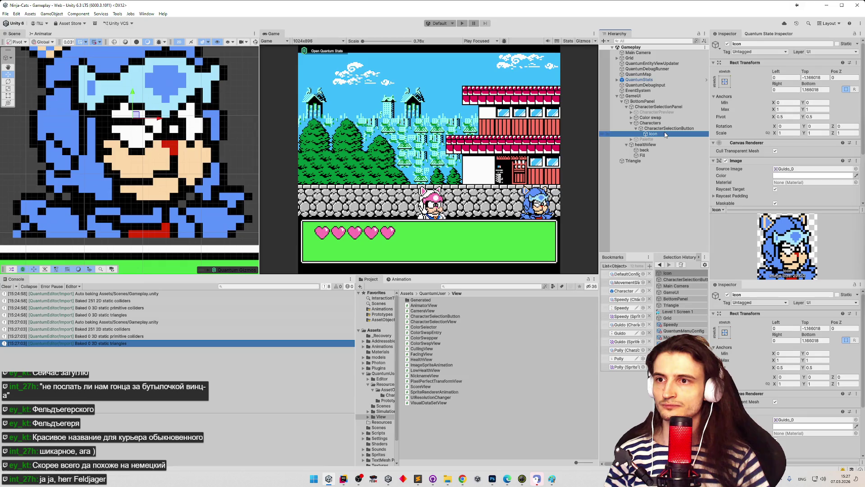
- Compare CharacterSelectionButton's Button settings with its Icon child's Image settings
scroll(806, 142, "down", 2)
scroll(806, 141, "down", 3)
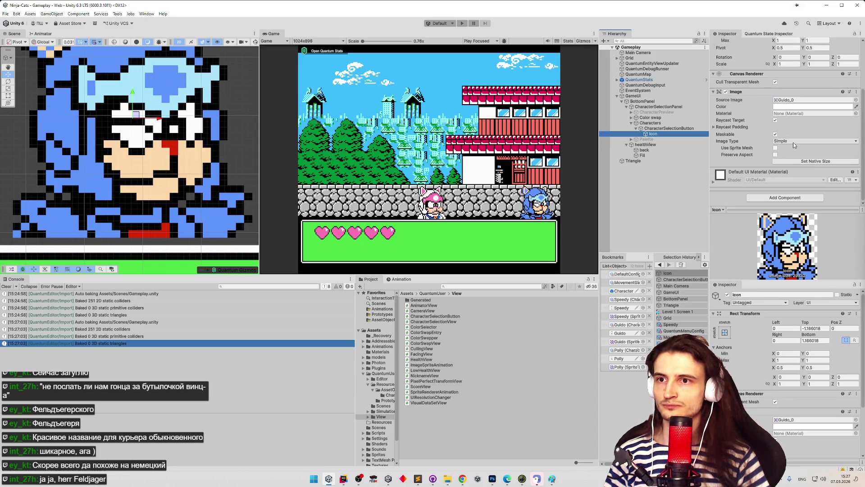
left_click(705, 130)
scroll(766, 139, "down", 2)
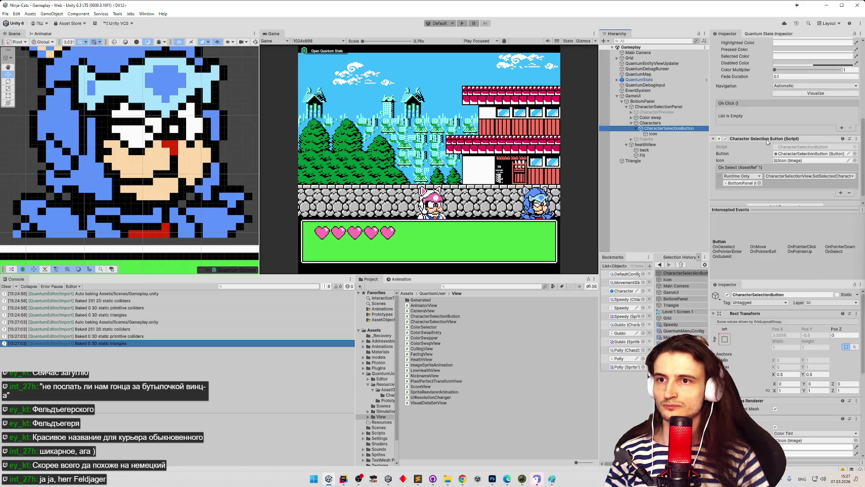
left_click(667, 134)
left_click(669, 129)
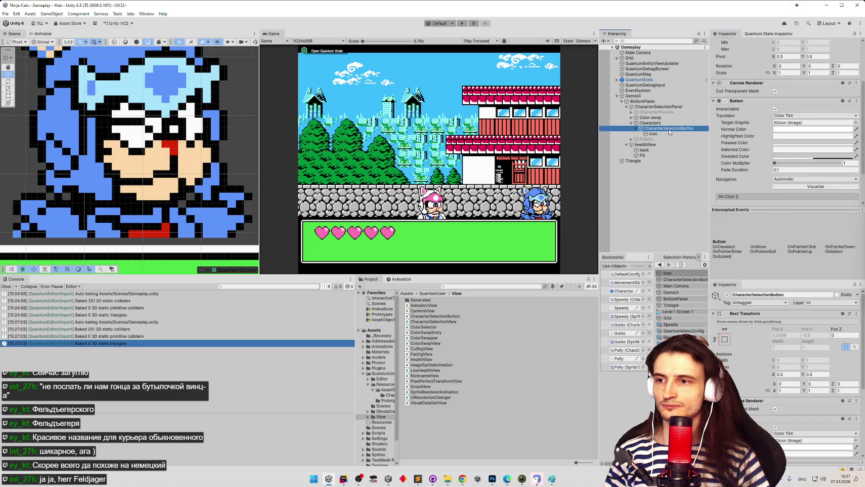
left_click(670, 134)
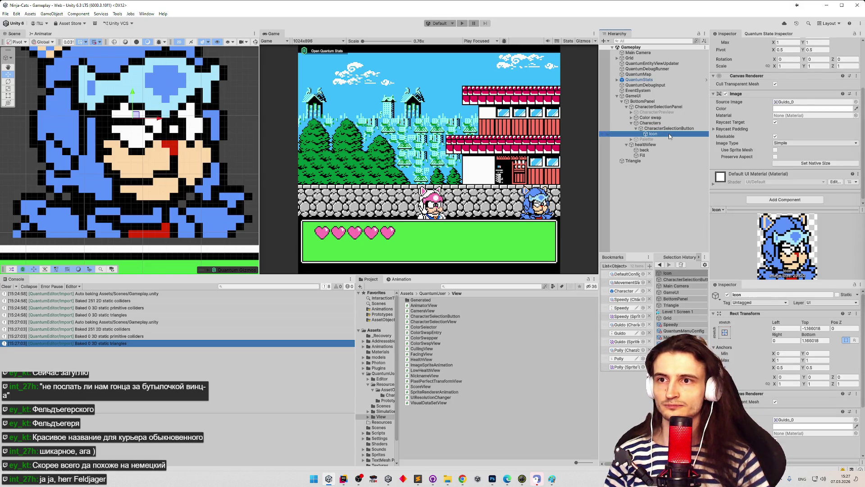
left_click(669, 129)
scroll(746, 133, "down", 2)
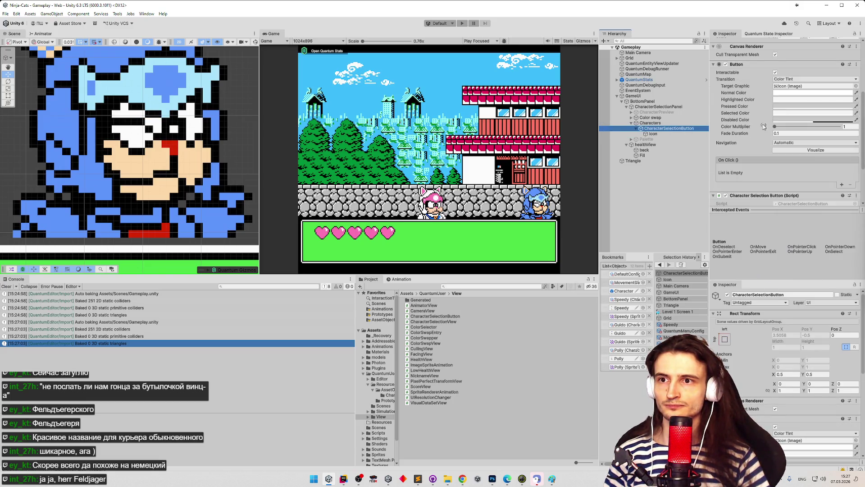
- Set the button's Highlighted Color to a desaturated grey
left_click(782, 100)
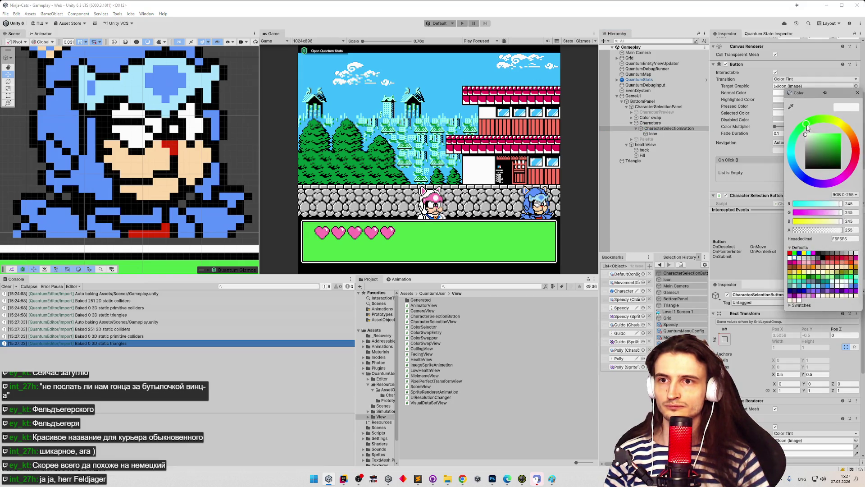
left_click(823, 133)
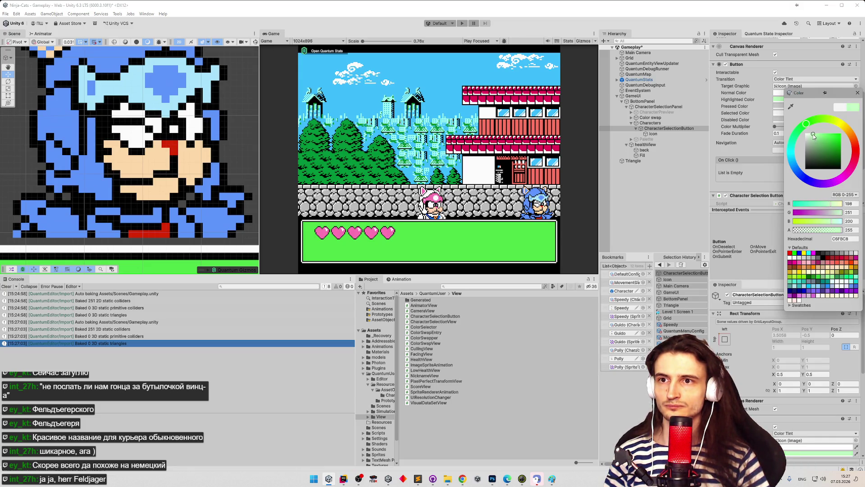
left_click_drag(814, 134, 805, 144)
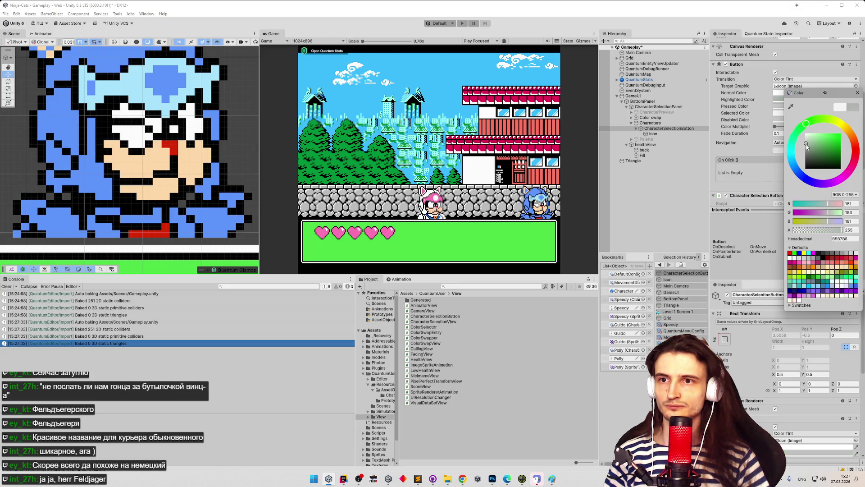
left_click(858, 92)
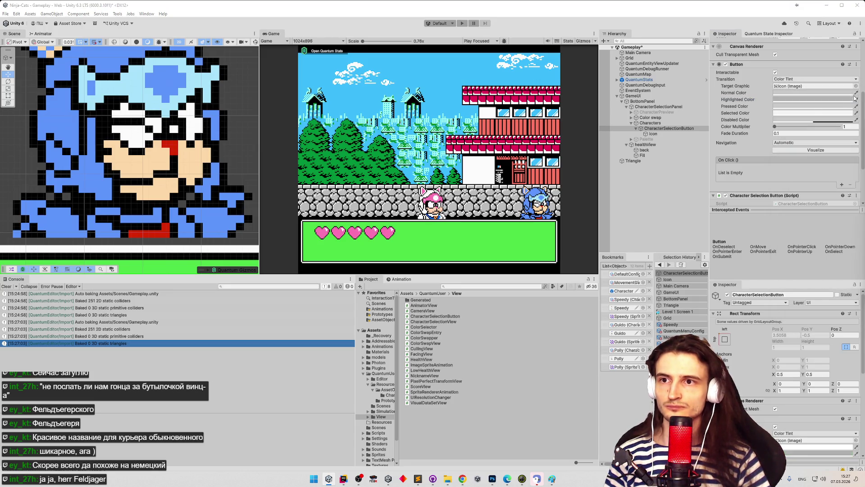
- Make the Pressed Color a darker grey, leave Normal unchanged, and save the scene
left_click(806, 107)
left_click(808, 155)
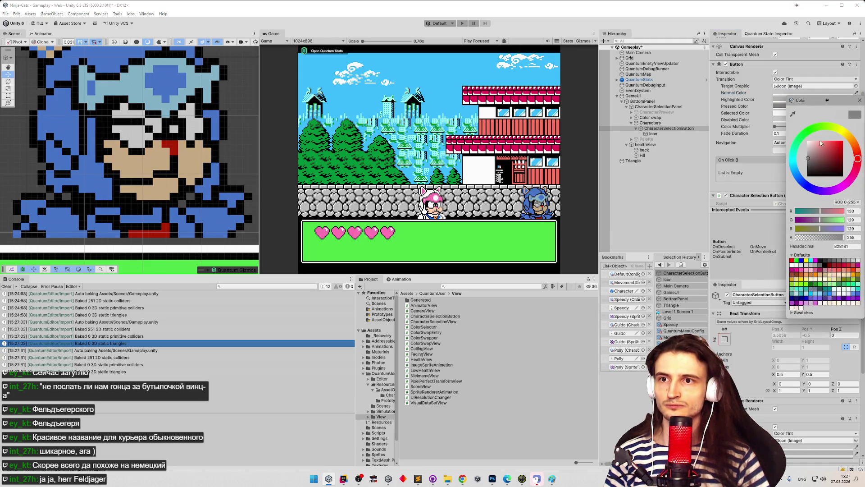
left_click(859, 100)
left_click(795, 93)
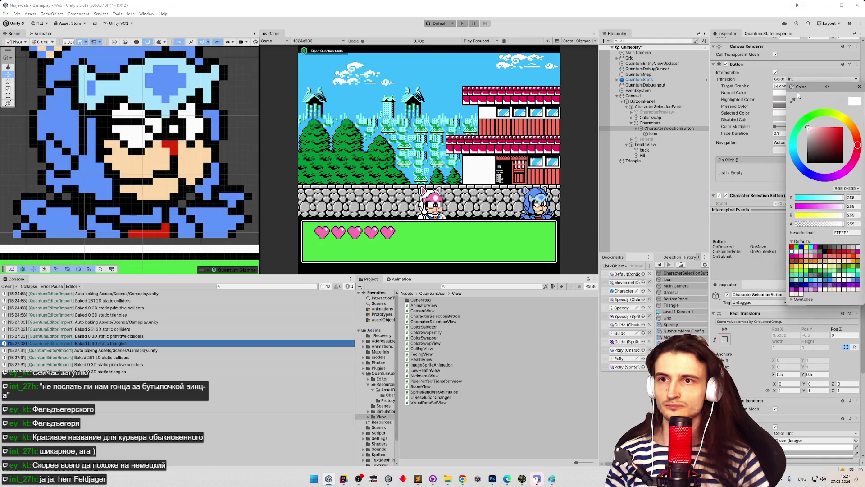
left_click(860, 88)
key("ctrl+s")
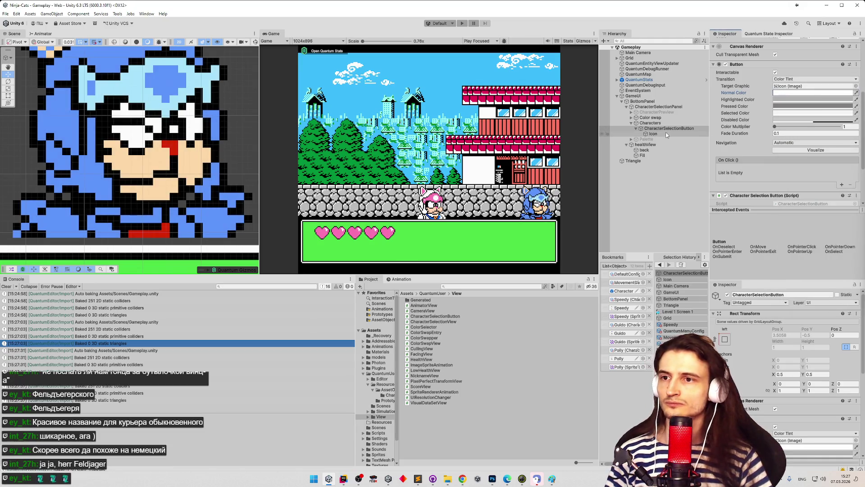
left_click(642, 155)
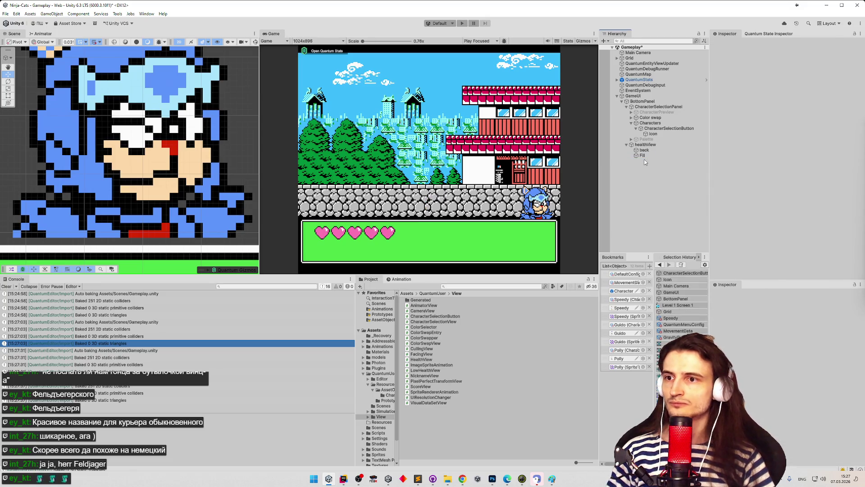
- Save, then deactivate CharacterSelectionButton and activate CharacterPreview
key("ctrl+s")
left_click(653, 128)
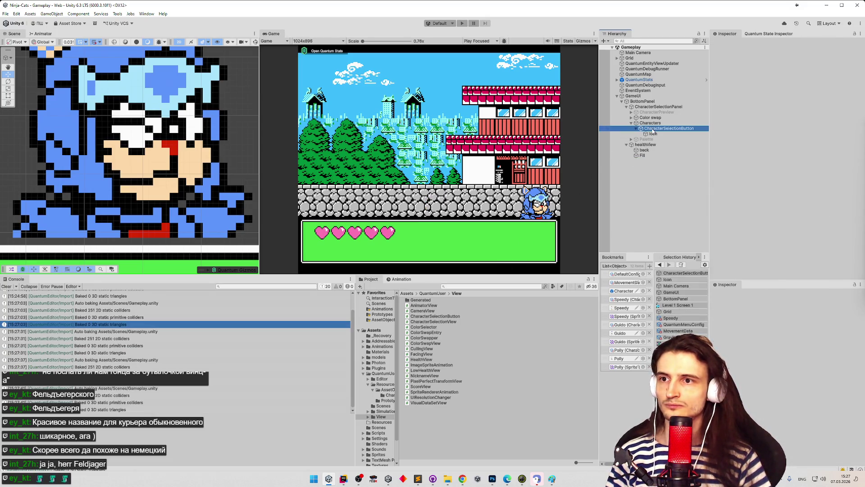
left_click(727, 44)
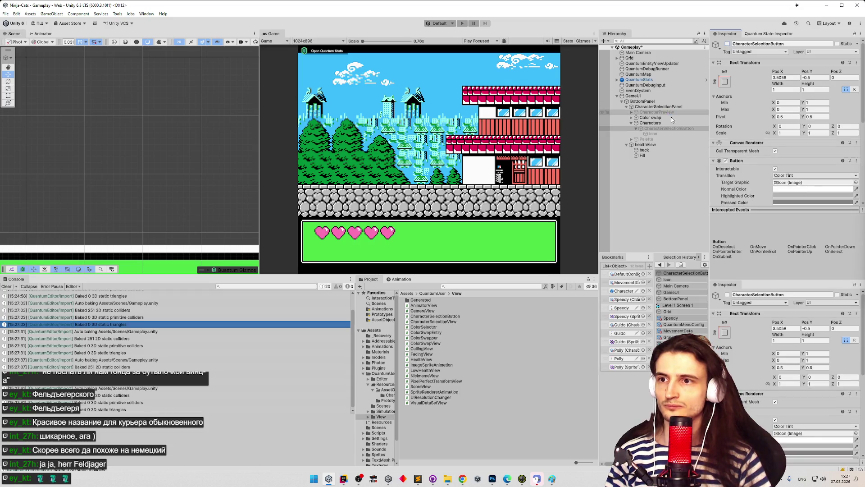
left_click(631, 123)
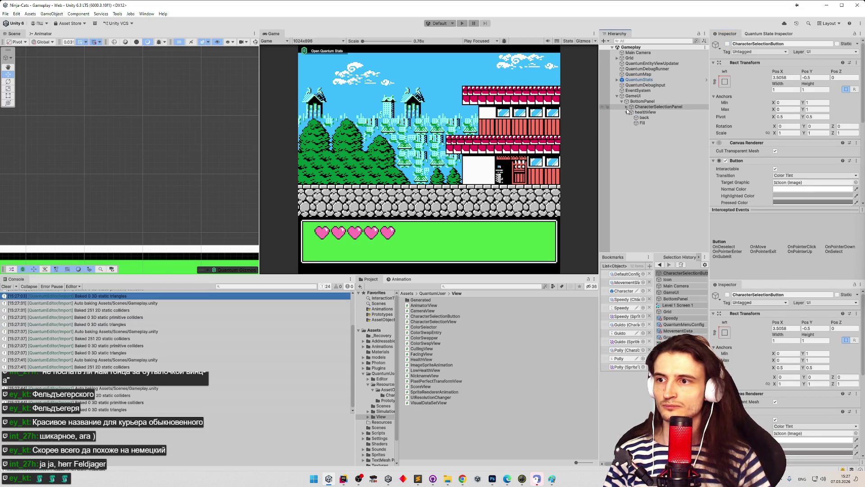
left_click(656, 113)
left_click(728, 43)
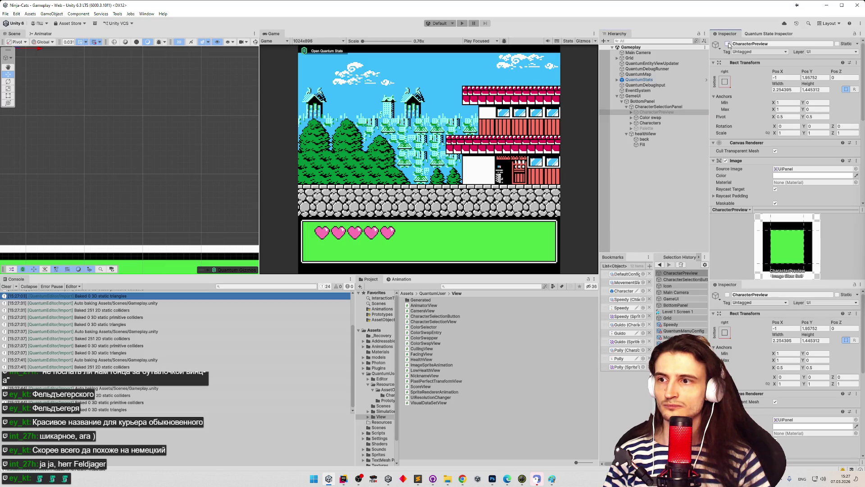
- Turn off CharacterPreview's green background image and drag the cat and checkmark into the green panel
scroll(108, 109, "down", 5)
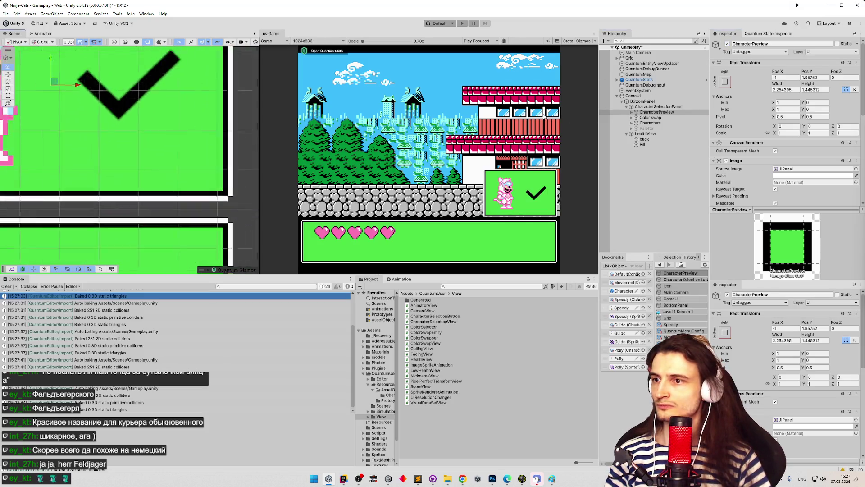
left_click(632, 112)
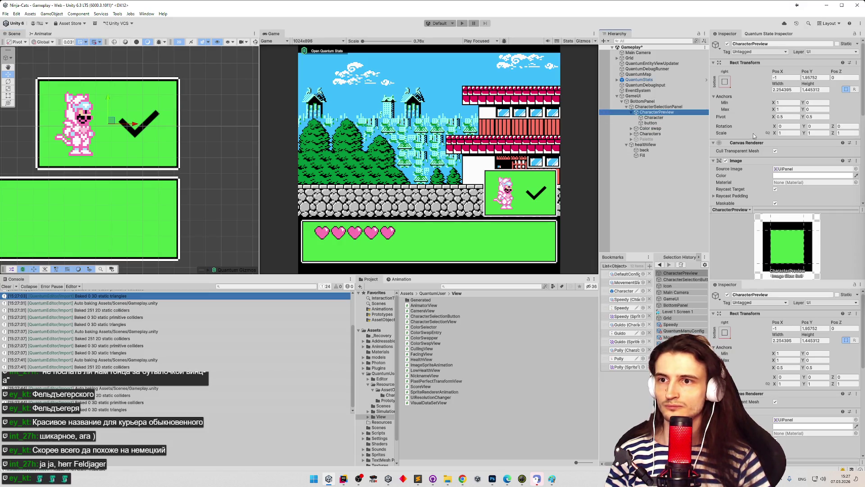
left_click(726, 161)
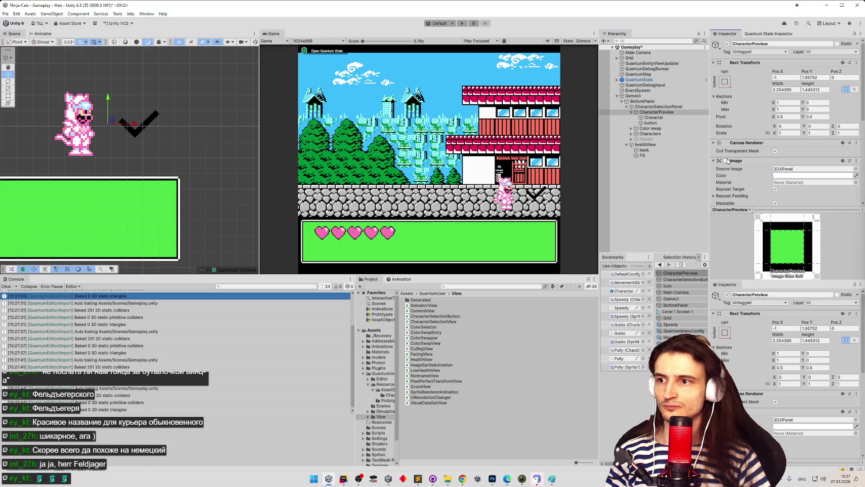
left_click(657, 112)
left_click_drag(109, 100, 103, 197)
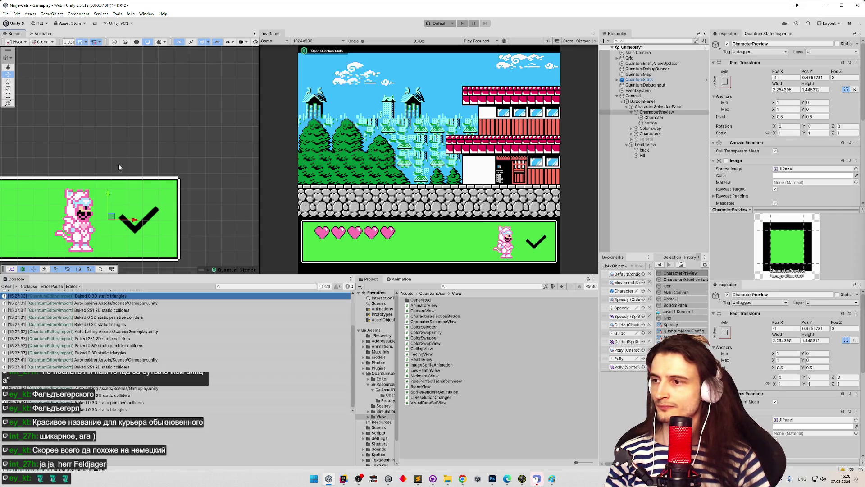
scroll(119, 167, "up", 2)
left_click_drag(119, 168, 154, 114)
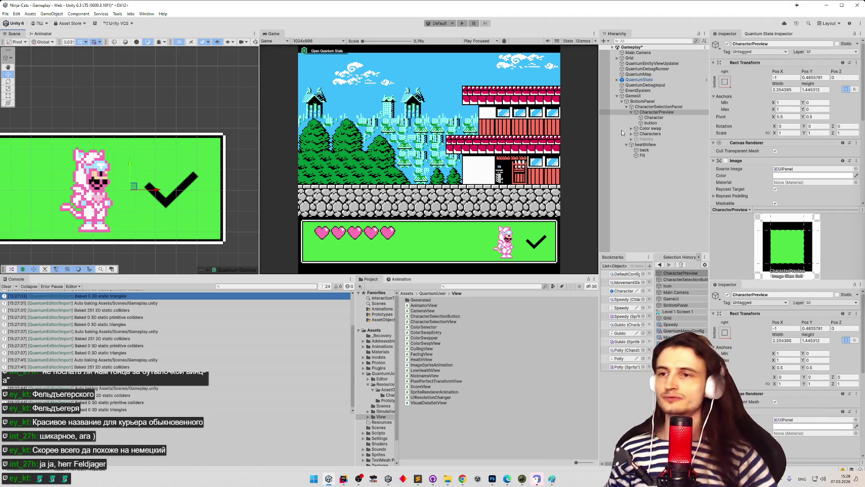
left_click(651, 123)
- Locate the checkmark sprite and make the button object CharacterPreview's target graphic
scroll(794, 118, "down", 3)
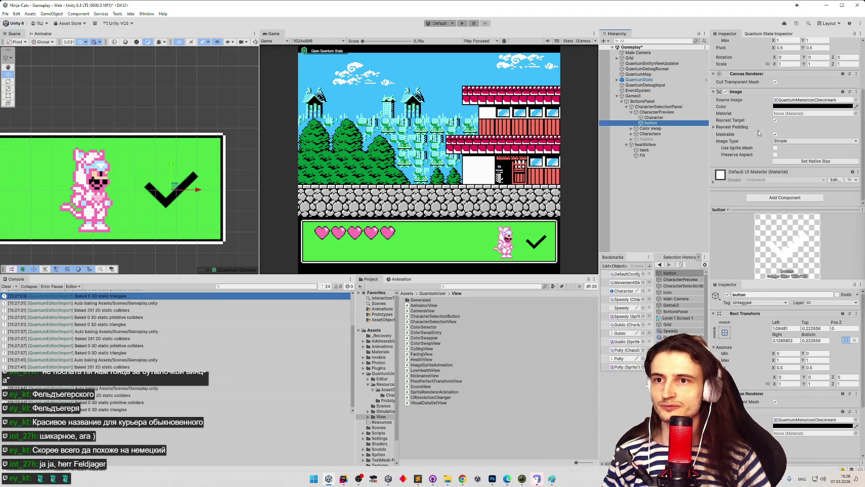
left_click(804, 101)
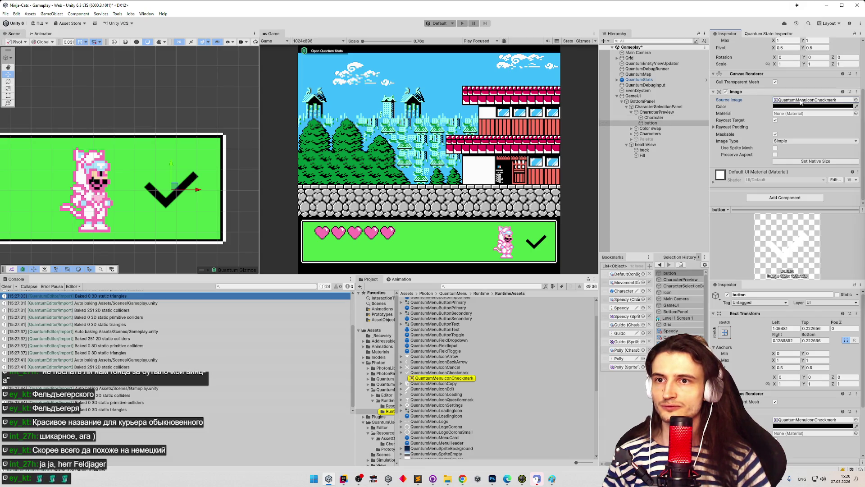
left_click(657, 112)
scroll(749, 111, "down", 3)
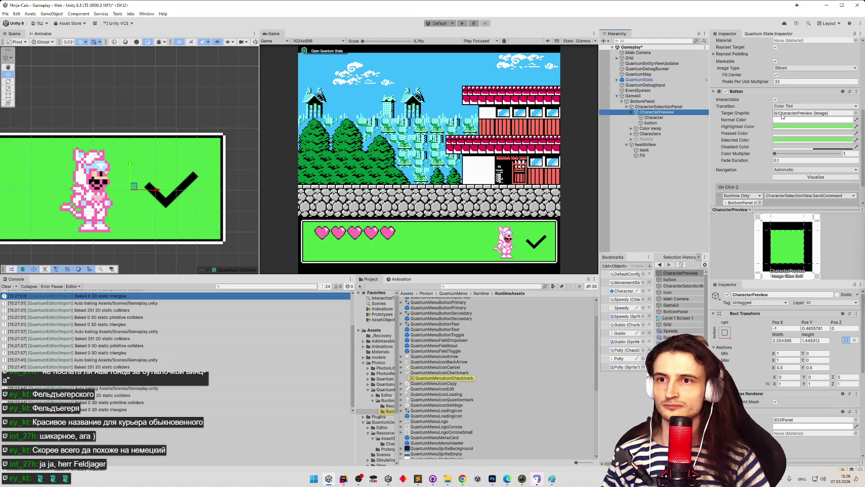
left_click(802, 113)
left_click_drag(802, 115, 802, 116)
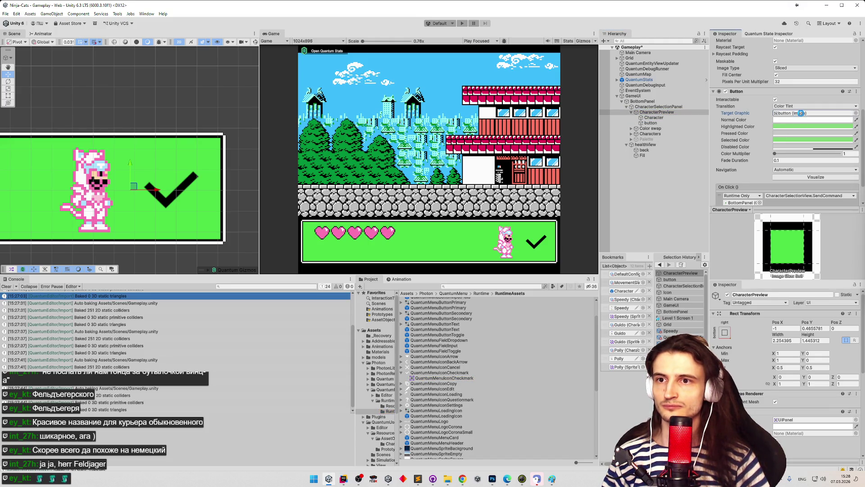
left_click(802, 115)
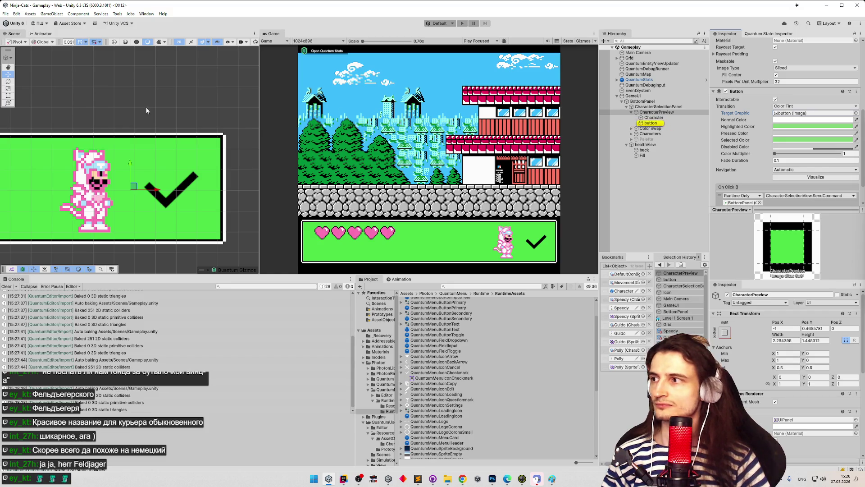
key("t")
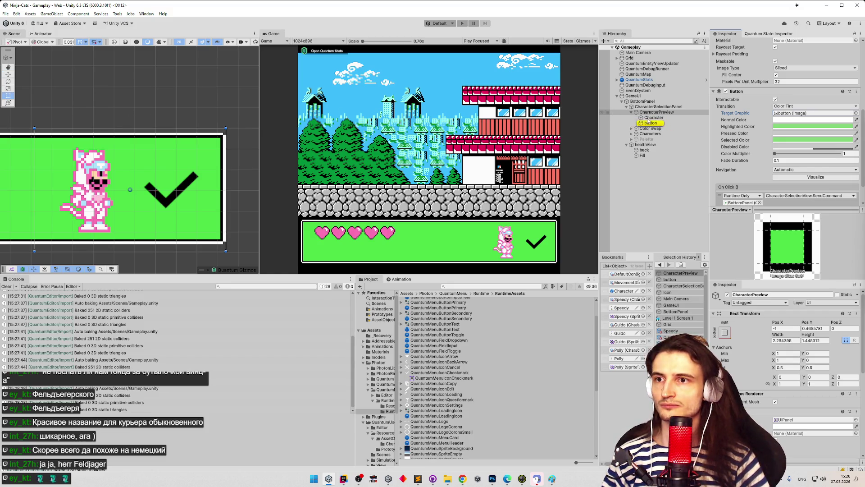
left_click(653, 123)
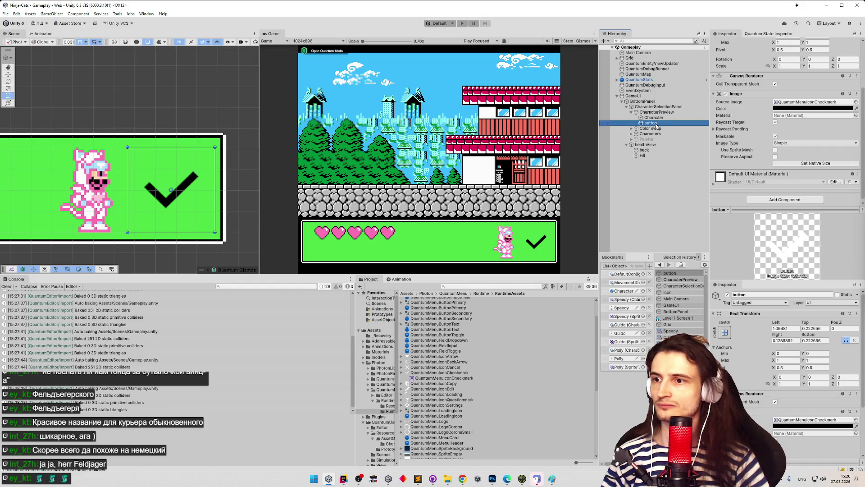
- Review CharacterPreview and its checkmark button, then deactivate the CharacterPreview panel
left_click(676, 113)
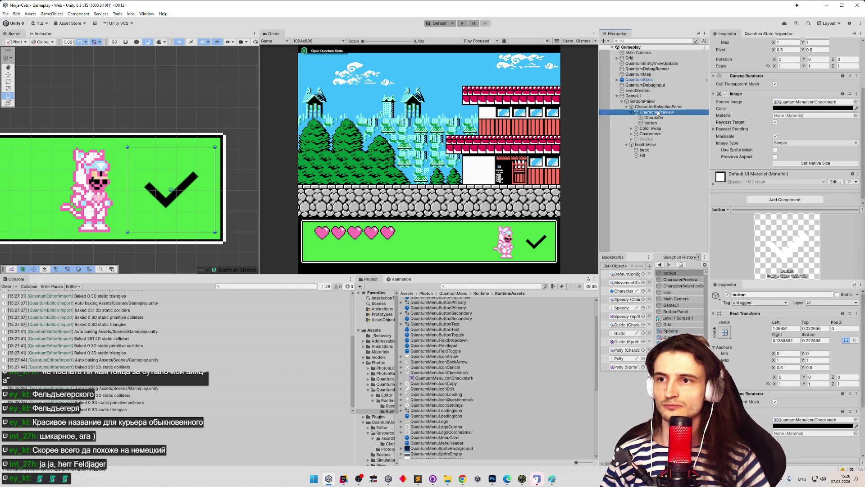
scroll(769, 131, "down", 3)
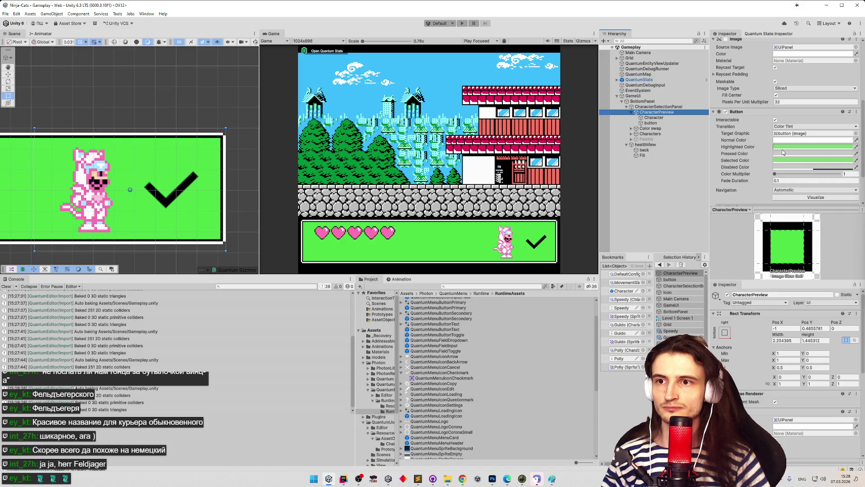
scroll(783, 152, "down", 1)
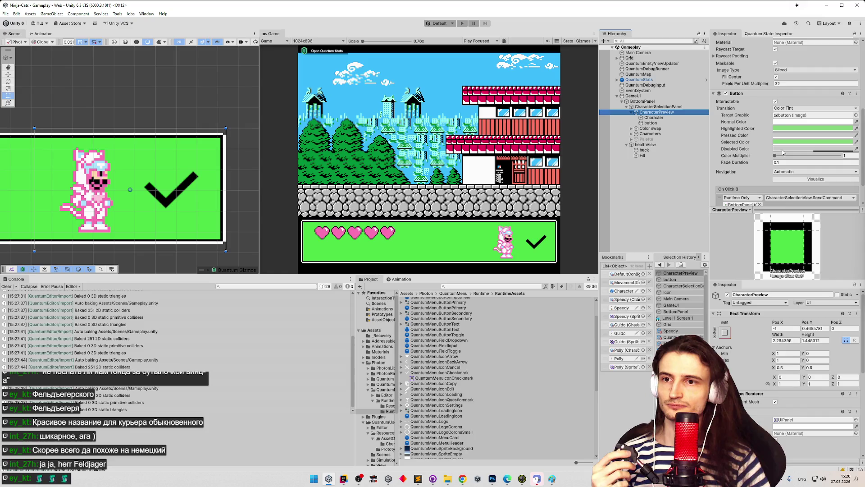
scroll(783, 152, "down", 2)
left_click(674, 123)
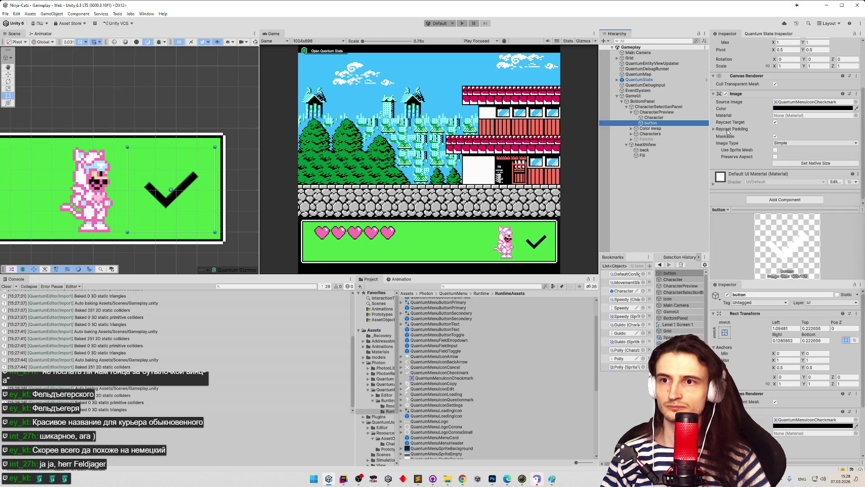
left_click(658, 112)
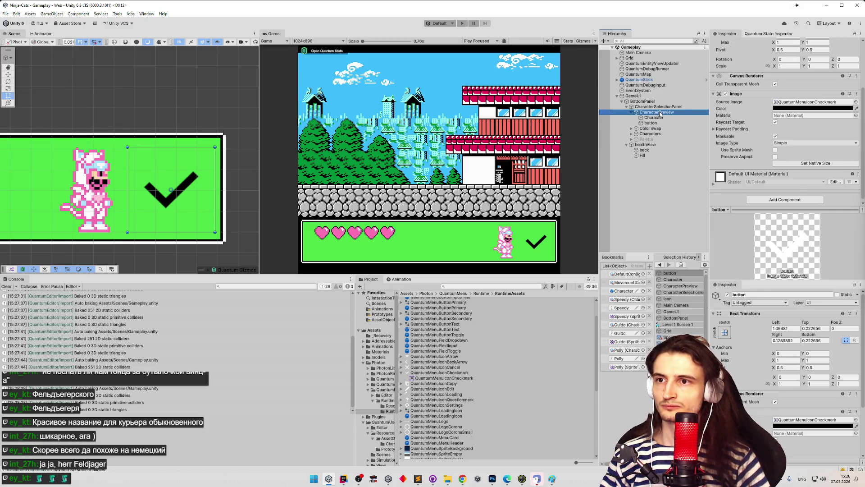
scroll(730, 53, "up", 4)
left_click(727, 44)
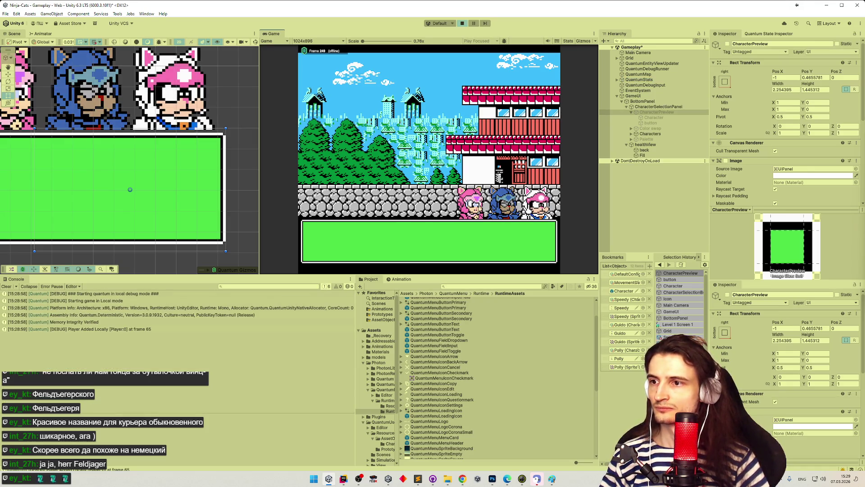
- Cycle through the cats by clicking portraits and pressing Right, then pick the pink cat
key("alt+shift+a")
left_click(501, 204)
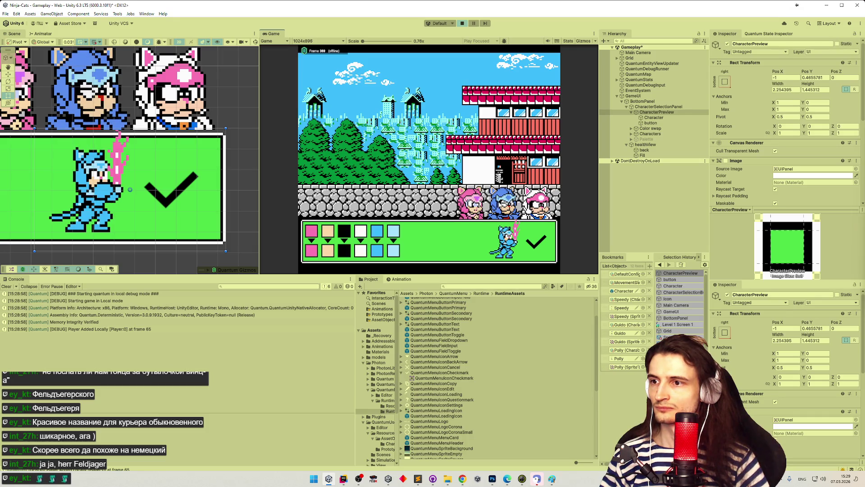
left_click(538, 203)
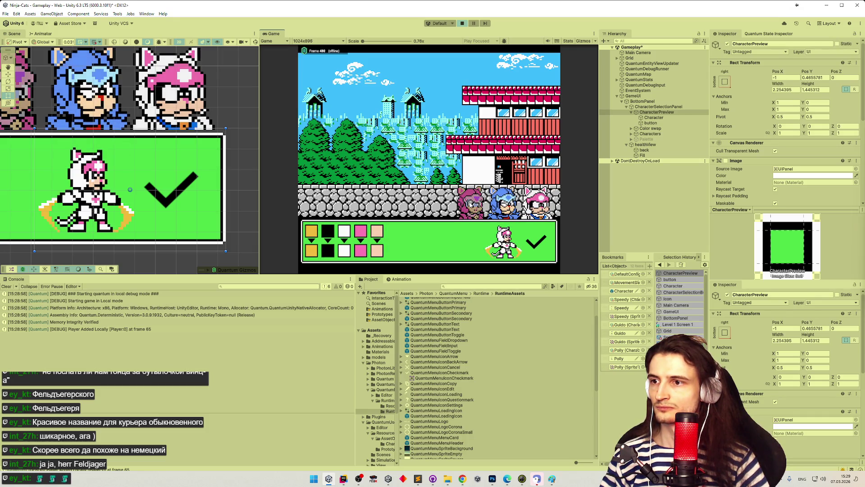
left_click(471, 204)
left_click(501, 204)
left_click(537, 203)
key("Right")
key("Right")
key("Right")
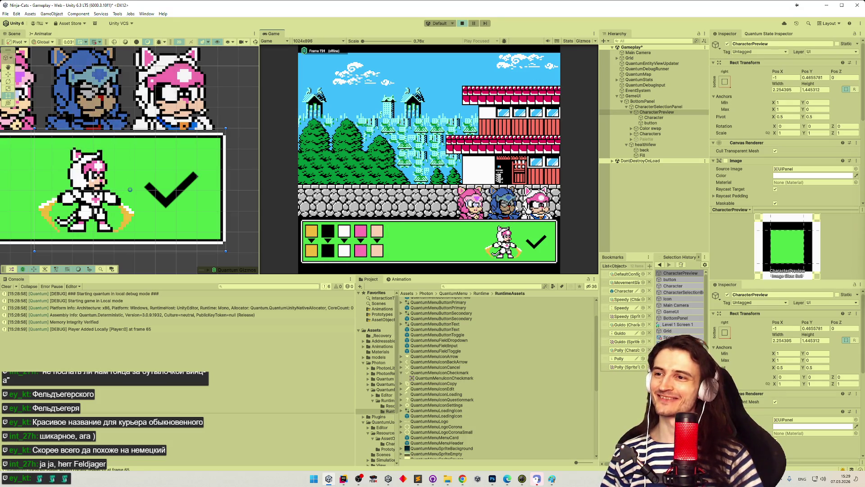
key("Right")
key("Right")
key("Right")
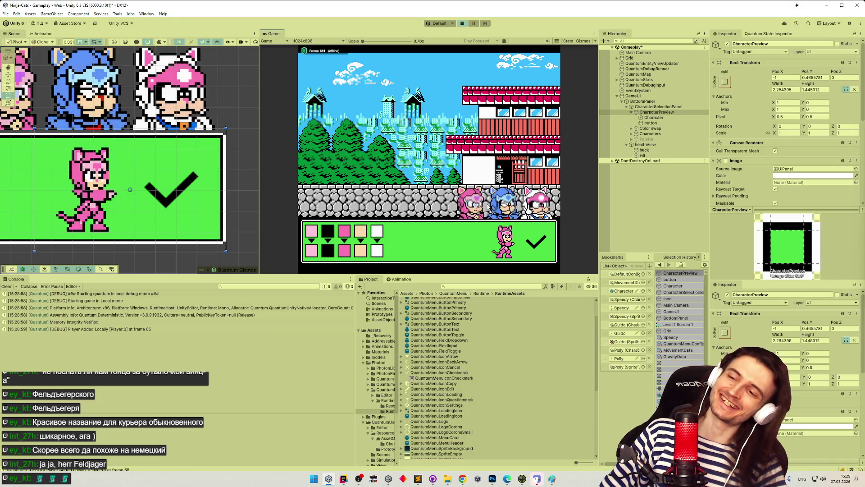
key("Right")
key("Right")
key("Right")
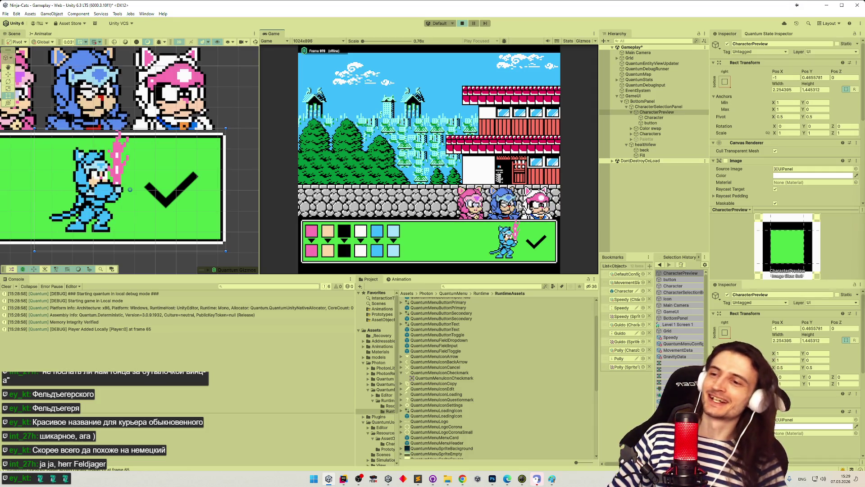
key("Right")
left_click(531, 244)
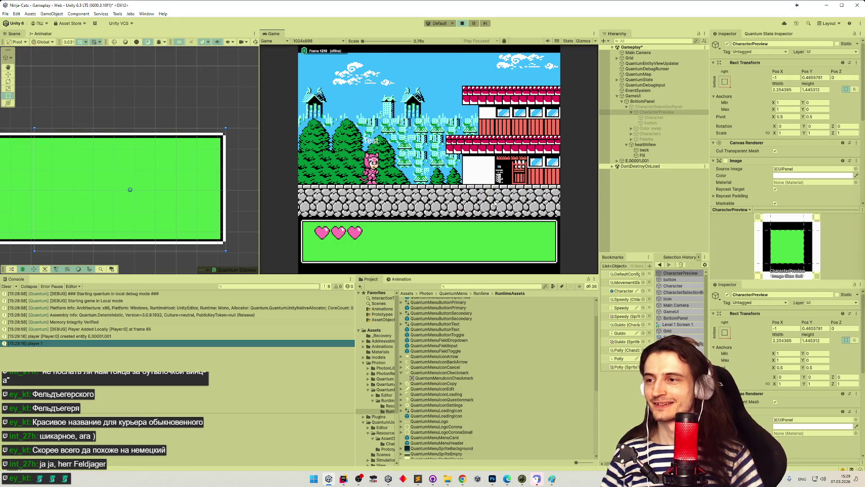
- Restart the game, cycle the selection with arrow keys, and confirm the white and pink cat
key("ctrl+p")
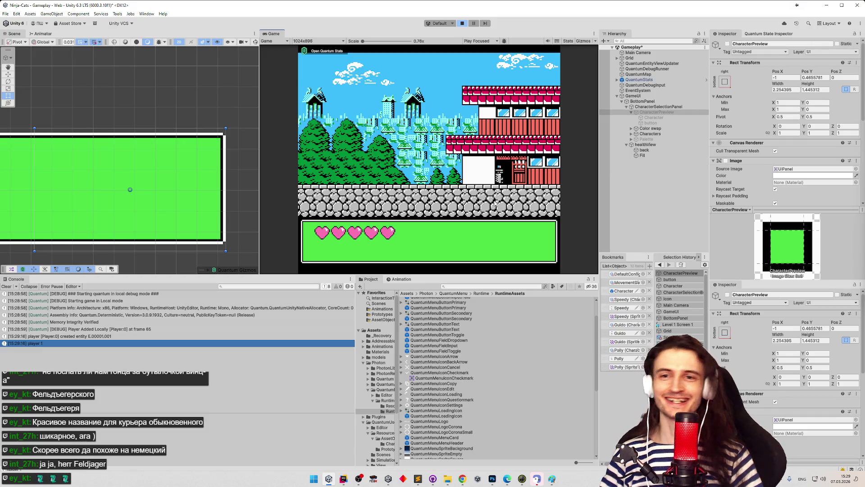
key("ctrl+p")
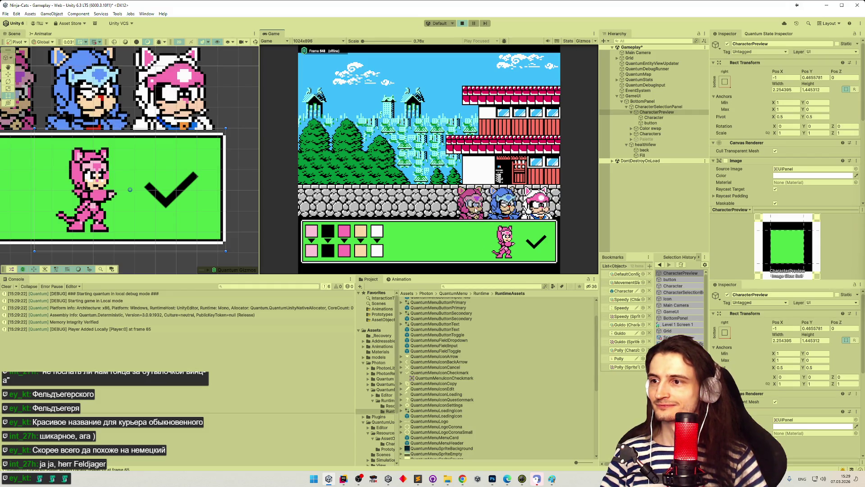
key("Right")
key("Right")
key("Left")
key("Right")
key("Return")
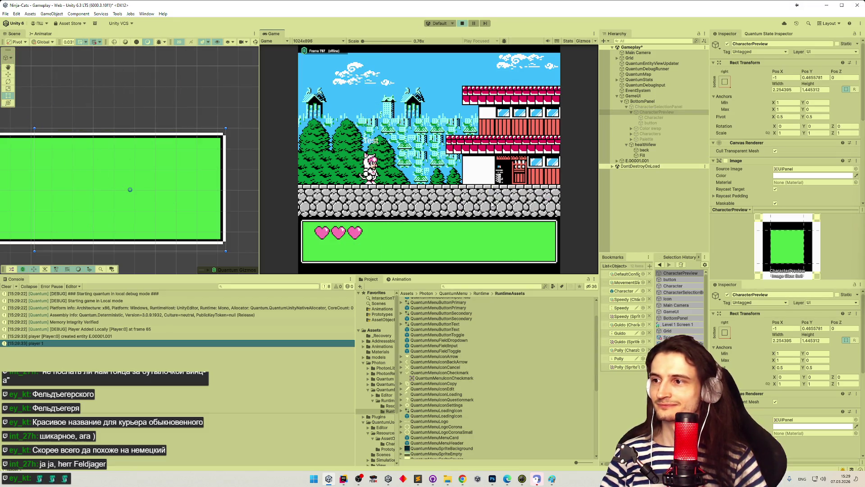
- Restart and confirm the cat twice more, then recolour the white swatch orange
key("ctrl+p")
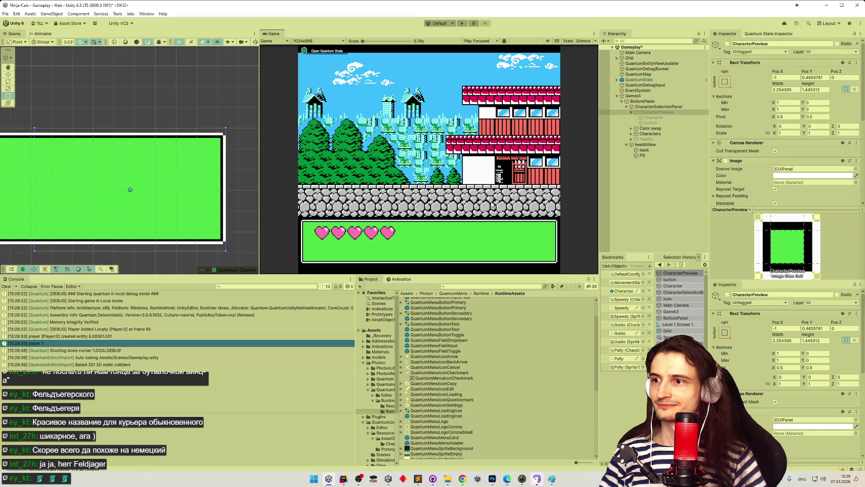
key("ctrl+p")
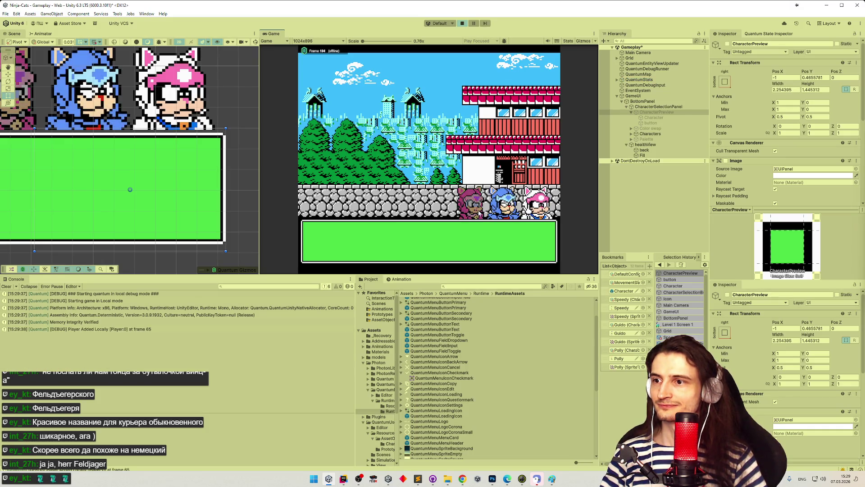
key("Return")
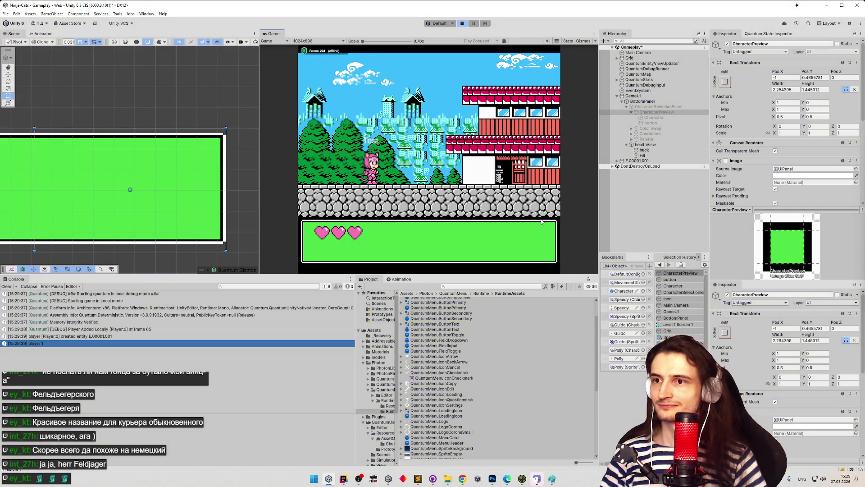
key("ctrl+p")
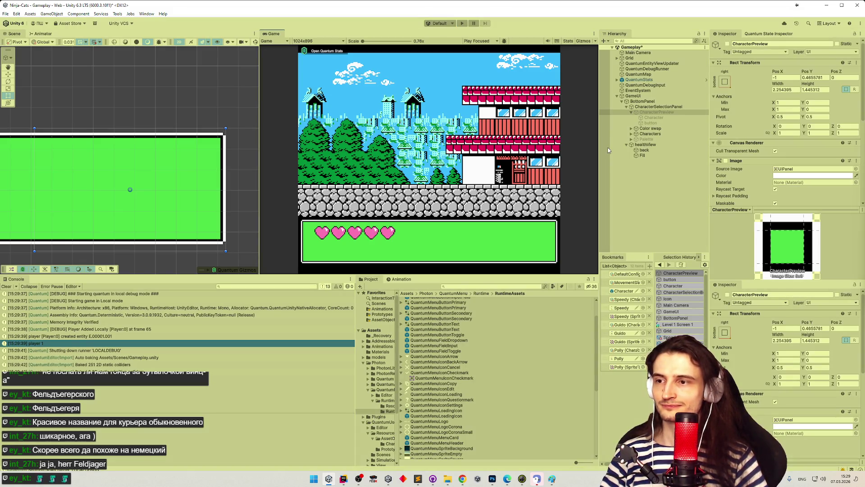
key("ctrl+p")
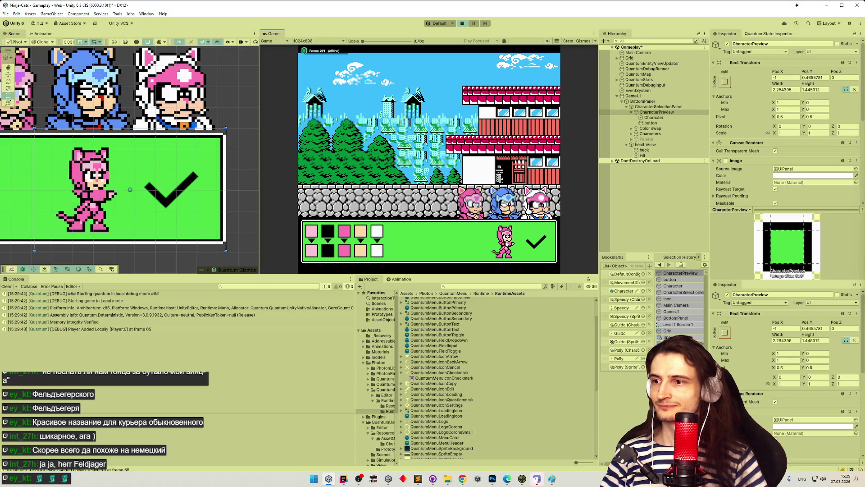
left_click(510, 245)
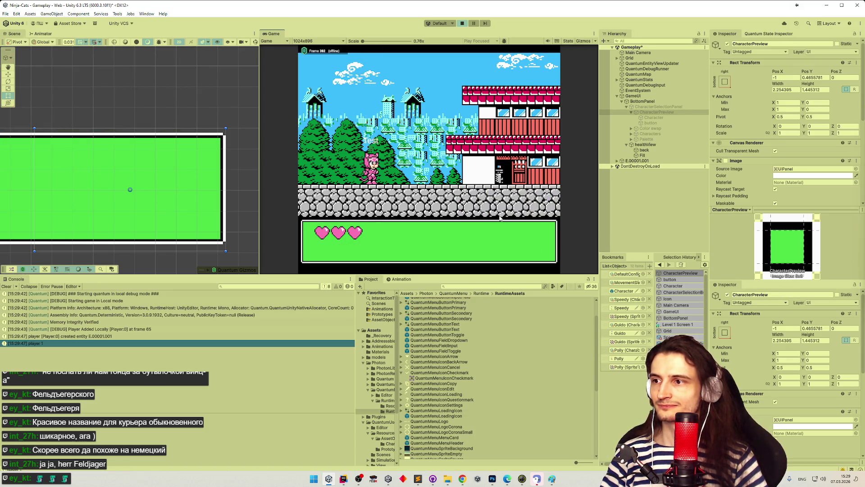
key("ctrl+p")
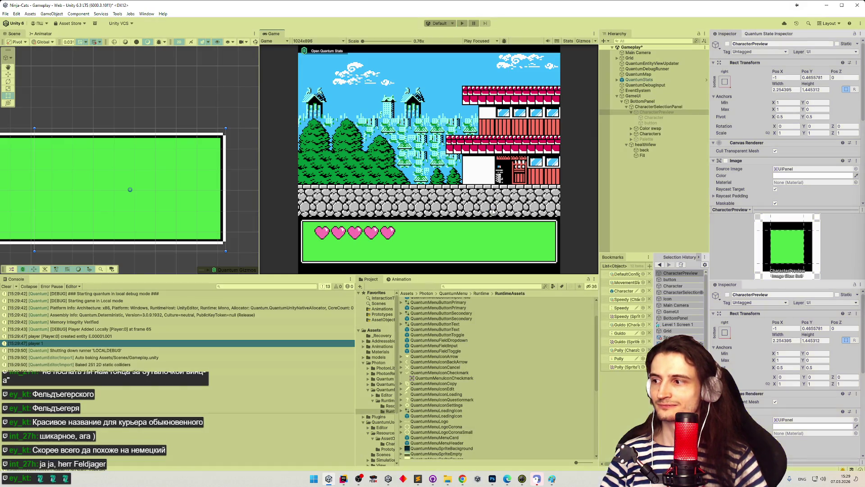
key("ctrl+p")
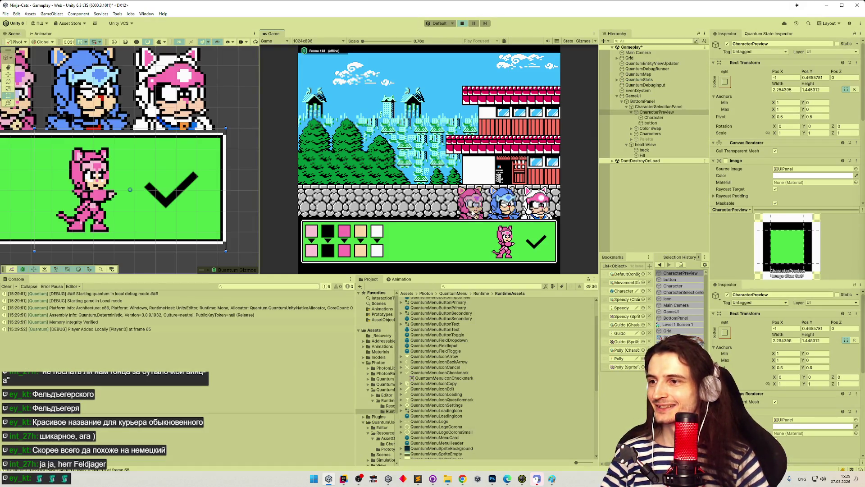
left_click(377, 250)
left_click(382, 202)
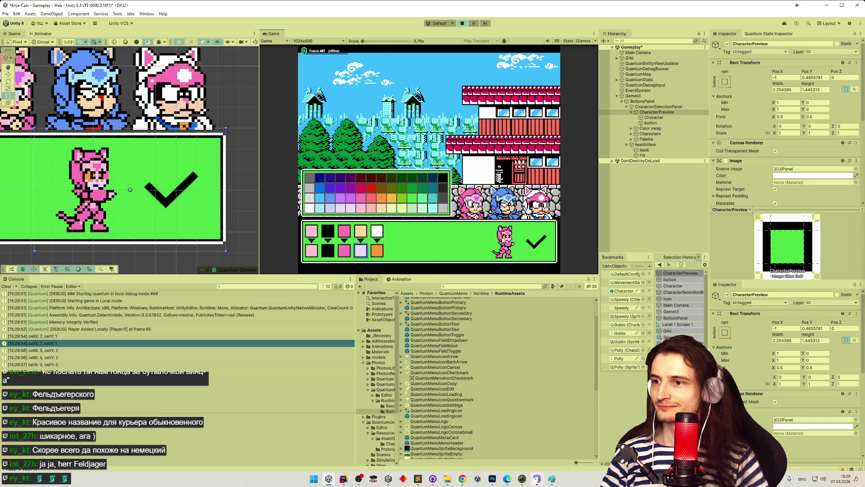
- Play the recoloured pink cat in the maximized Game view, running right then left, then stop and clear the console
left_click(503, 237)
key("shift+space")
key("Right")
key("space")
key("Right")
key("Right")
key("Right")
key("Left")
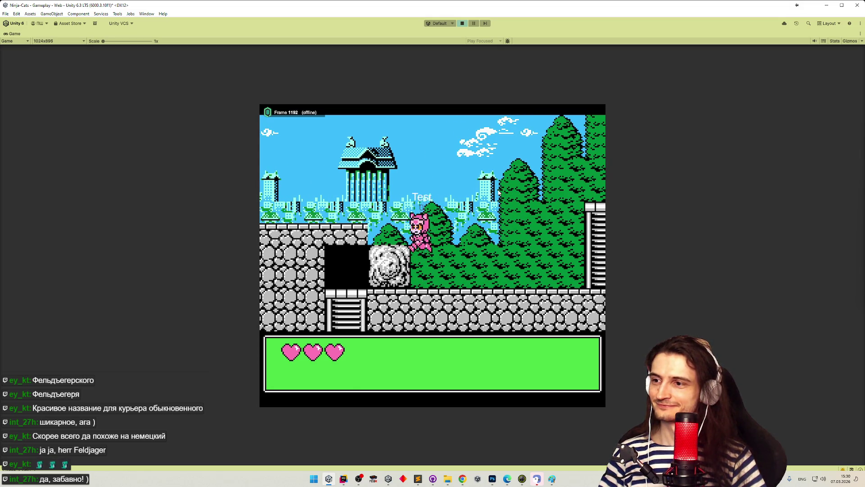
key("Left")
key("ctrl+p")
left_click(8, 287)
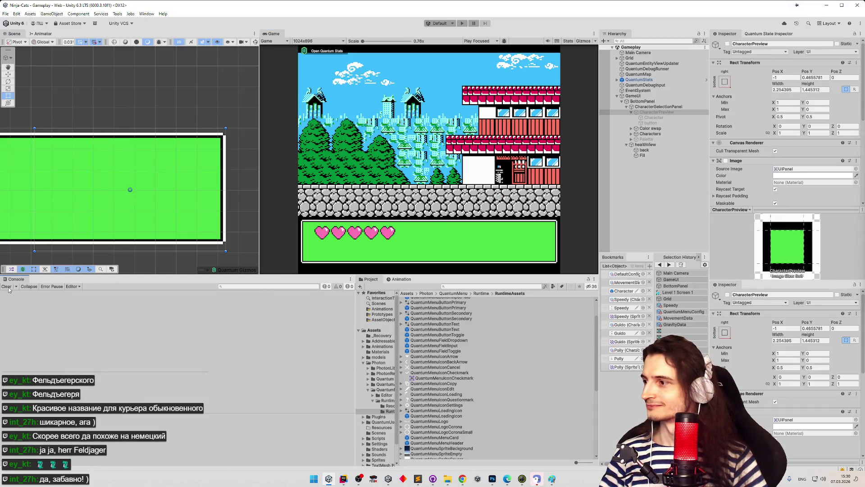
- Open the Character prefab and toggle the MainSprite and HitCollider sprites off and on
left_click(401, 279)
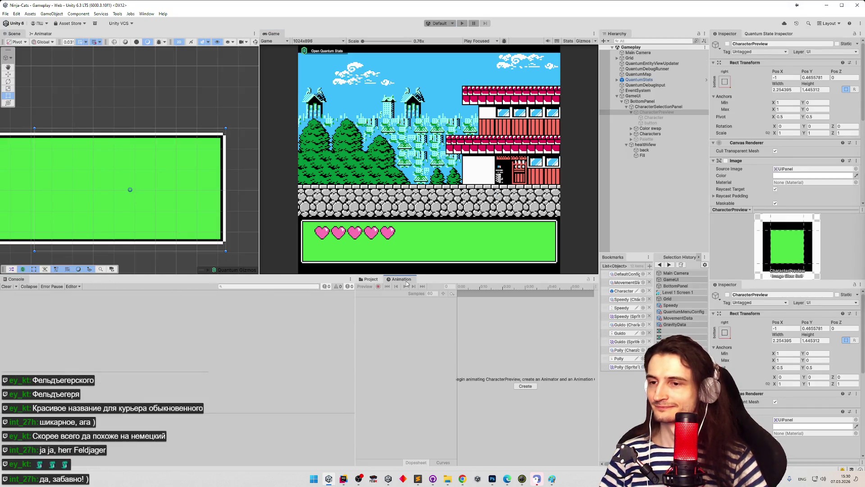
double_click(607, 119)
left_click(659, 88)
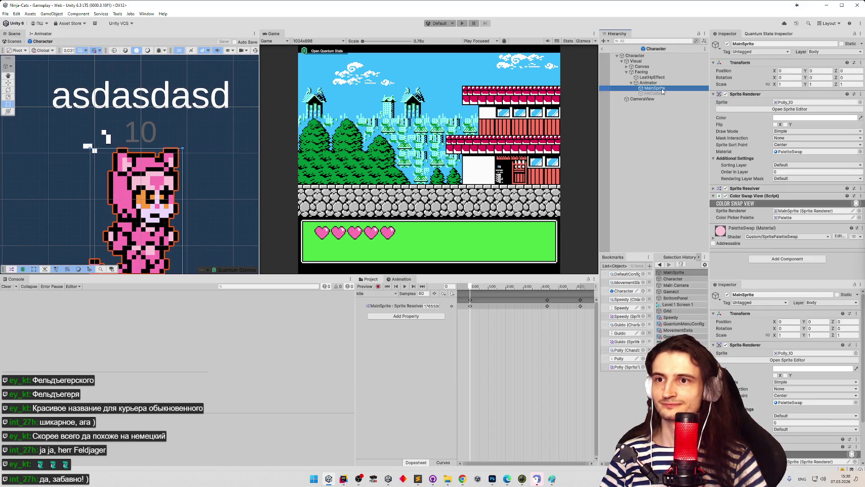
left_click(726, 94)
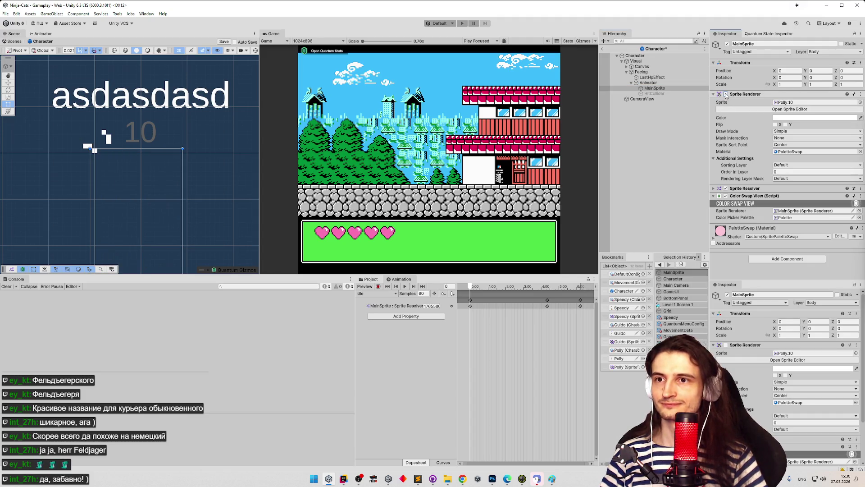
left_click(725, 94)
left_click(670, 94)
left_click(726, 96)
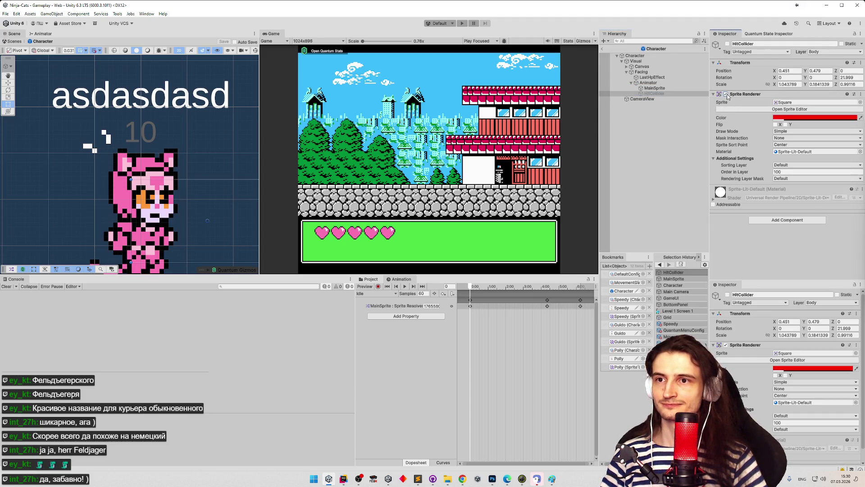
left_click(726, 95)
- Exit Prefab Mode and start the game in the enlarged Game view
key("ctrl+p")
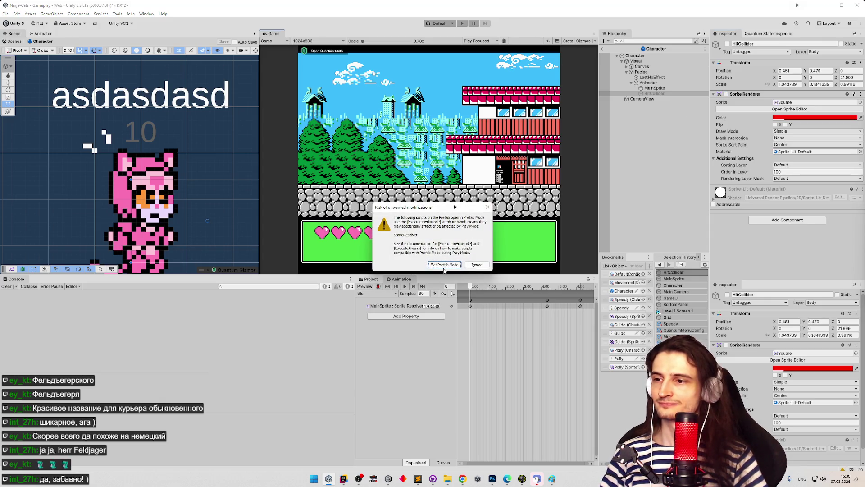
left_click(444, 266)
key("shift+space")
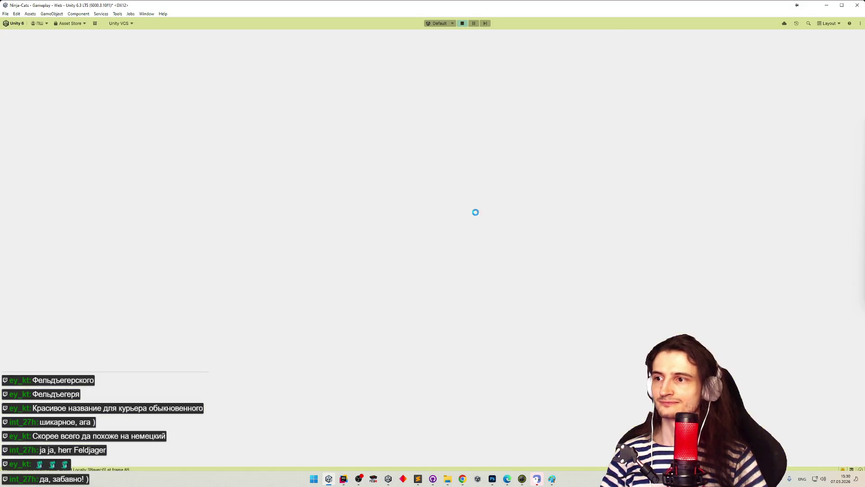
- Confirm the pink cat, run it right over the roof and wall, and slash
key("Return")
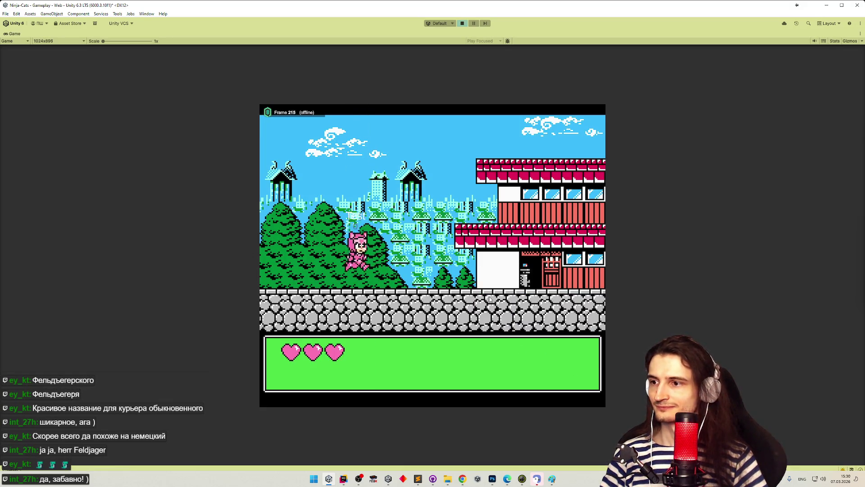
key("Right")
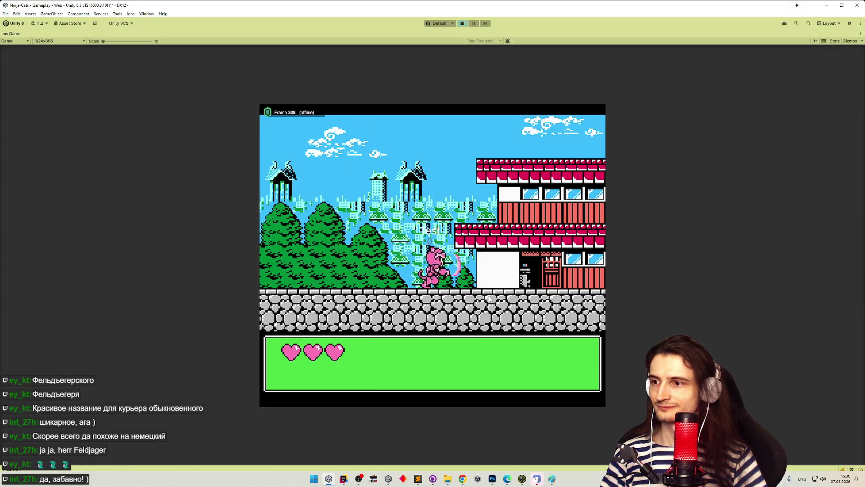
key("space")
key("space")
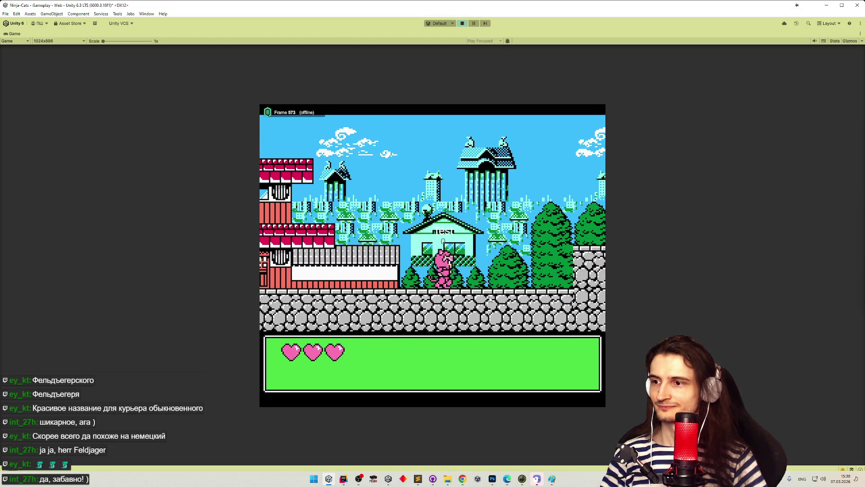
key("space")
key("Right")
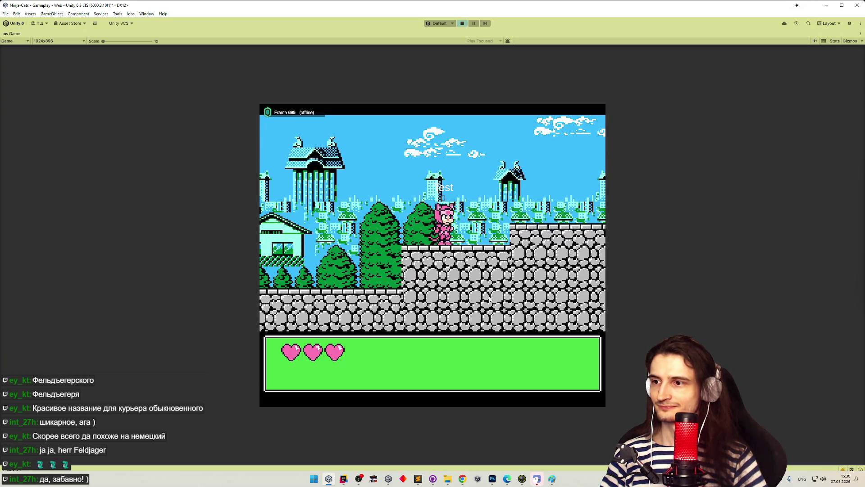
key("space")
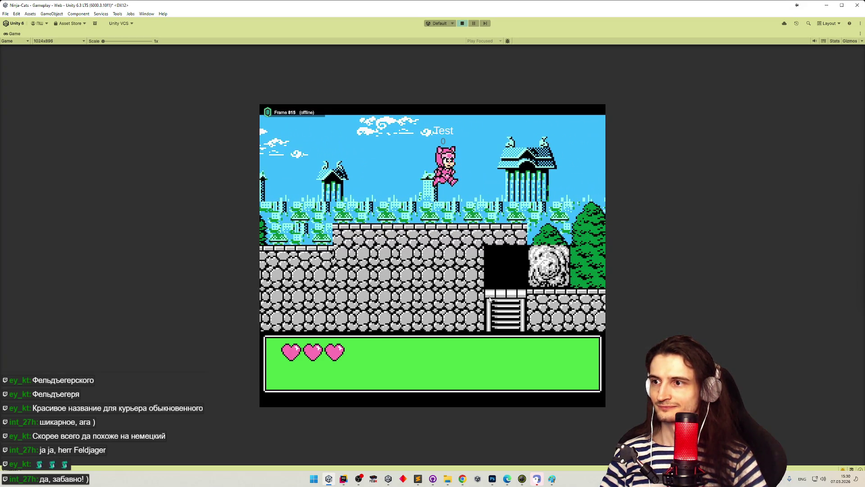
key("x")
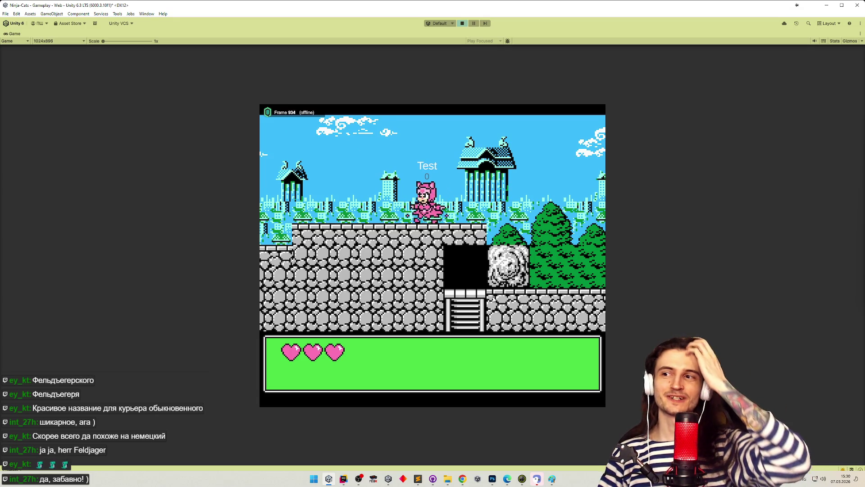
- Run the cat back left via the tree and wall onto the building roof
key("Left")
key("space")
key("Left")
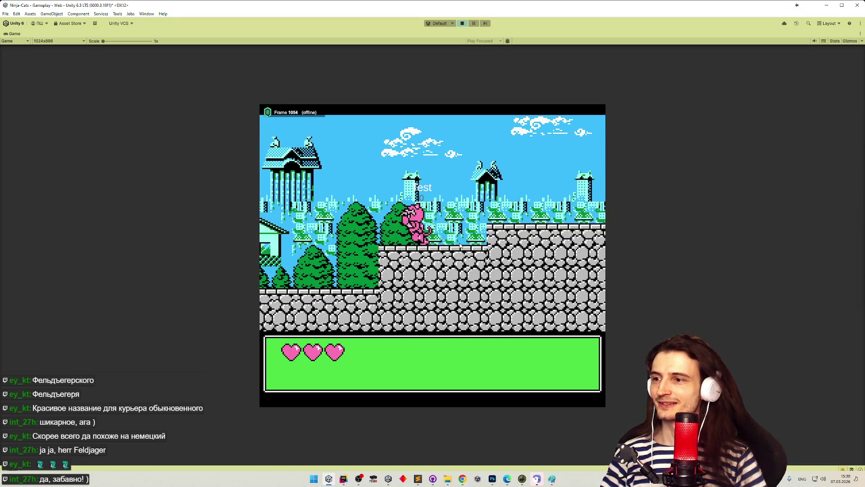
key("Left")
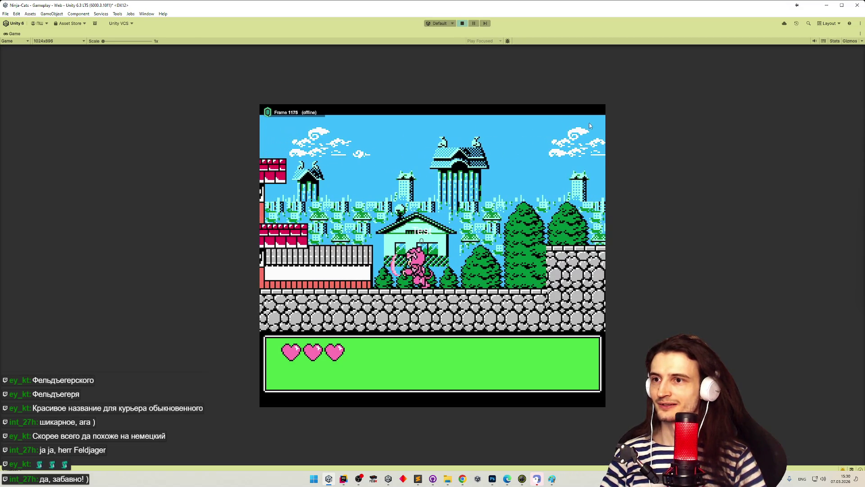
key("Left")
key("space")
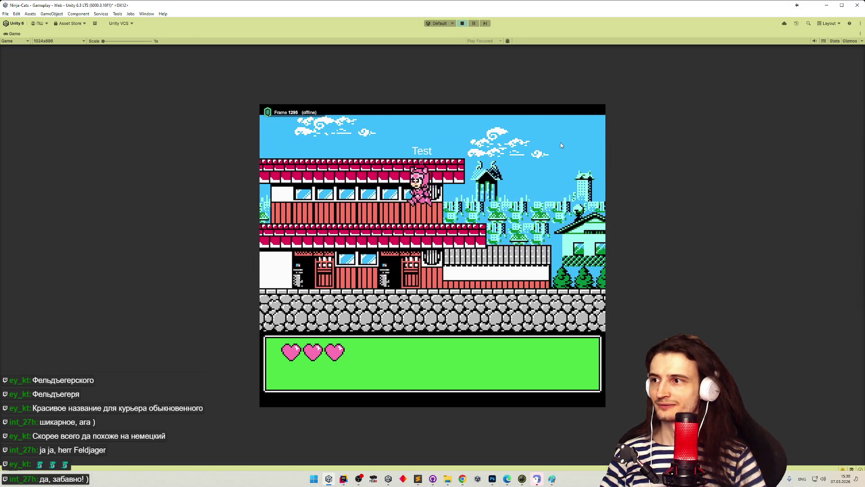
key("Left")
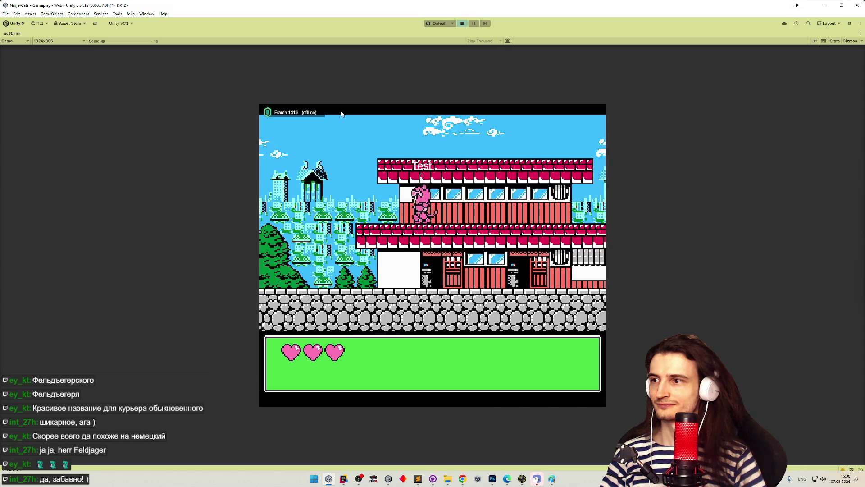
- Stop play mode, clear the Console log, and enlarge the Game view vertically
key("ctrl+p")
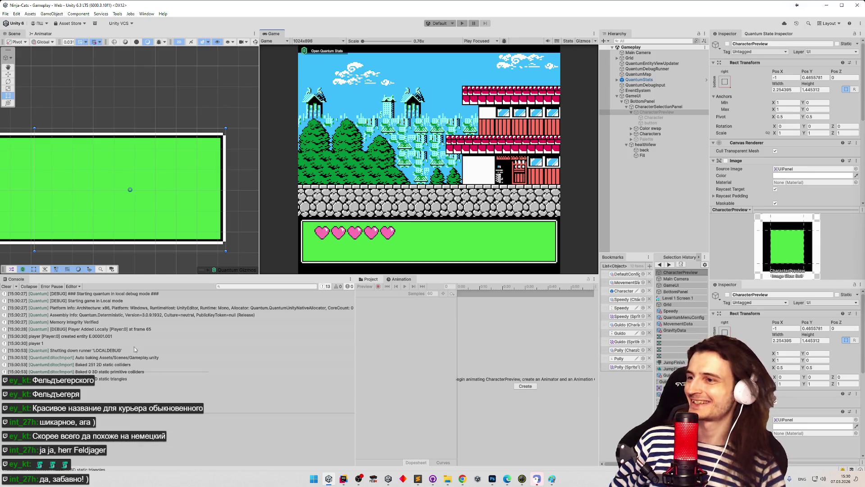
left_click(6, 286)
left_click(413, 479)
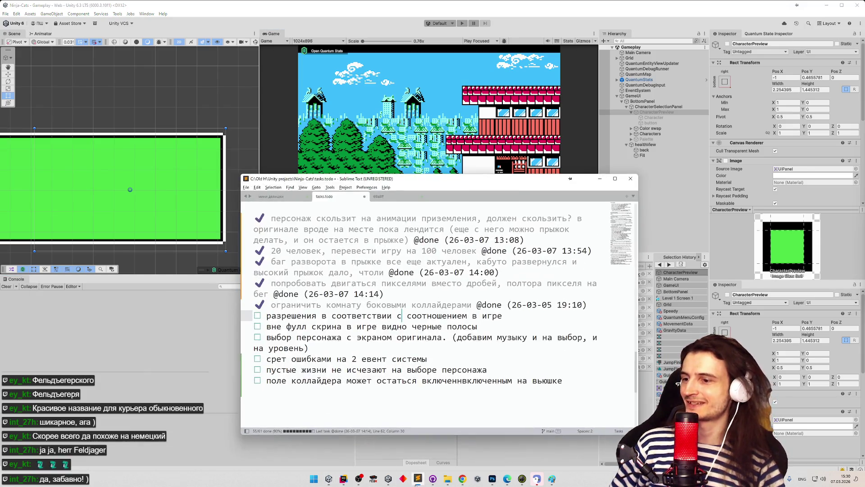
left_click(412, 478)
mouse_move(461, 276)
left_mouse_down()
mouse_move(461, 329)
mouse_move(460, 319)
left_mouse_up()
- Switch the Game view from 1024x896 to Free Aspect and enlarge it further
left_click(311, 41)
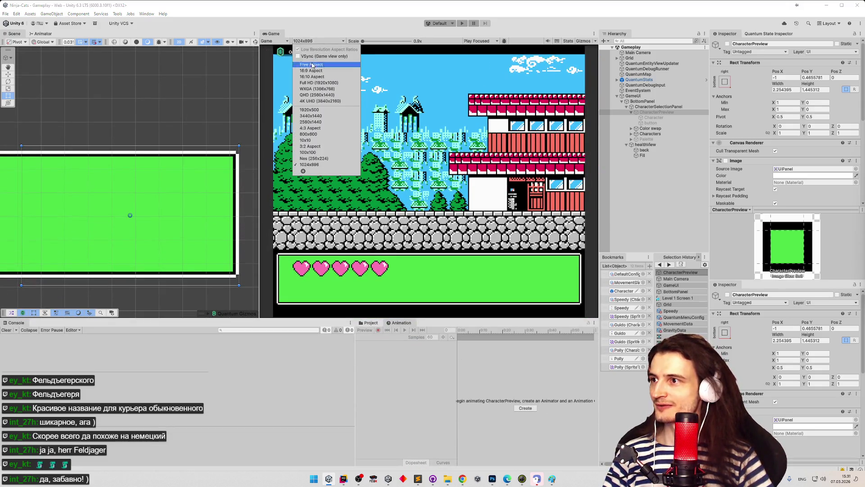
left_click(311, 64)
left_click_drag(487, 320, 497, 346)
mouse_move(259, 238)
left_mouse_down()
mouse_move(225, 238)
mouse_move(262, 235)
mouse_move(242, 234)
mouse_move(252, 232)
left_mouse_up()
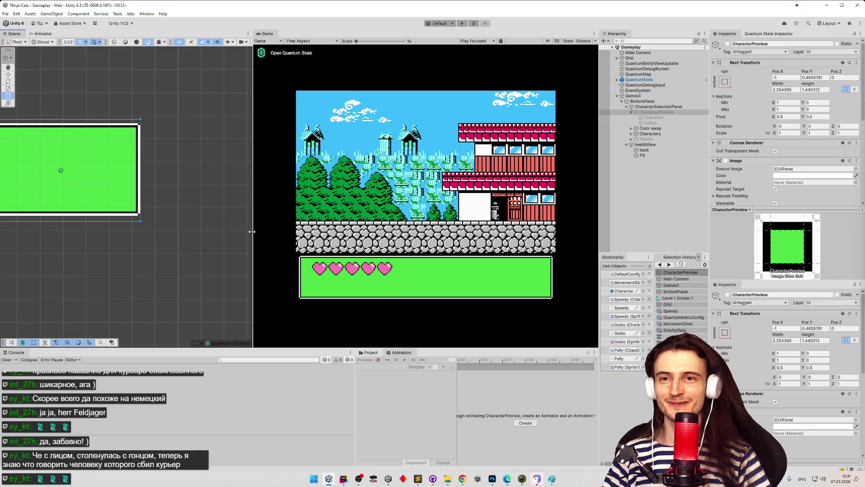
- Widen the Game view and inspect the BottomPanel object's settings
mouse_move(252, 232)
left_mouse_down()
mouse_move(218, 234)
mouse_move(263, 237)
mouse_move(245, 244)
mouse_move(253, 244)
left_mouse_up()
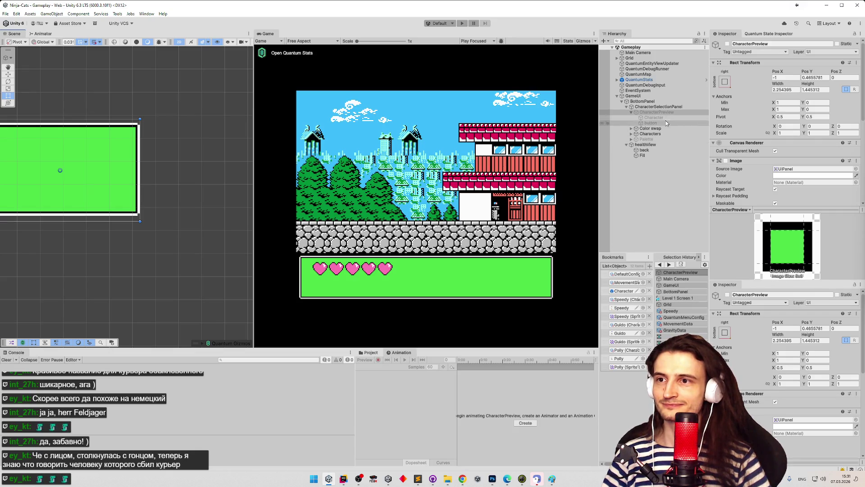
left_click(649, 101)
scroll(749, 121, "down", 2)
scroll(748, 118, "down", 4)
- Check the GameUI Canvas Scaler at a narrower Game view, then show tasks.todo
left_click(642, 96)
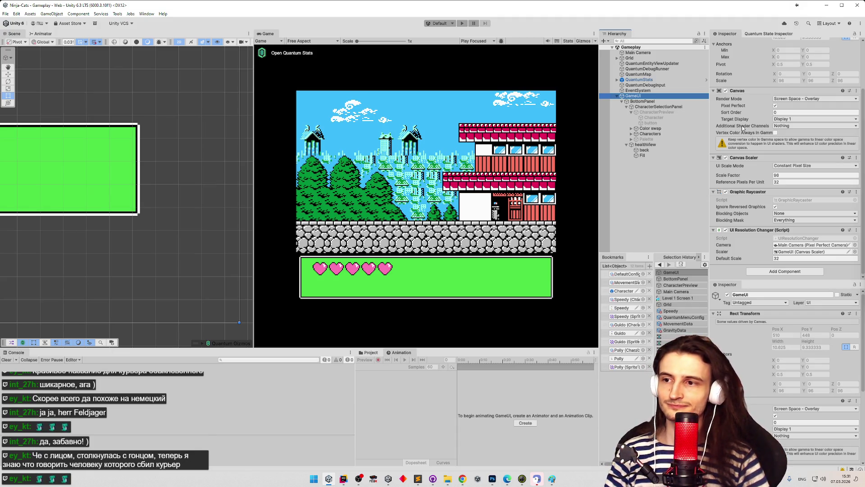
mouse_move(254, 109)
left_mouse_down()
mouse_move(350, 98)
mouse_move(194, 99)
mouse_move(272, 99)
mouse_move(247, 100)
mouse_move(258, 99)
left_mouse_up()
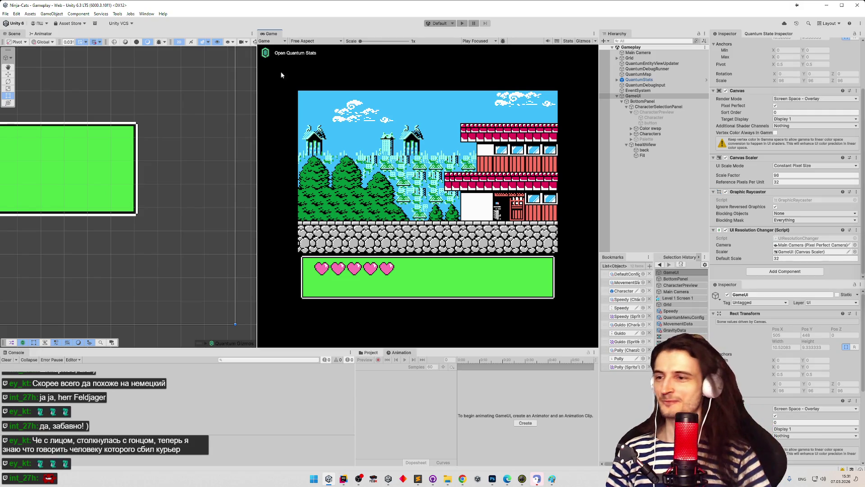
left_click(419, 480)
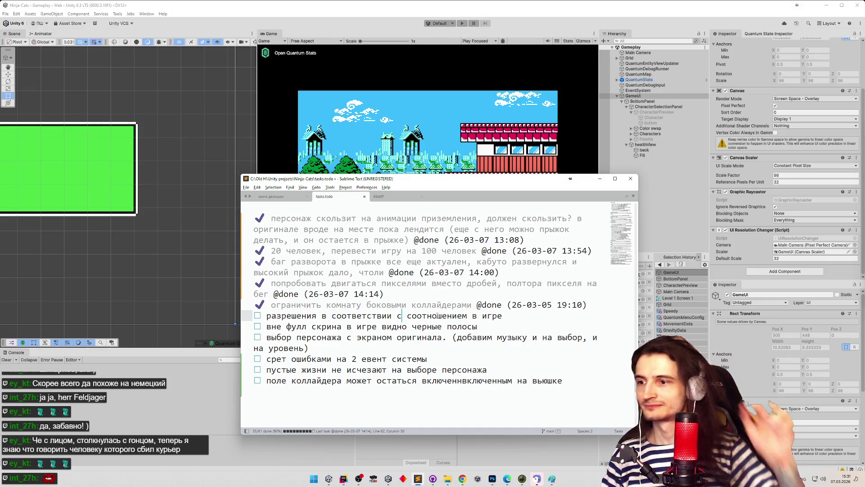
key("ctrl+d")
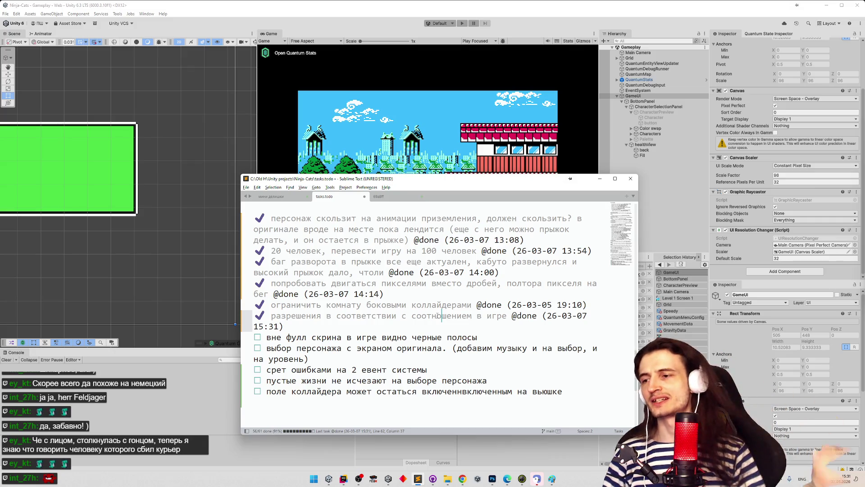
mouse_move(431, 185)
left_mouse_down()
mouse_move(529, 388)
mouse_move(458, 121)
mouse_move(458, 145)
left_mouse_up()
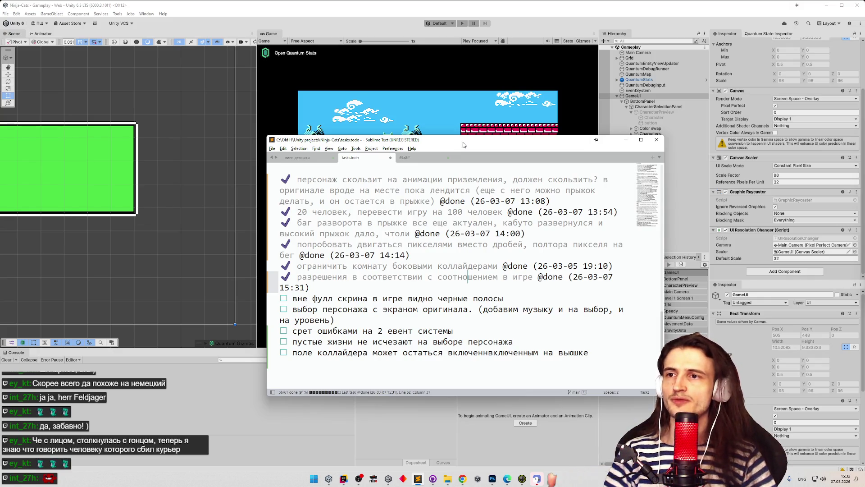
left_click(638, 53)
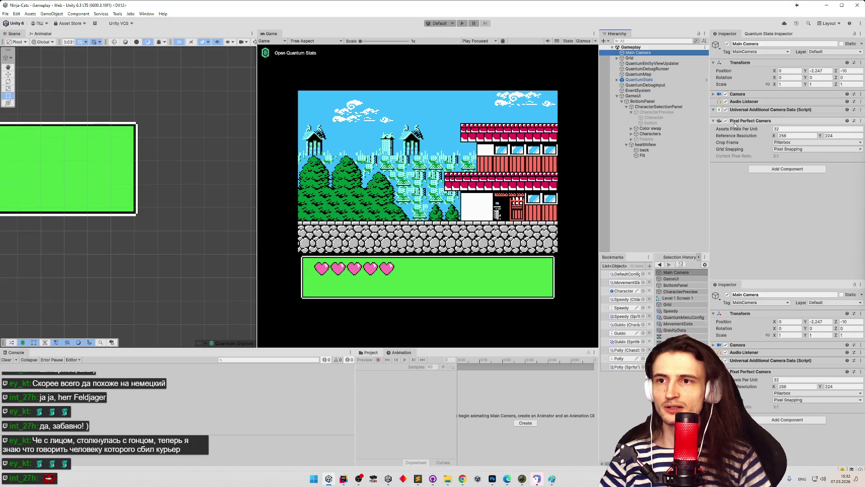
- Try Letterbox, Pillarbox and Windowbox crop frames, leaving Pixel Snapping unchanged
left_click(796, 142)
left_click(800, 166)
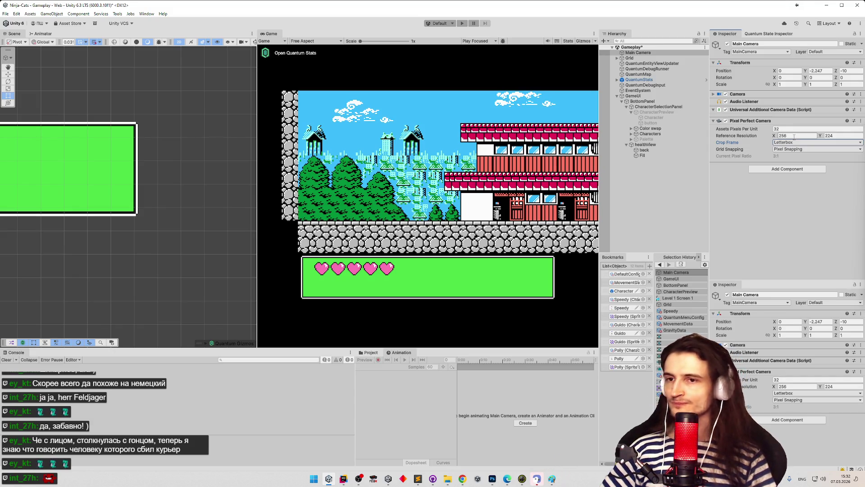
left_click(798, 143)
left_click(805, 157)
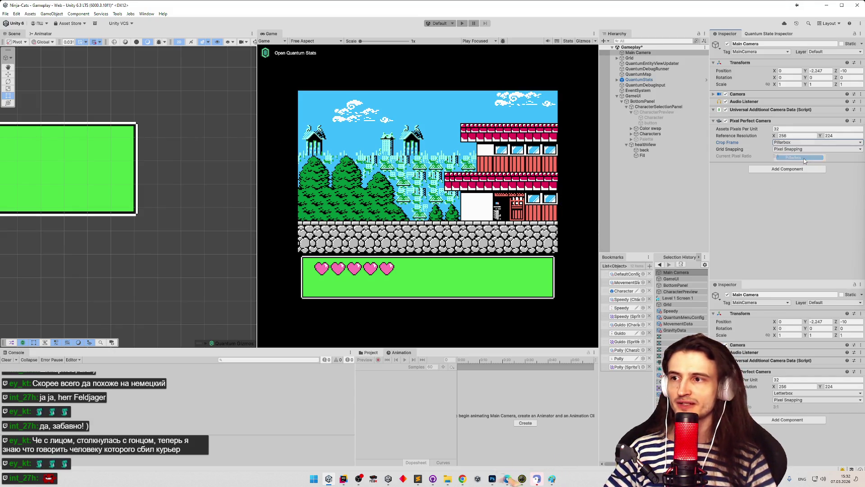
left_click(804, 143)
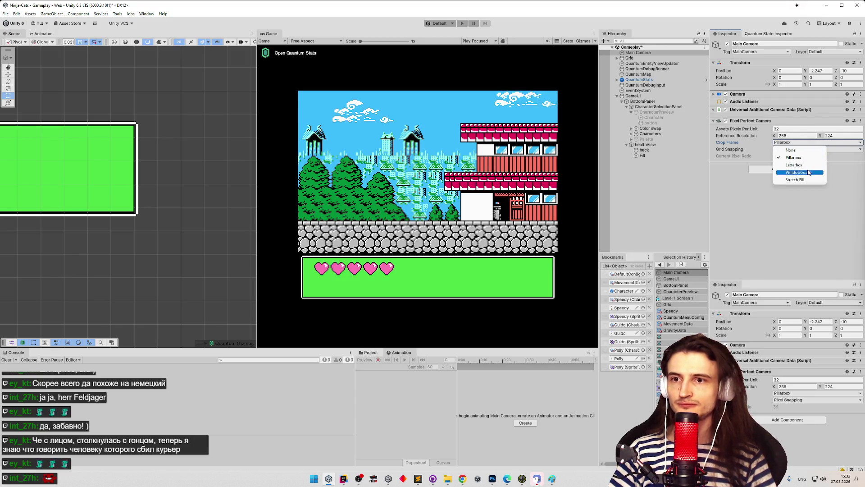
left_click(809, 170)
left_click(808, 150)
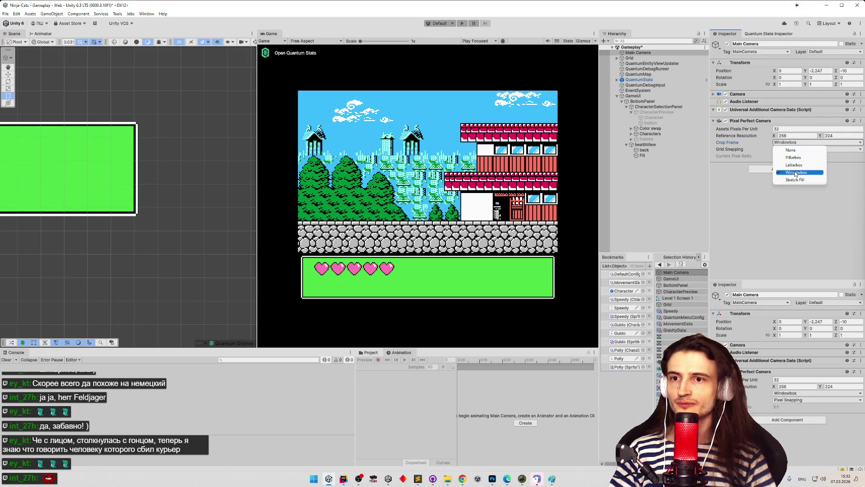
left_click(797, 150)
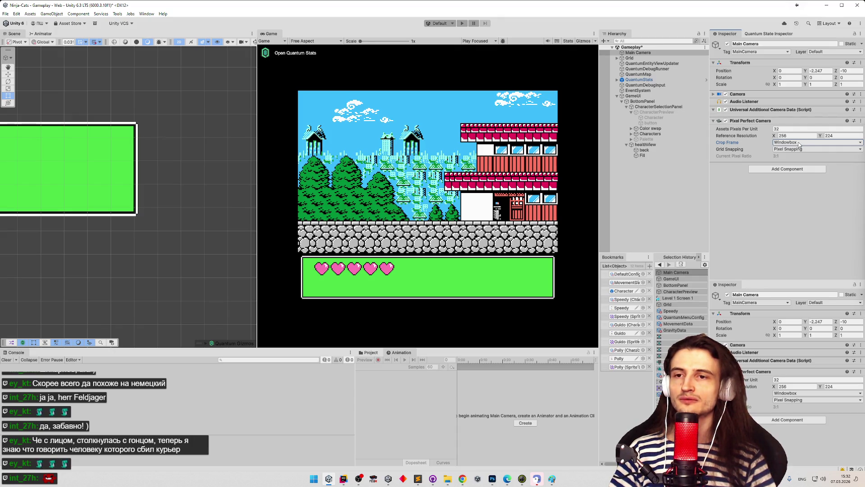
- Cycle Pillarbox and Windowbox again, then settle on Stretch Fill and check it narrower
left_click(799, 144)
left_click(801, 158)
left_click(802, 143)
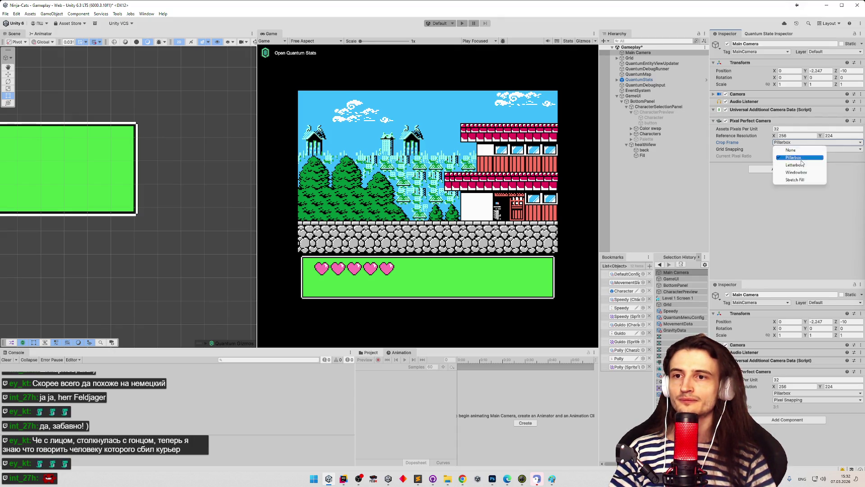
left_click(801, 172)
left_click(804, 143)
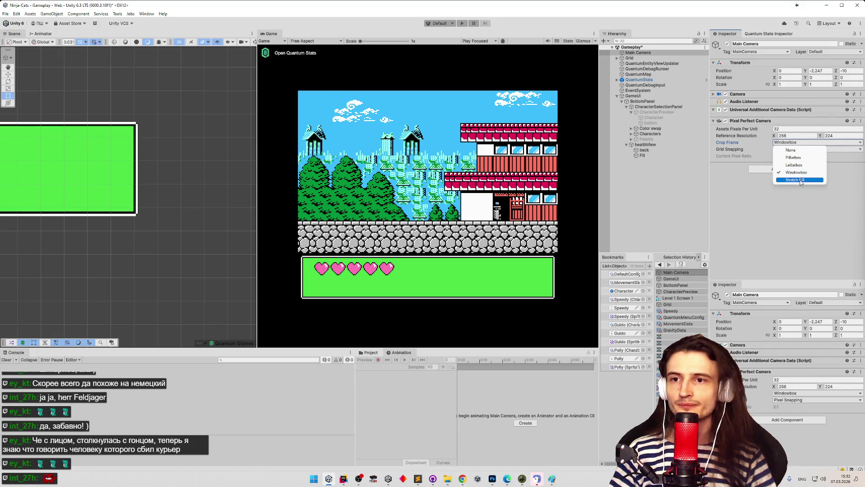
left_click(801, 180)
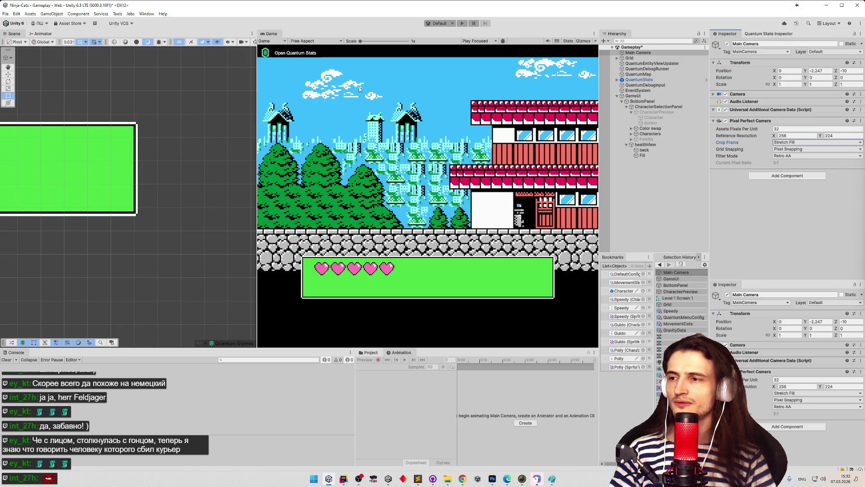
mouse_move(257, 94)
left_mouse_down()
mouse_move(431, 102)
mouse_move(187, 84)
mouse_move(373, 85)
mouse_move(305, 85)
mouse_move(392, 87)
mouse_move(177, 88)
mouse_move(255, 88)
left_mouse_up()
- Compare Point and Retro AA filtering, then set grid snapping to Upscale Render Texture
left_click(807, 156)
left_click(787, 170)
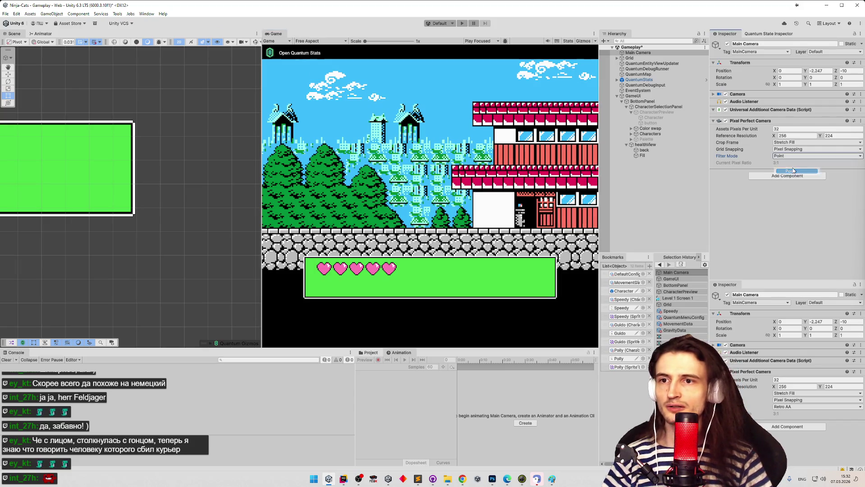
mouse_move(261, 139)
left_mouse_down()
mouse_move(406, 140)
mouse_move(187, 140)
mouse_move(290, 135)
left_mouse_up()
left_click(785, 155)
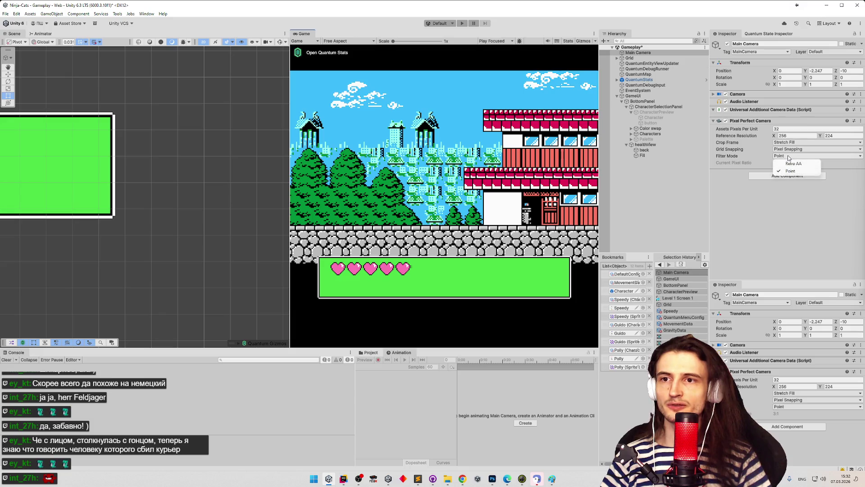
left_click(796, 171)
left_click(793, 151)
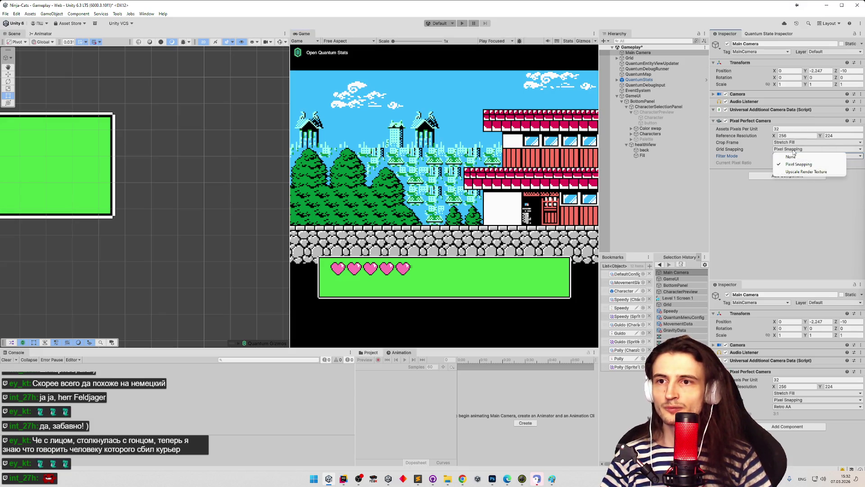
left_click(806, 172)
mouse_move(290, 141)
left_mouse_down()
mouse_move(378, 137)
mouse_move(184, 131)
mouse_move(301, 129)
left_mouse_up()
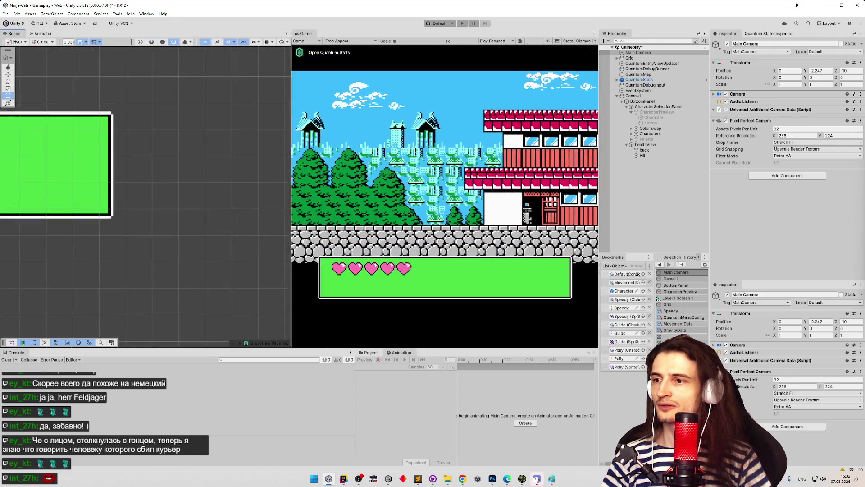
- Set the crop frame to None, then to Windowbox, checking framing at different widths
left_click(795, 156)
left_click(797, 156)
left_click(798, 149)
left_click(802, 142)
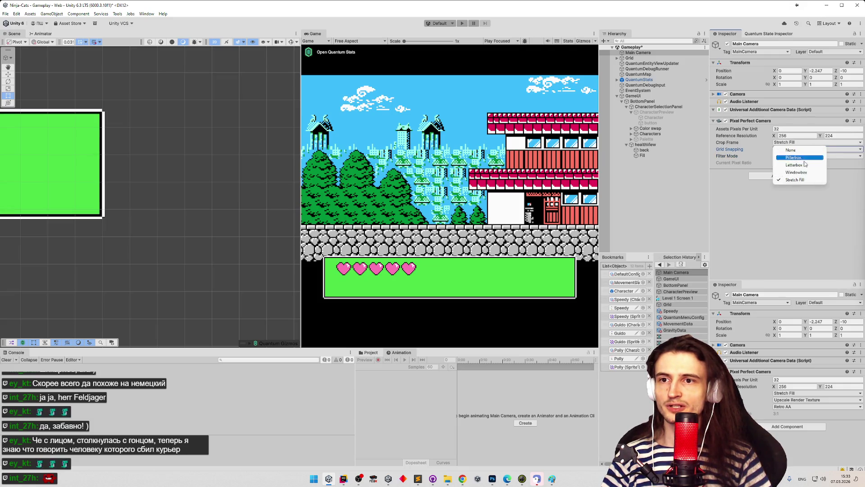
left_click(794, 150)
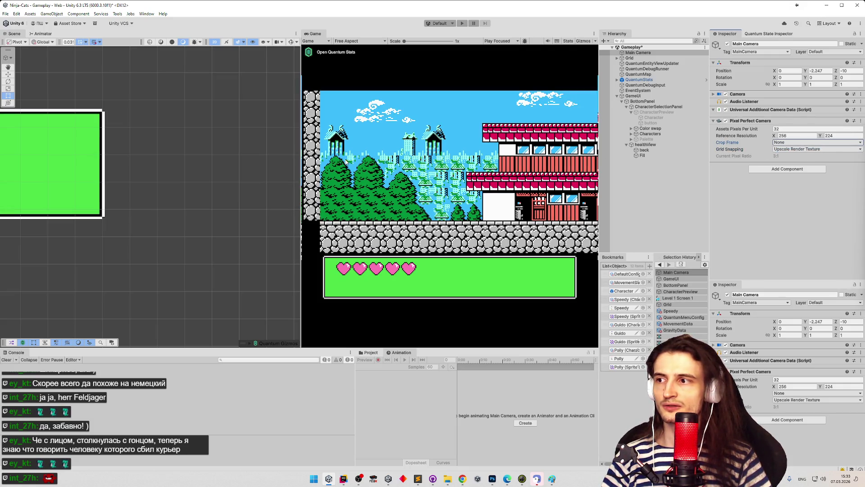
mouse_move(299, 156)
left_mouse_down()
mouse_move(216, 156)
mouse_move(290, 157)
left_mouse_up()
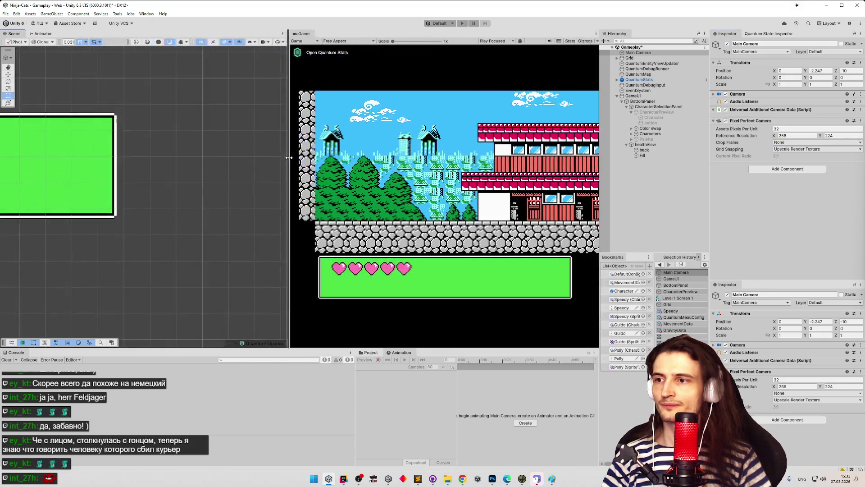
left_click(791, 143)
left_click(798, 173)
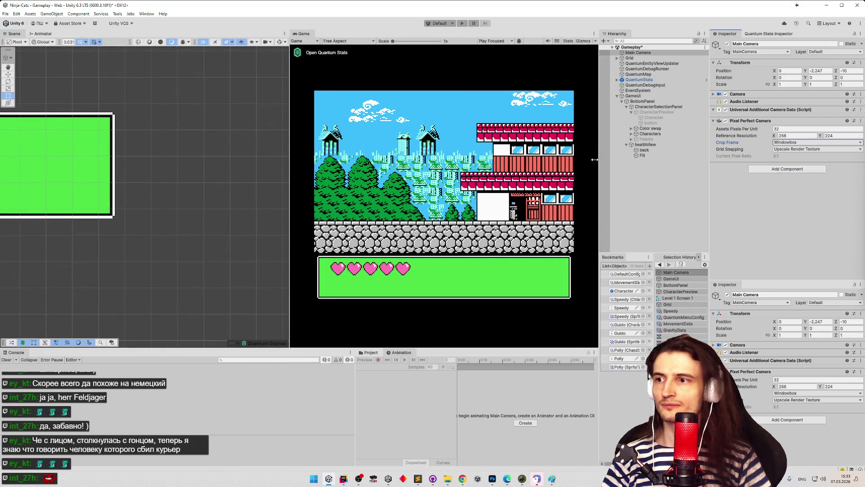
mouse_move(288, 143)
left_mouse_down()
mouse_move(187, 144)
mouse_move(273, 144)
mouse_move(228, 145)
mouse_move(261, 139)
left_mouse_up()
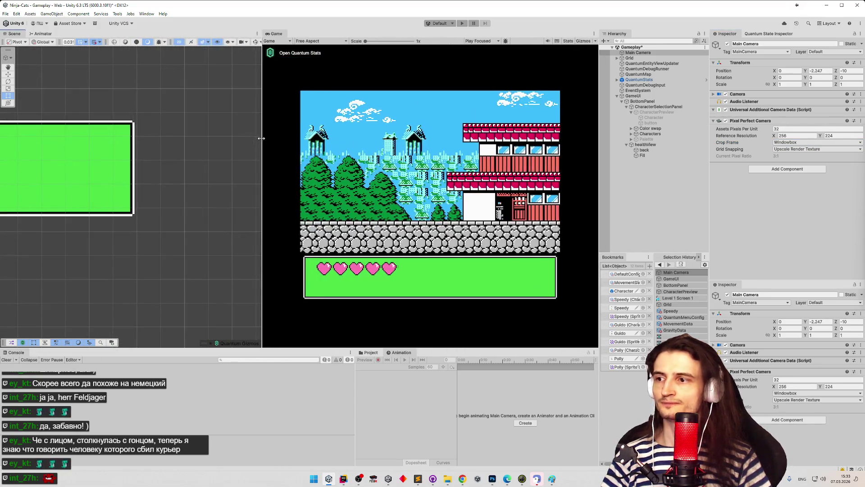
- Save the Gameplay scene and bring up the tasks.todo list
key("ctrl+s")
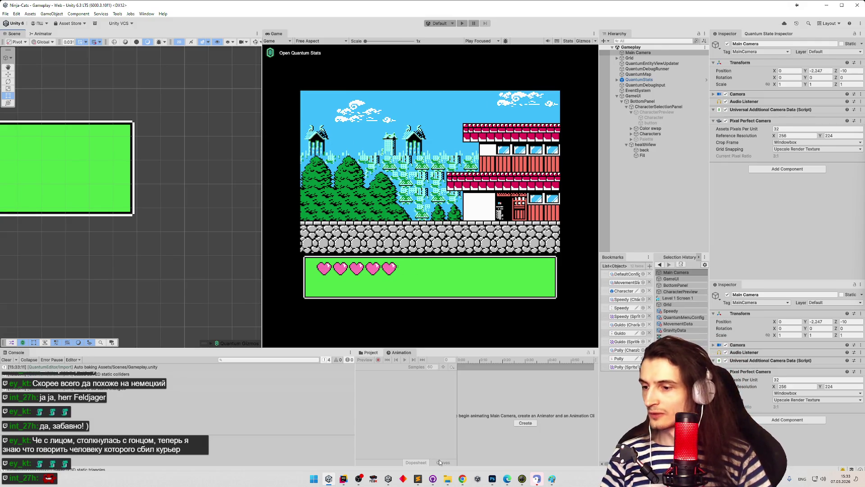
left_click(462, 478)
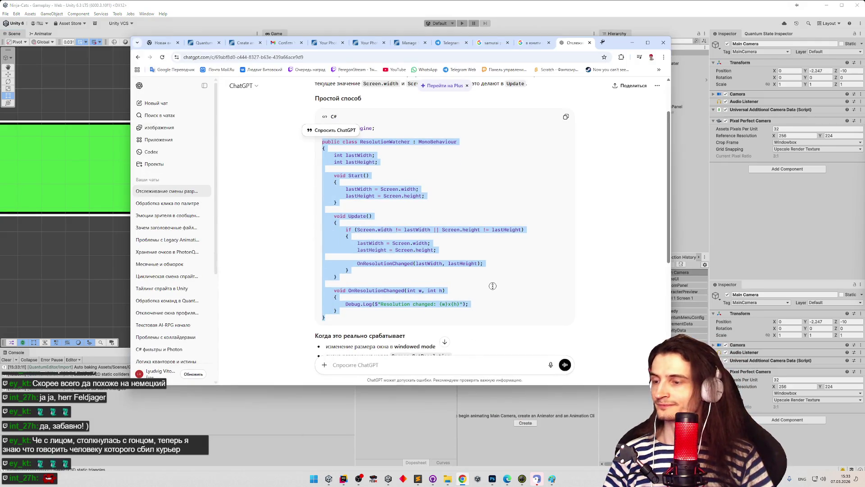
scroll(494, 287, "down", 1)
key("alt+Tab")
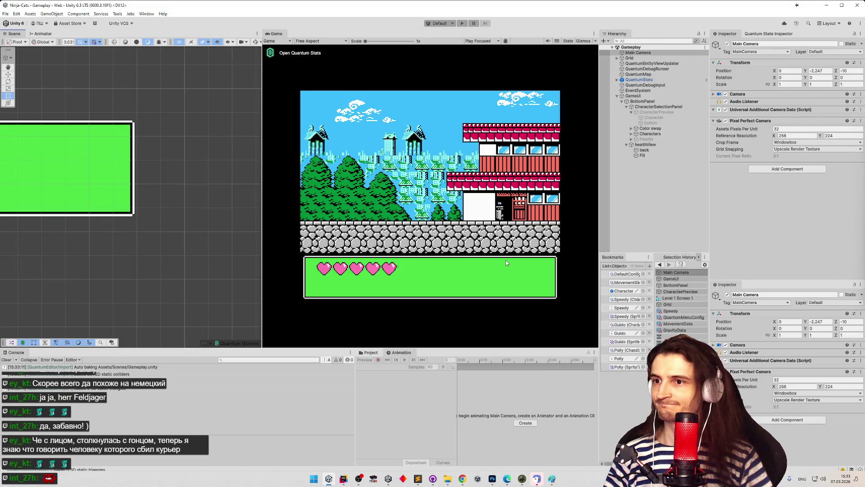
left_click(419, 478)
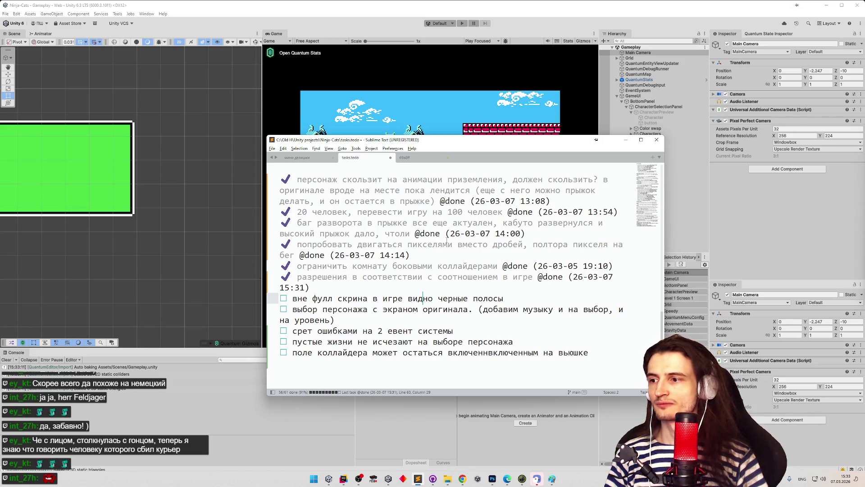
- Append '(проверим исправилось ли' to the black-bars task and move it to the list's end
key("ctrl+d")
key("ctrl+d")
type("(проверим исп")
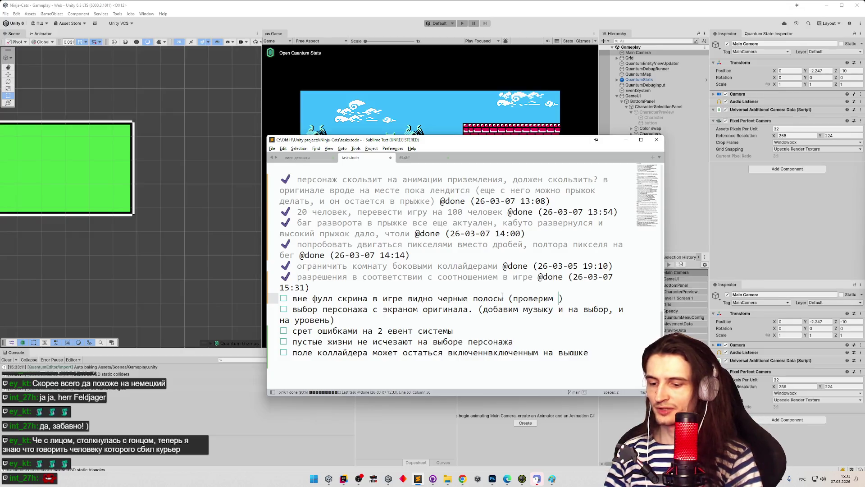
type("равилось ли")
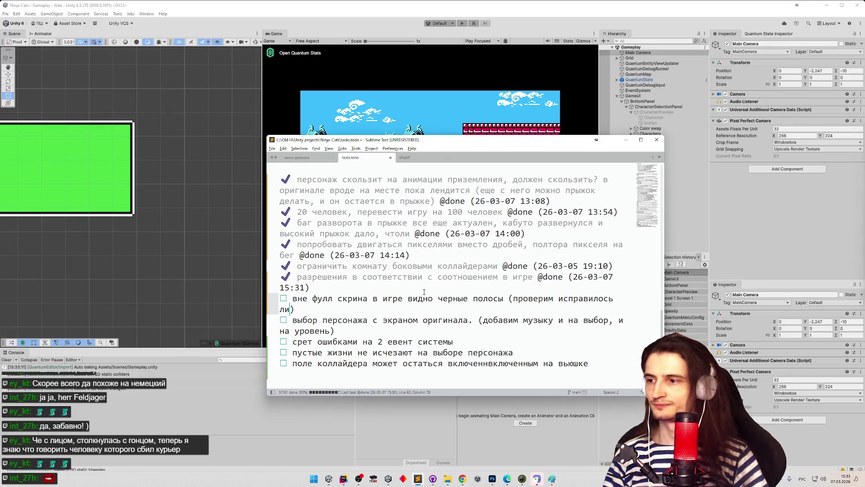
key("shift+Home")
key("ctrl+x")
key("ctrl+End")
key("Return")
key("ctrl+v")
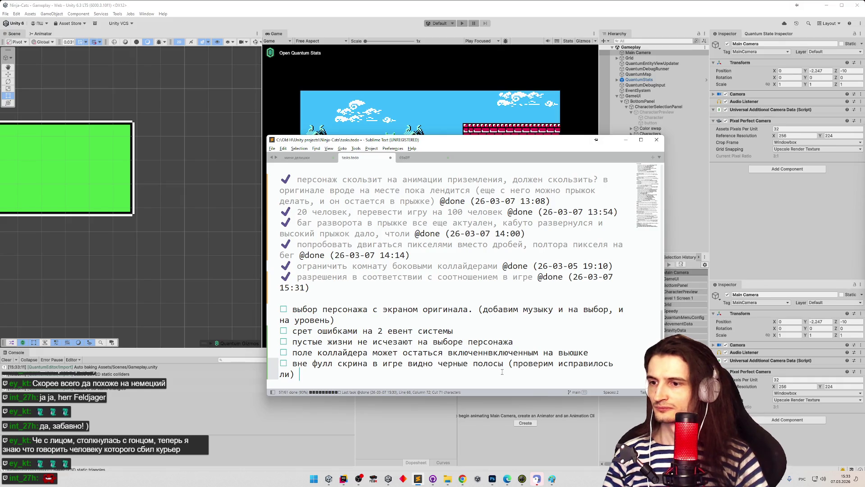
key("ctrl+shift+Return")
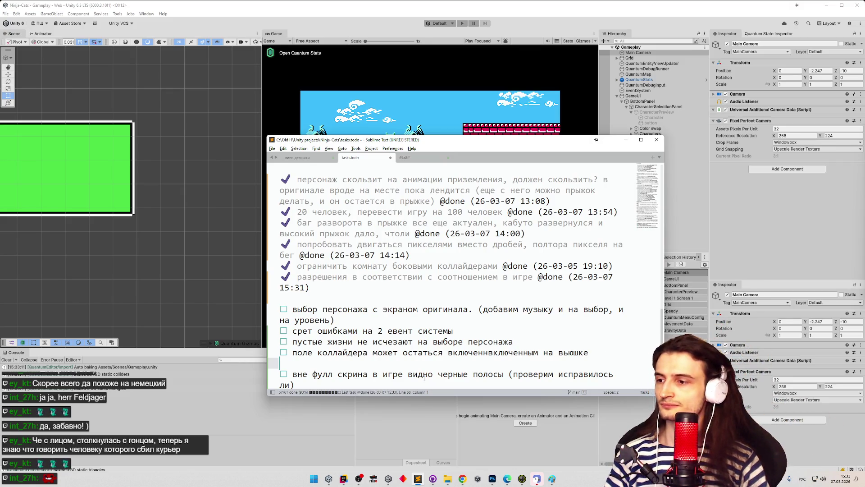
- Delete the collider task line and the blank line below the done tasks
left_click_drag(420, 395, 418, 402)
left_click_drag(461, 141, 450, 88)
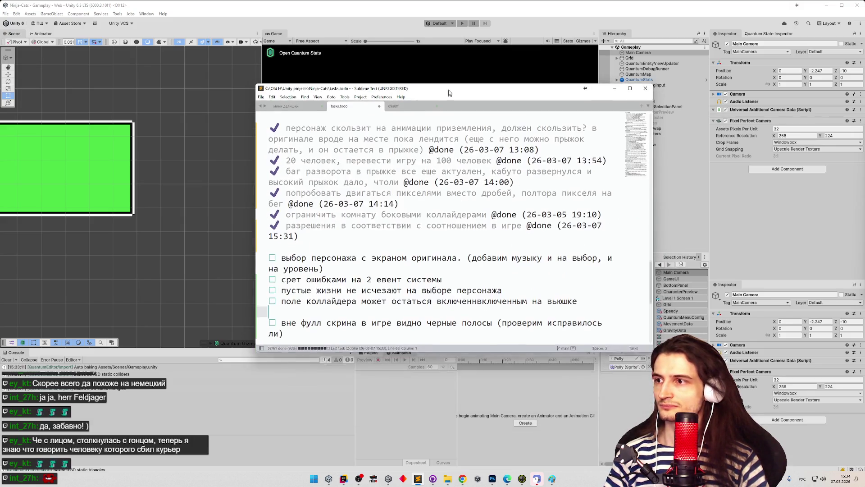
scroll(487, 207, "down", 2)
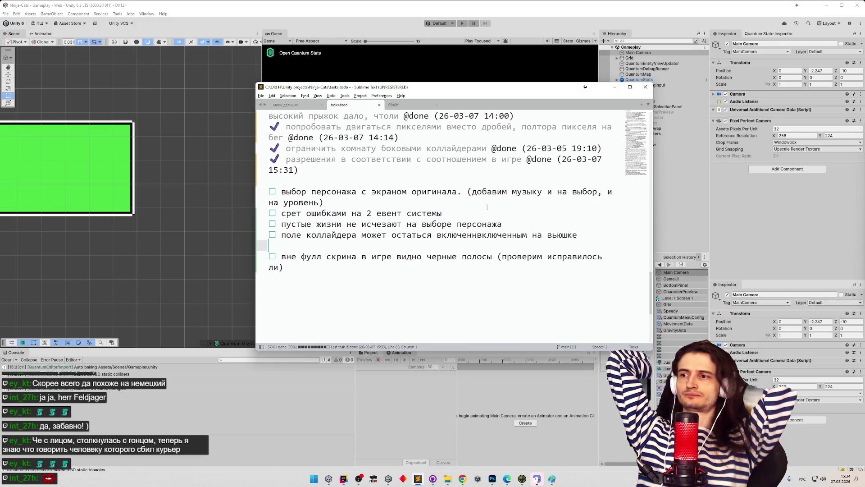
left_click(264, 229)
key("BackSpace")
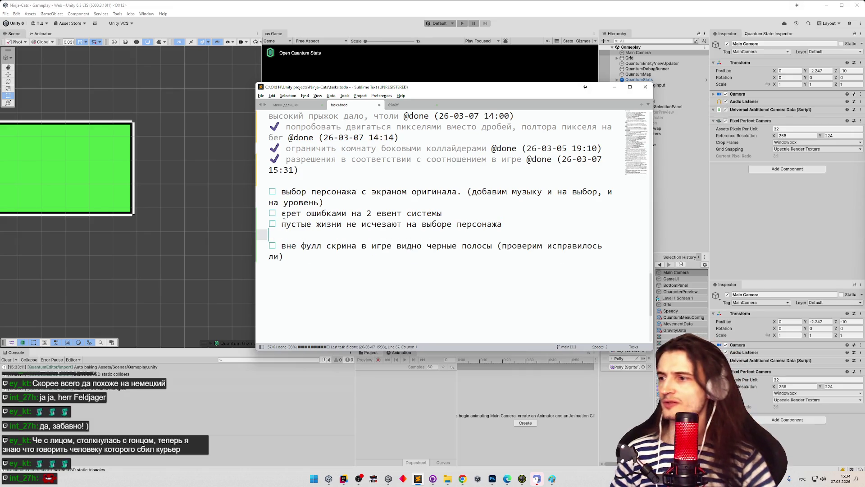
left_click(296, 185)
key("BackSpace")
- Try marking the character select task done, undo it, and minimize the task list
left_click(614, 87)
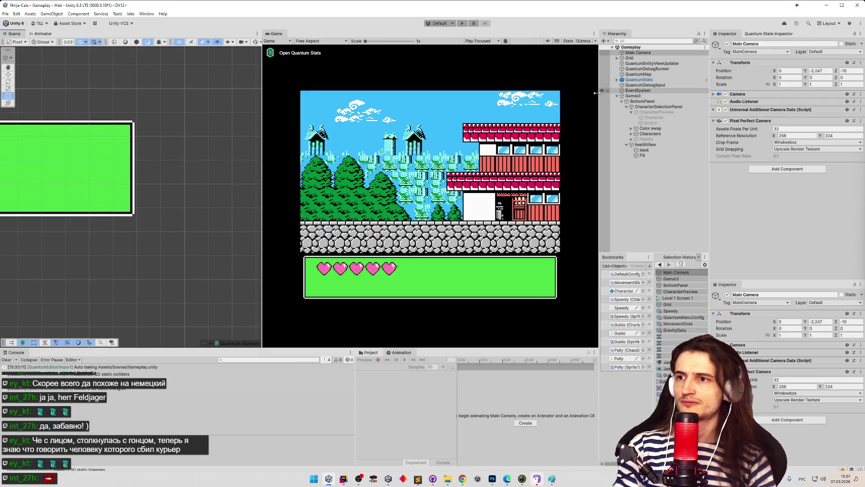
left_click(461, 479)
left_click(461, 480)
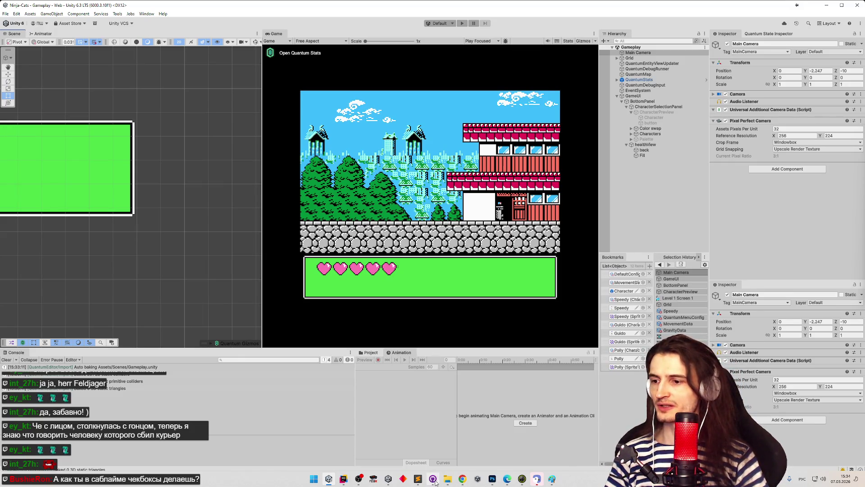
left_click(418, 480)
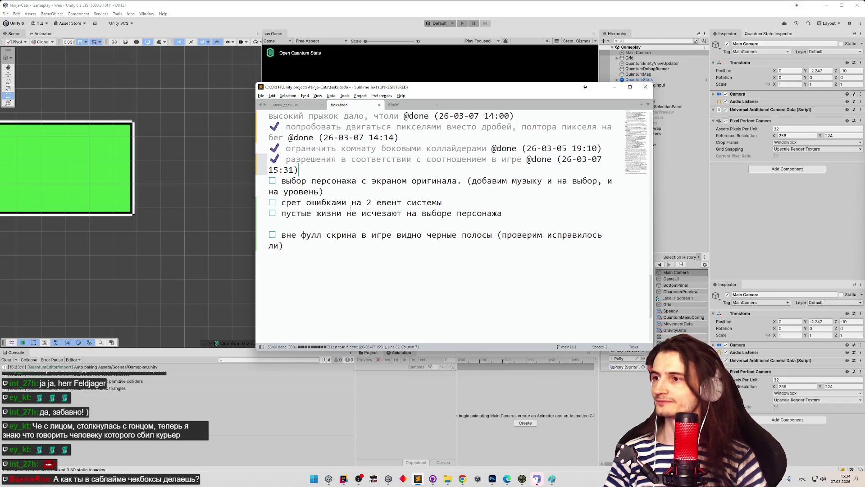
left_click(363, 190)
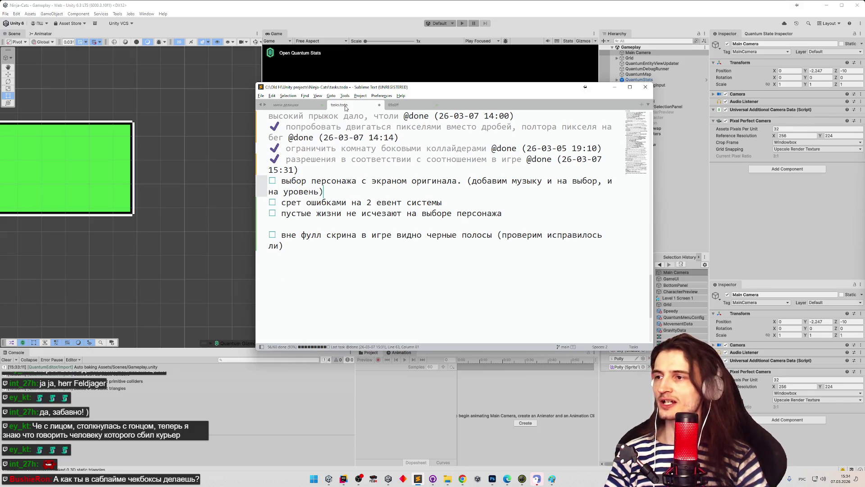
key("ctrl+d")
key("ctrl+z")
key("ctrl+d")
key("ctrl+z")
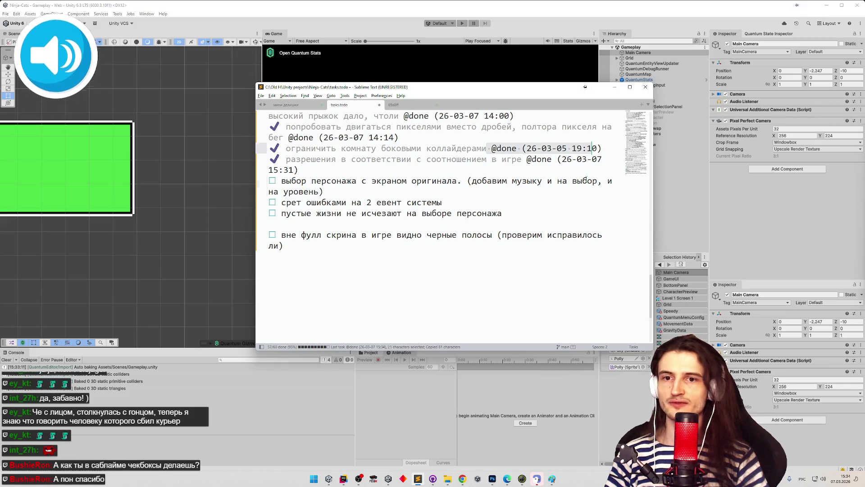
left_click(534, 224)
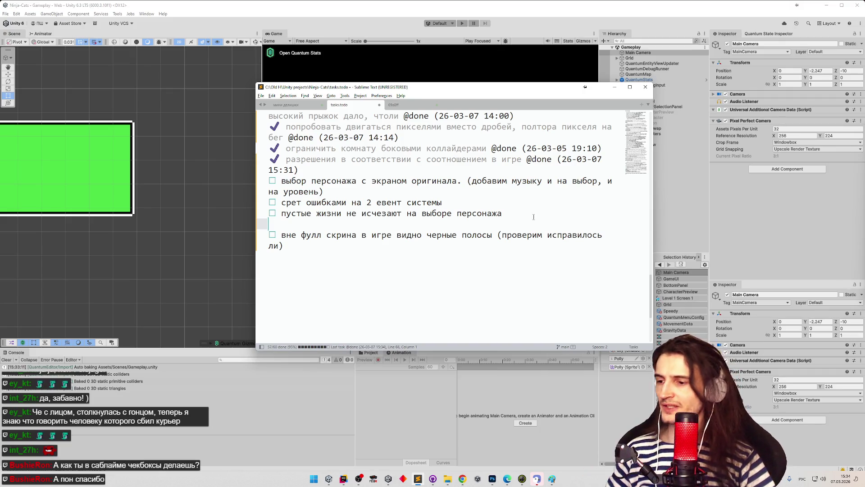
left_click(615, 87)
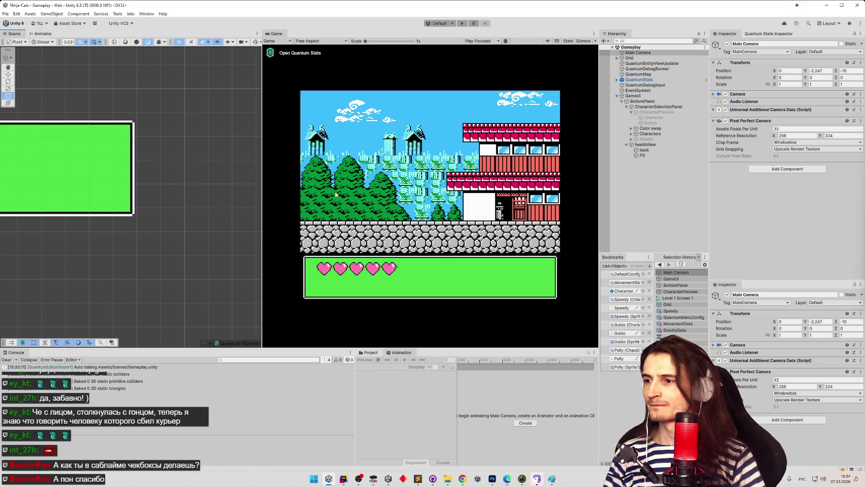
- Set the back heart image's Rect Transform width to 2.5 and save the Gameplay scene
mouse_move(263, 143)
left_mouse_down()
mouse_move(295, 143)
mouse_move(228, 145)
mouse_move(258, 142)
left_mouse_up()
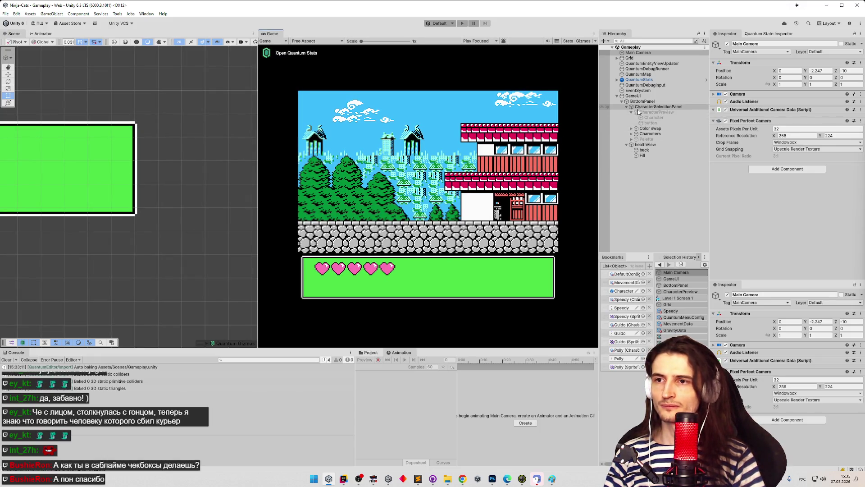
double_click(644, 150)
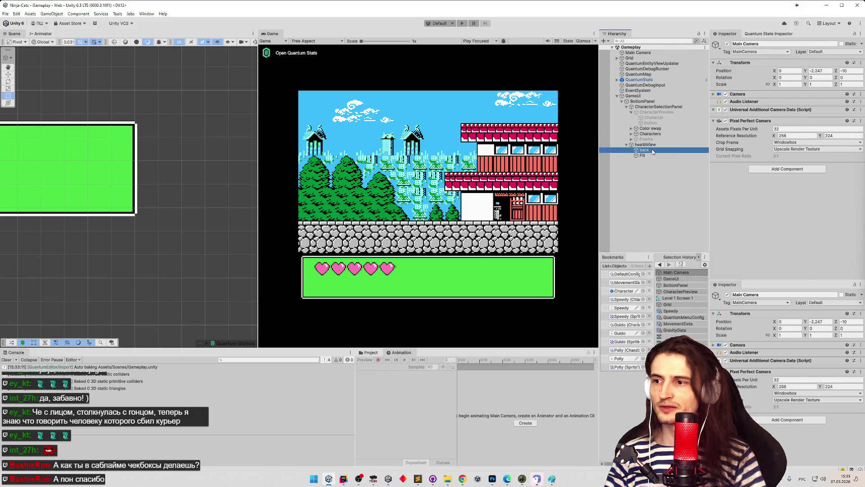
scroll(208, 156, "up", 5)
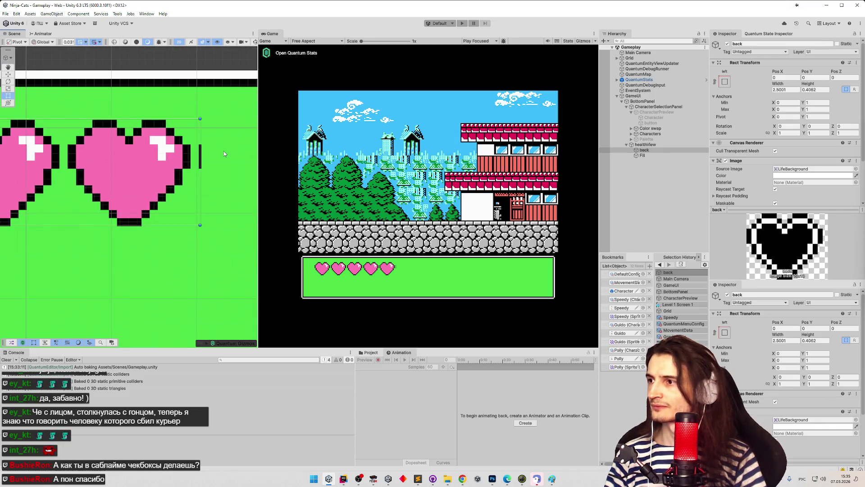
scroll(221, 139, "up", 1)
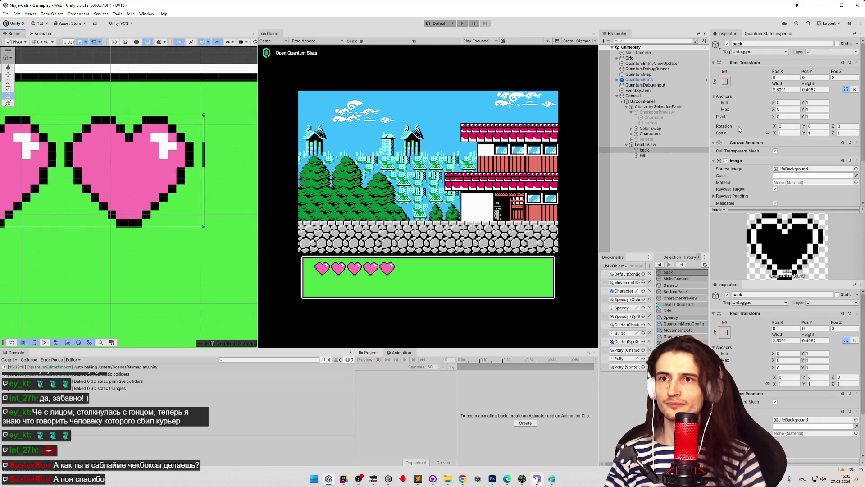
left_click(787, 91)
key("BackSpace")
left_click(789, 97)
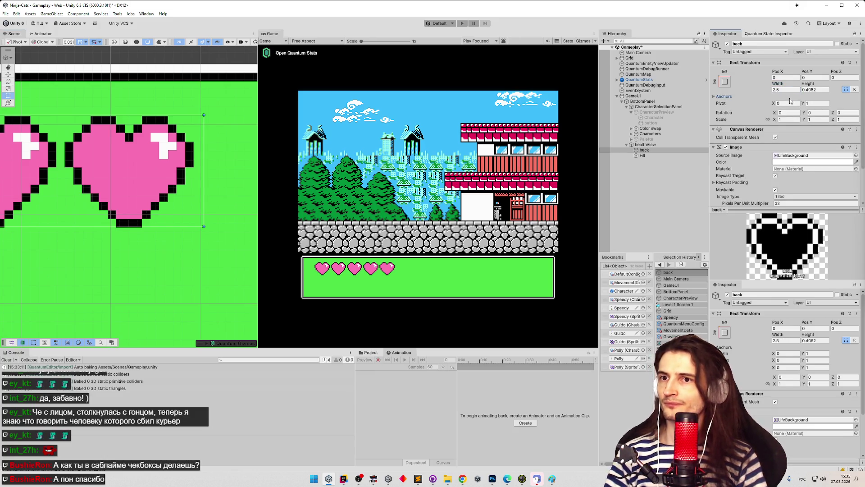
key("ctrl+s")
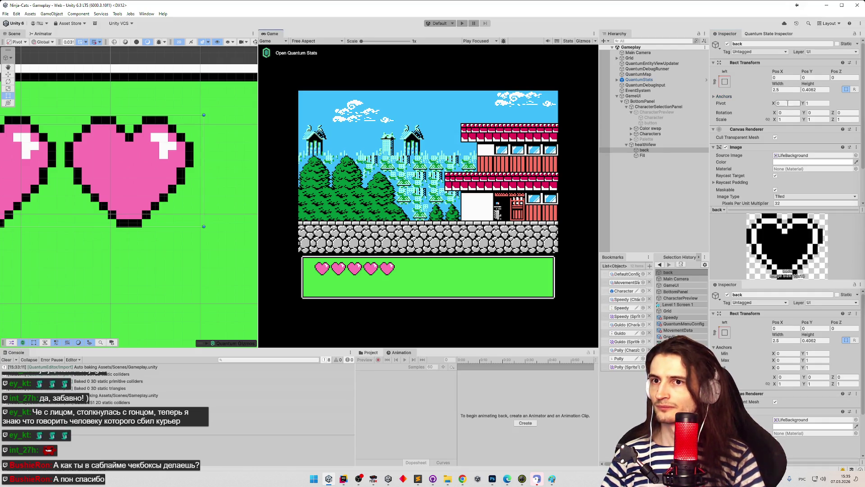
- Try changing the back height to 0.400 but cancel, keeping 0.4062
left_click(818, 89)
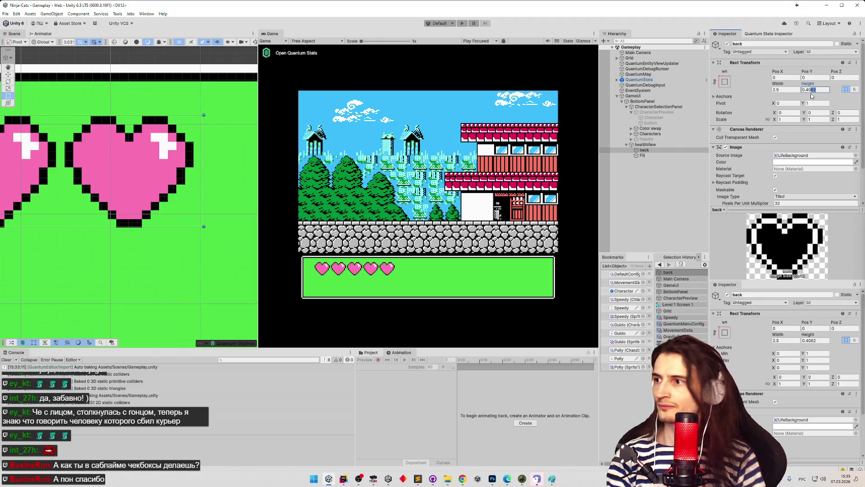
type("00")
key("Escape")
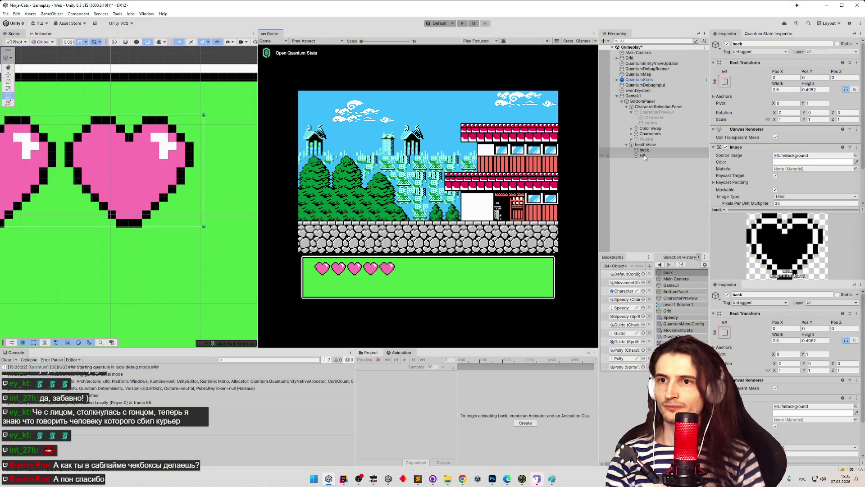
- Set the Fill heart object's width to 2.5
left_click(644, 155)
left_click(785, 90)
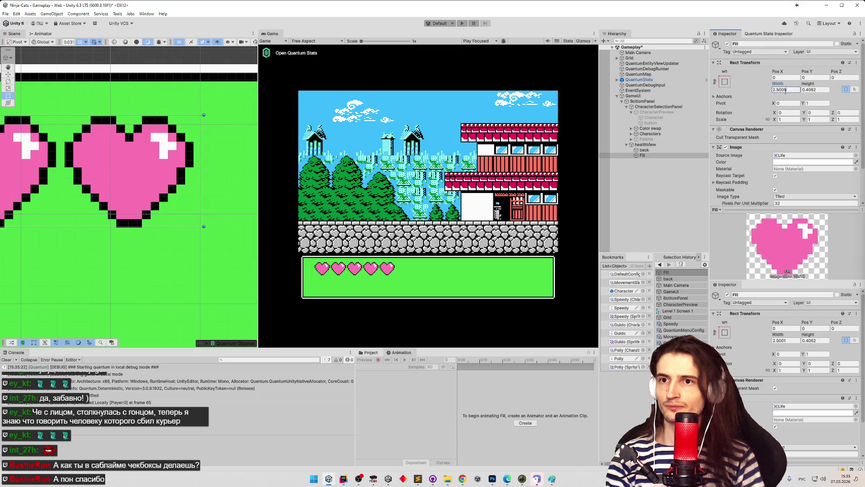
key("Return")
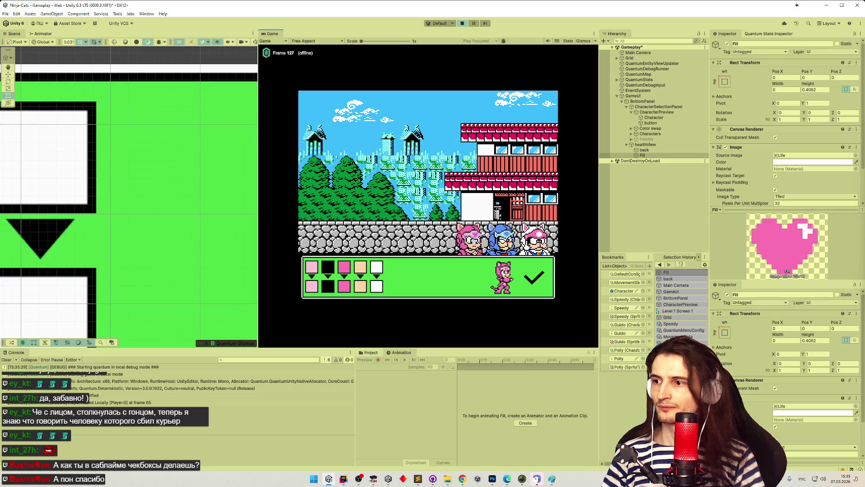
- Start the level and inspect the back and Fill health bar objects in play
left_click(535, 277)
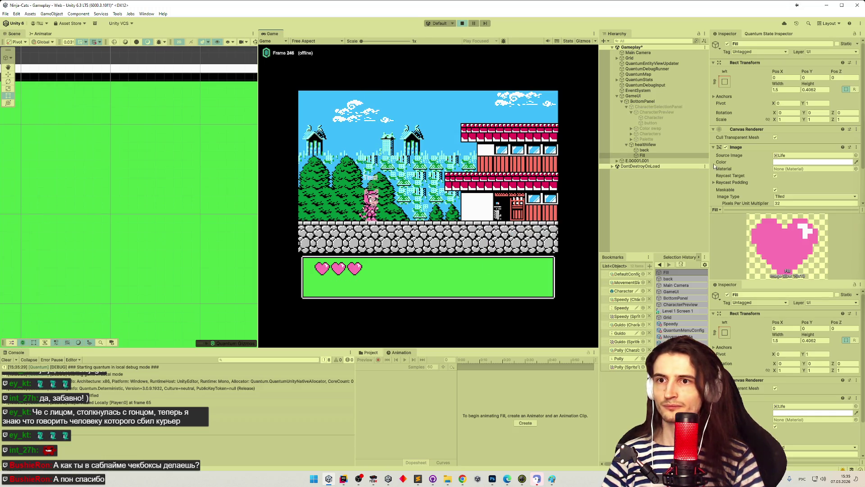
left_click(651, 153)
key("Down")
key("Up")
- Stop play mode, frame the Fill heart in the Scene view, and bring up FCEUX
left_click(654, 153)
key("ctrl+p")
key("f")
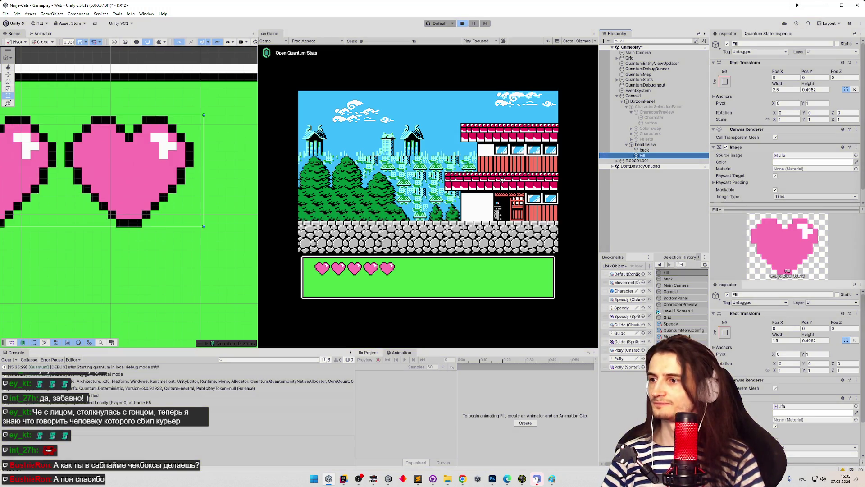
left_click(419, 478)
left_click(422, 480)
left_click(374, 479)
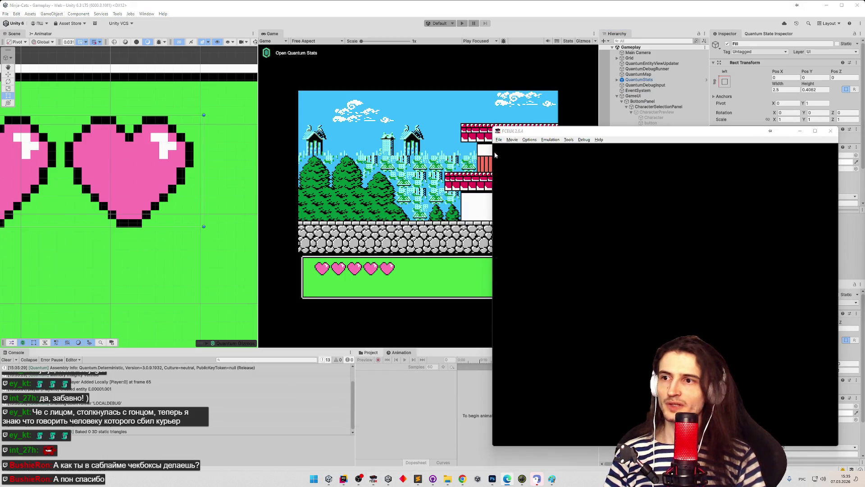
- Load the Samurai Pizza Cats ROM from Recent ROMs and reposition the emulator window
left_click(500, 140)
left_click(418, 478)
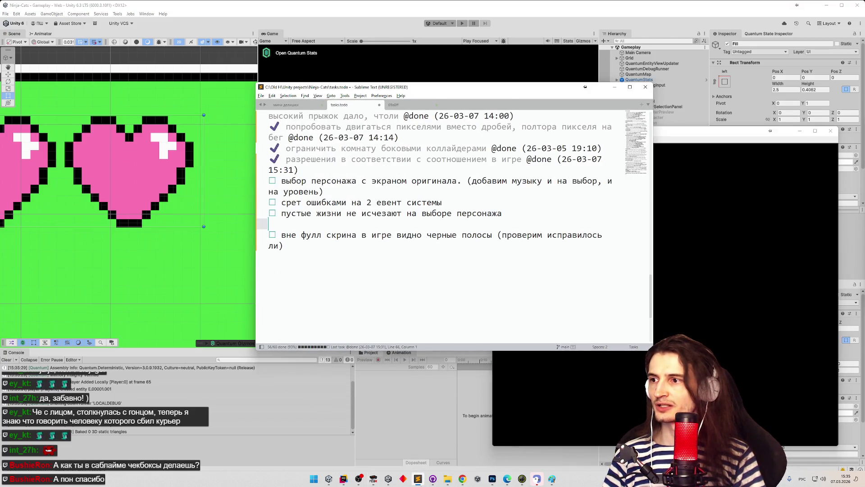
left_click(615, 87)
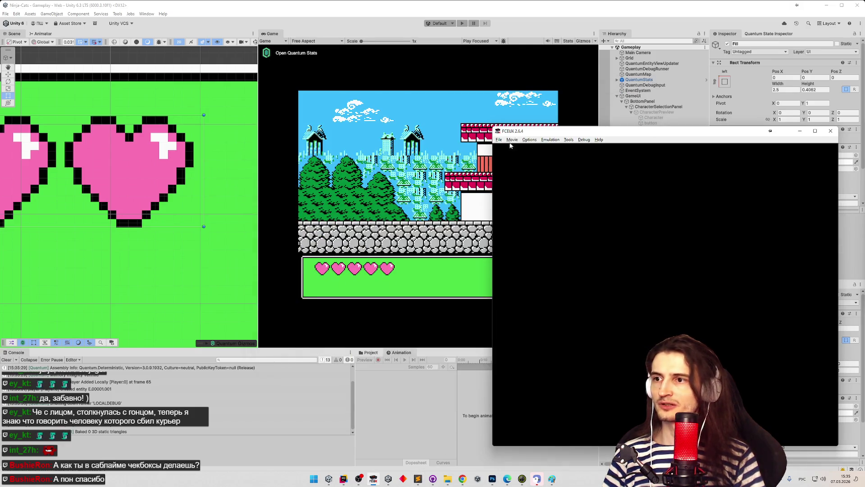
left_click(499, 139)
mouse_move(518, 162)
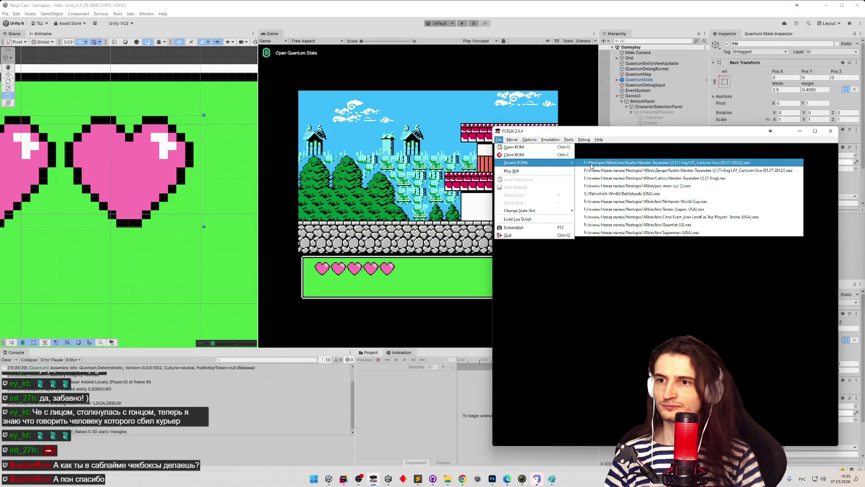
left_click(592, 164)
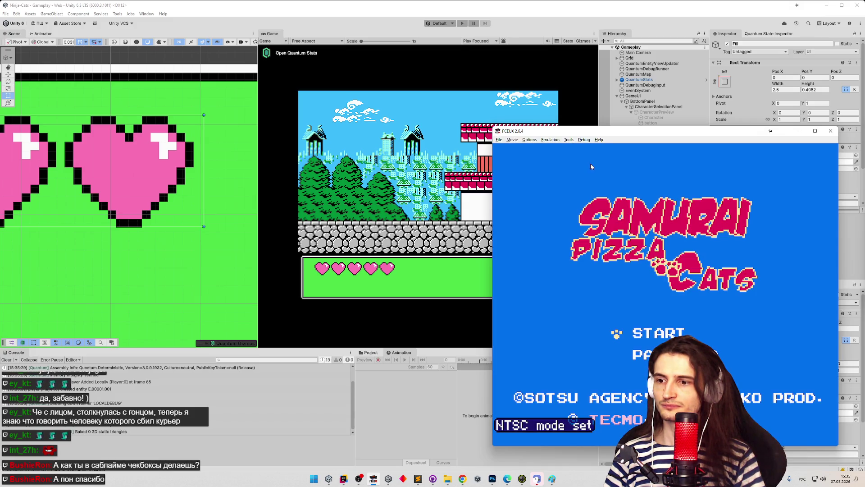
left_click_drag(596, 134, 518, 112)
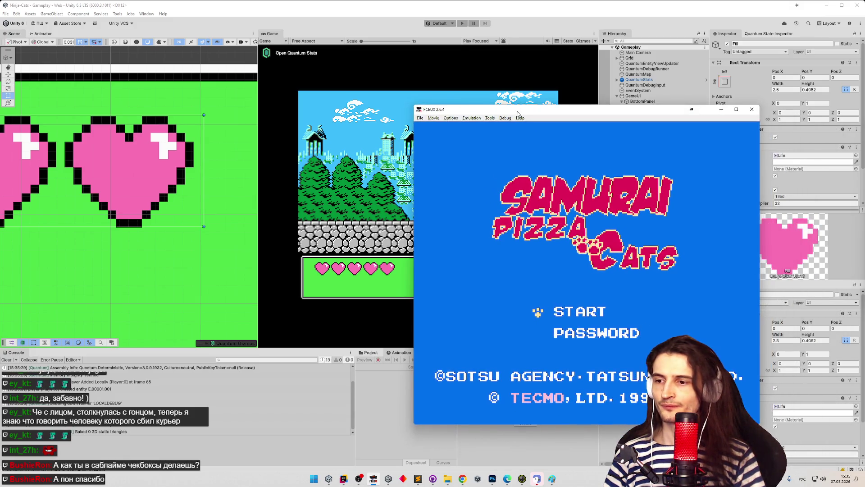
- Start the game, adjust Sound Config, and skip the intro to 'Choose your Samurai!'
key("Return")
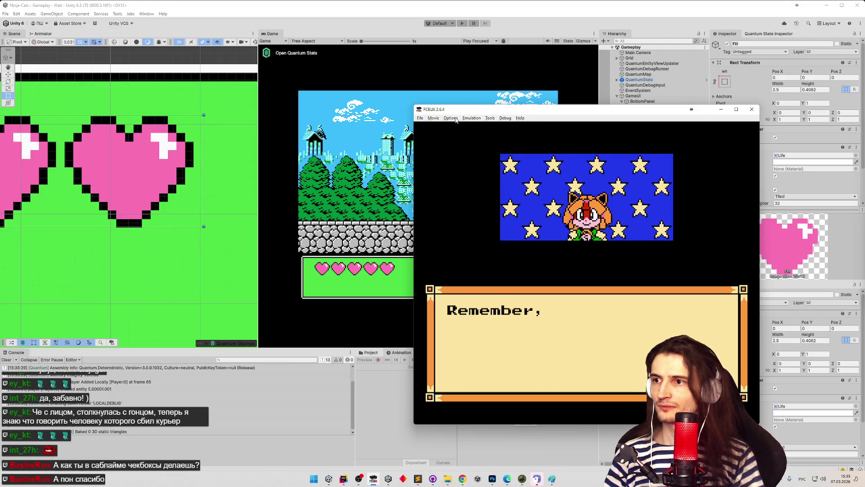
left_click(451, 119)
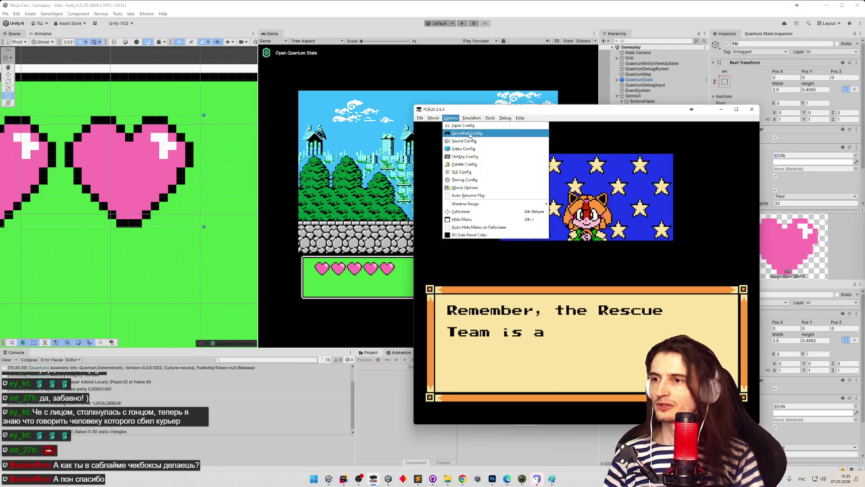
key("Escape")
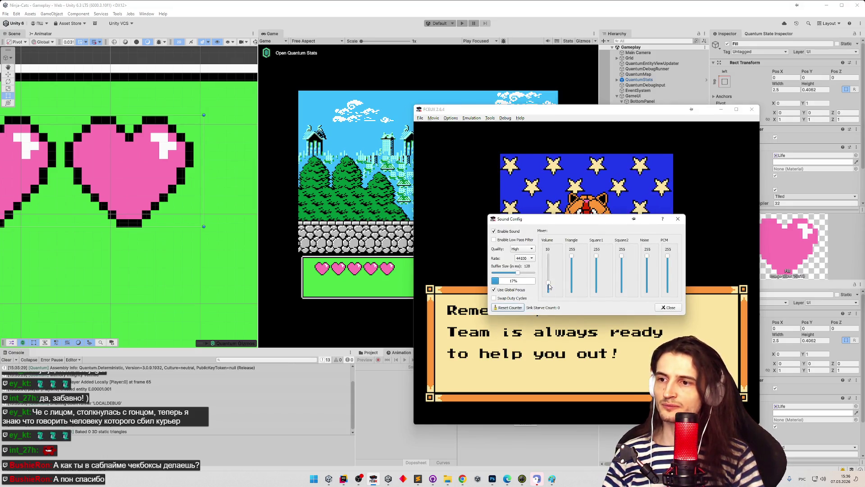
left_click(658, 304)
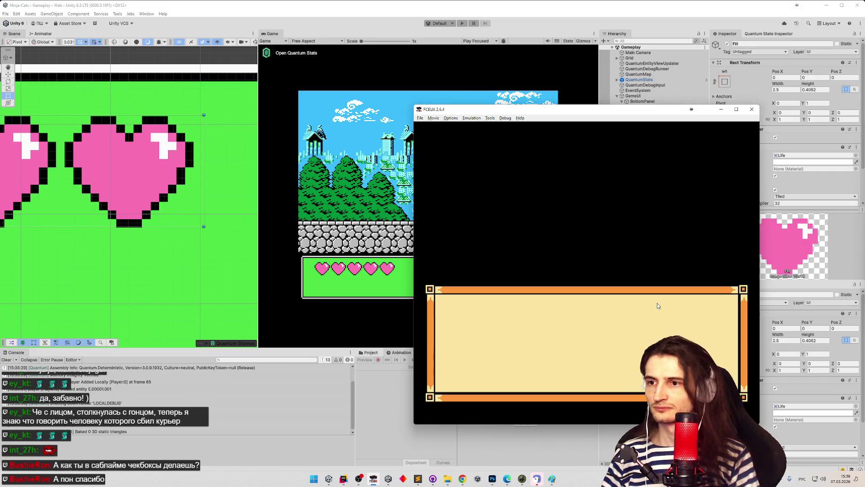
key("Return")
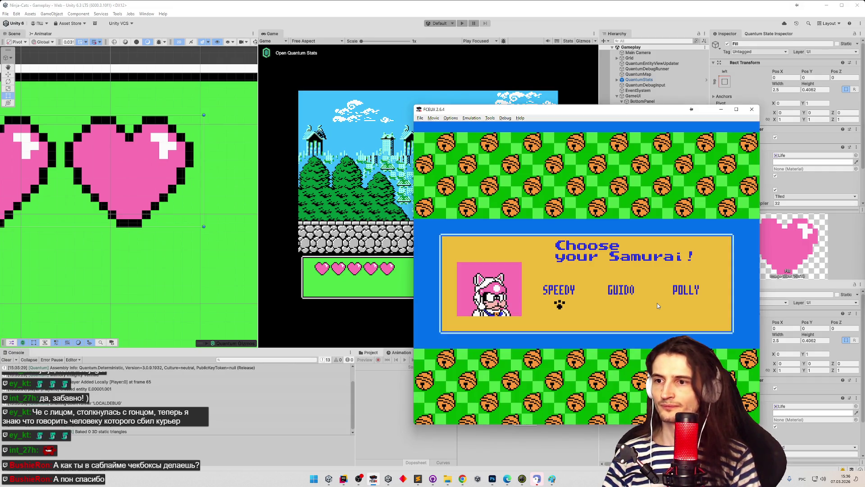
mouse_move(592, 116)
left_mouse_down()
mouse_move(743, 148)
mouse_move(533, 95)
mouse_move(302, 95)
mouse_move(159, 84)
mouse_move(164, 74)
left_mouse_up()
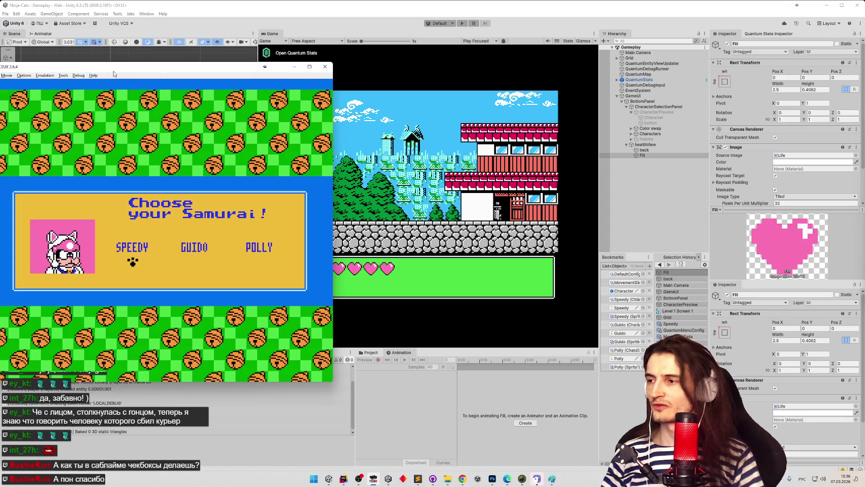
key("alt+shift")
key("Left")
key("Right")
key("Right")
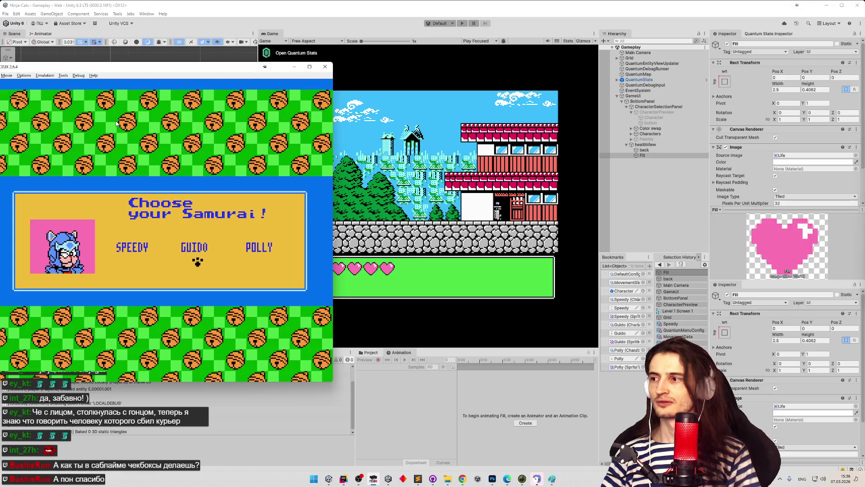
key("Right")
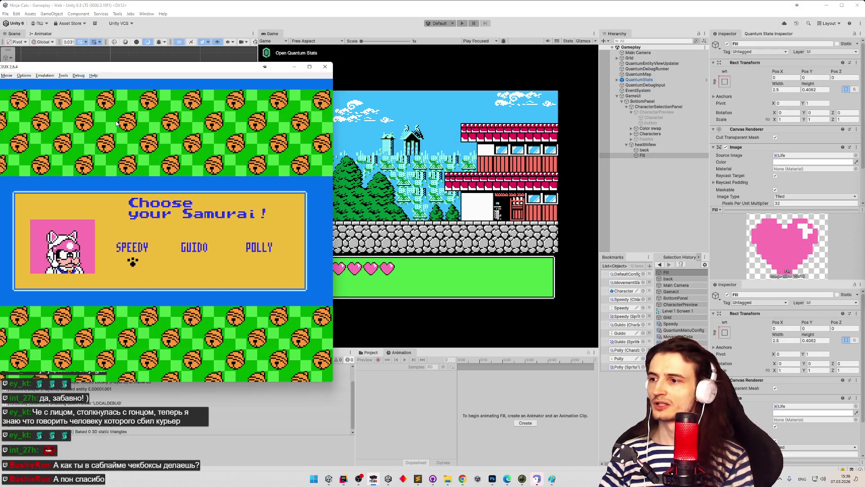
key("Left")
key("Left")
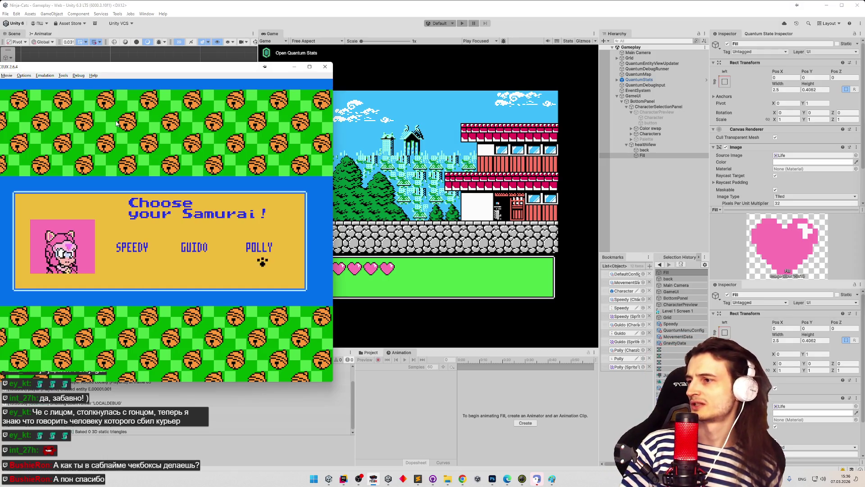
key("Left")
key("Left")
key("Left")
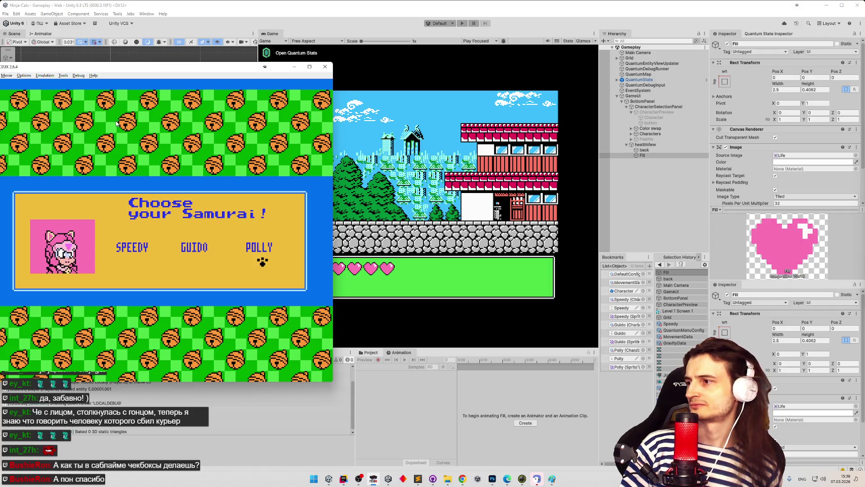
key("Right")
key("Right")
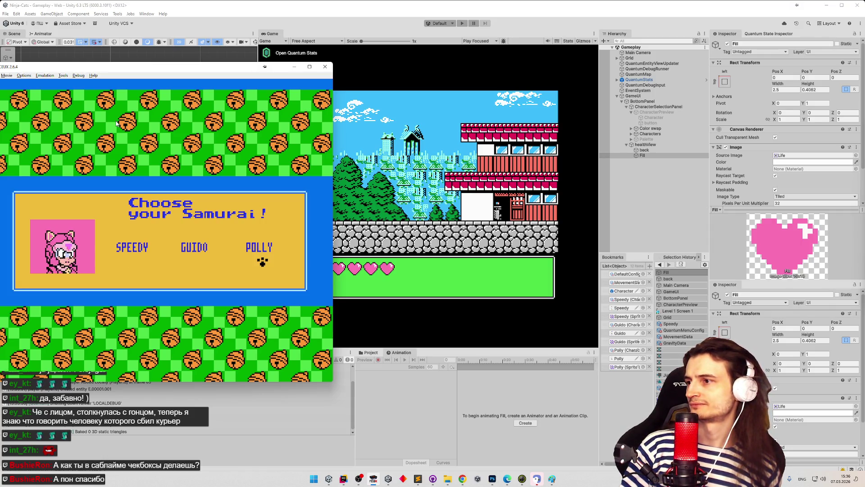
key("Left")
key("Left")
key("Left")
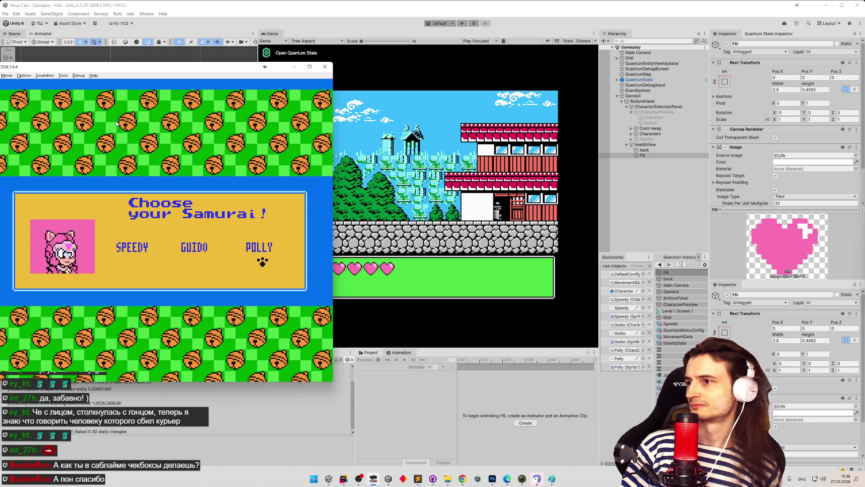
key("Left")
key("Left")
key("Left")
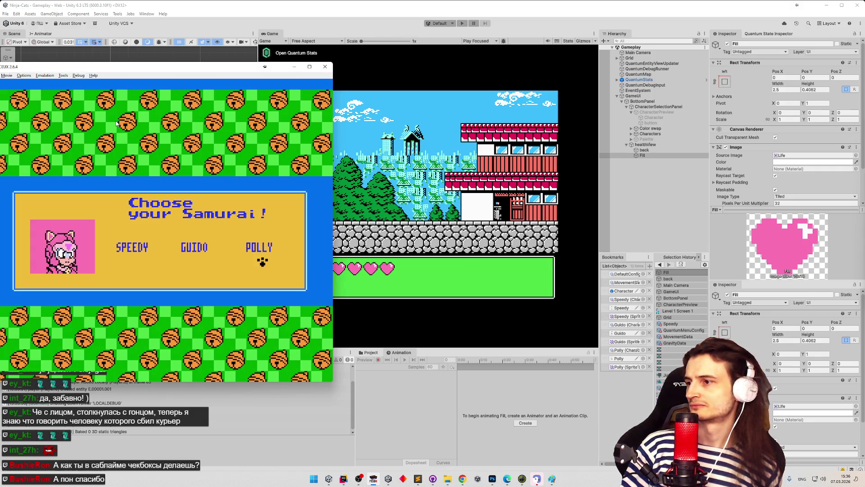
key("Left")
key("Left")
key("Left")
key("Left")
key("Left")
key("Left")
key("Left")
key("Left")
key("Right")
key("Left")
key("Left")
key("Left")
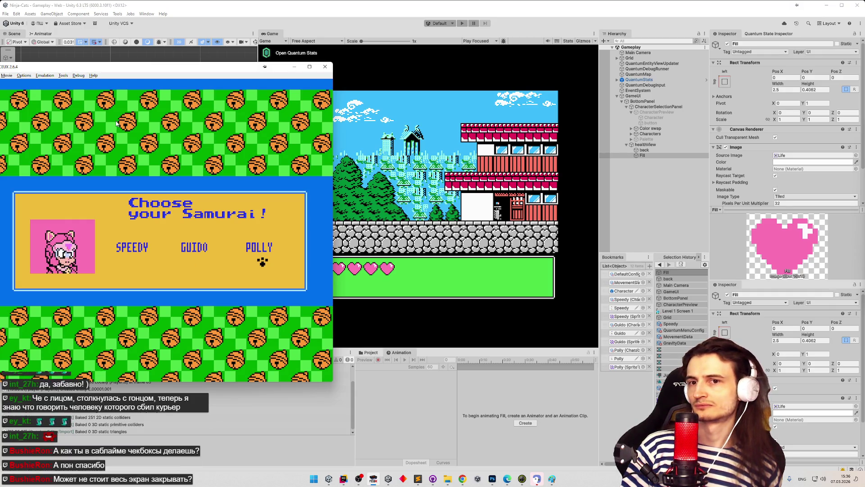
key("Left")
key("Left")
key("Left")
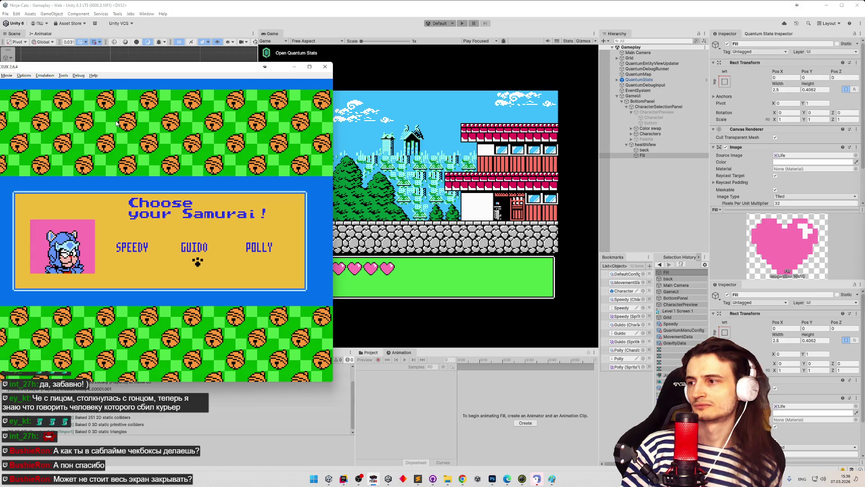
key("Left")
key("Left")
key("Left")
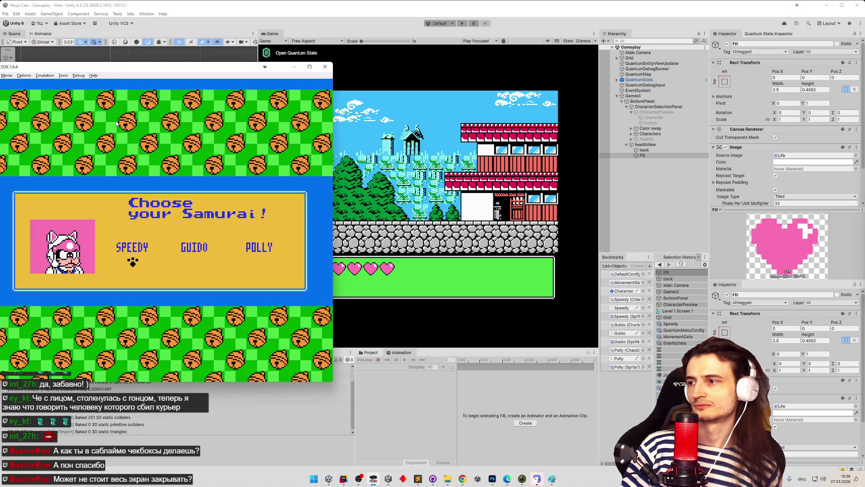
key("Left")
key("Left")
key("Left")
key("Left")
key("Left")
key("Left")
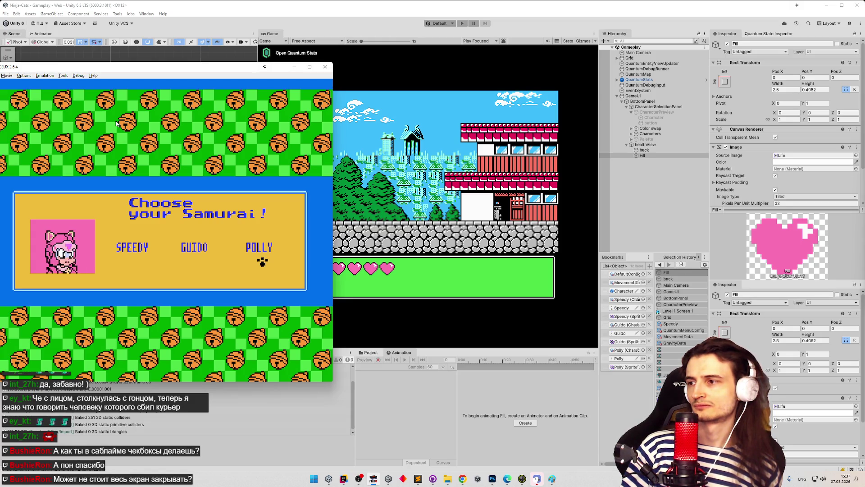
key("Left")
key("Left")
key("Left")
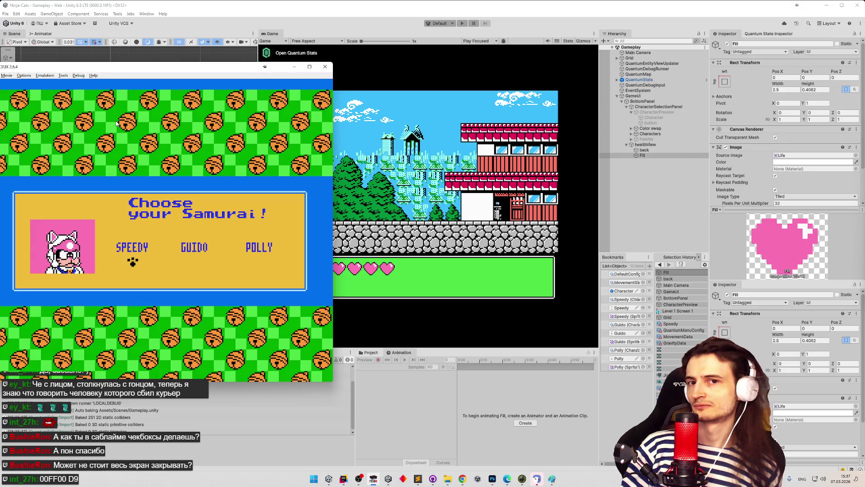
key("Left")
key("Left")
key("Left")
key("Left")
key("Left")
key("Right")
key("Left")
key("Left")
key("Left")
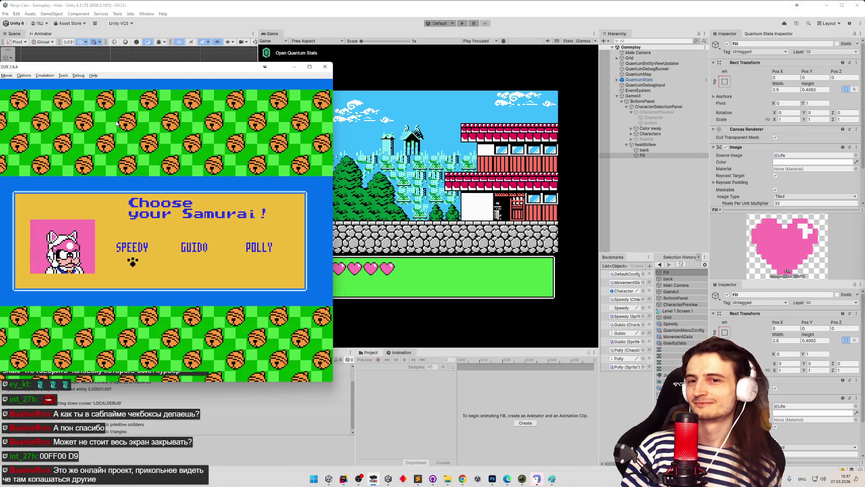
key("Left")
key("Left")
key("Right")
key("Left")
key("Left")
key("Left")
key("Left")
key("Left")
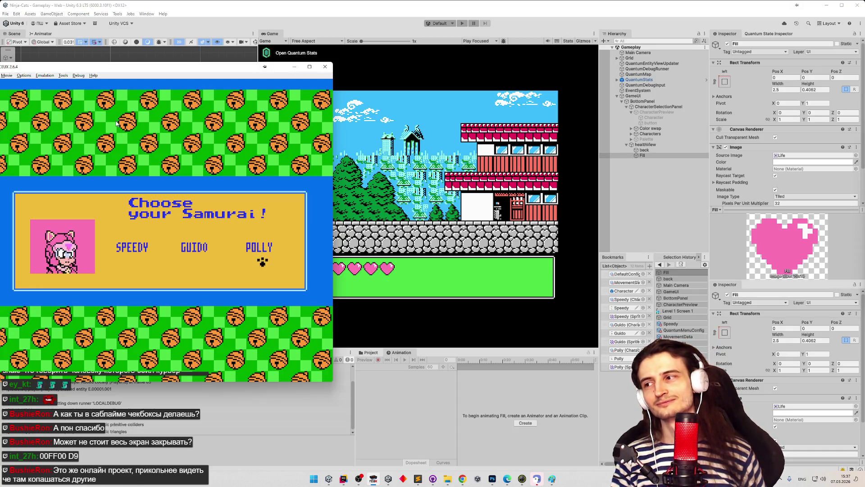
key("Right")
key("Left")
key("Left")
key("Left")
key("Right")
key("Left")
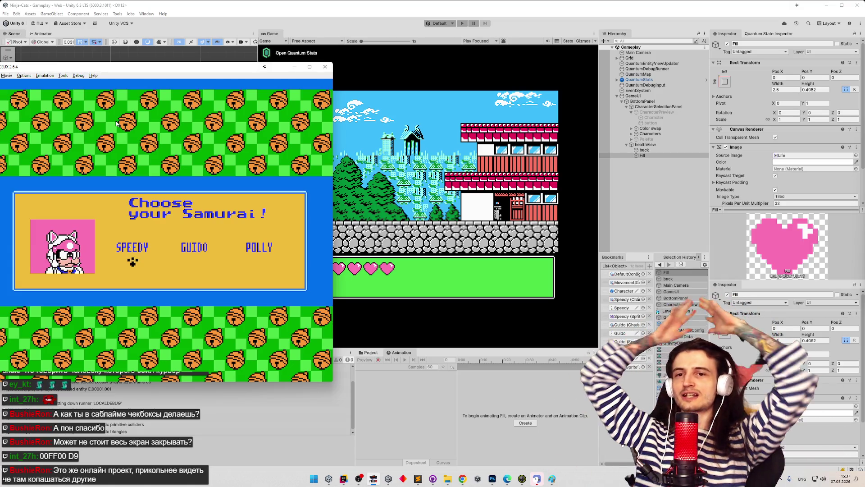
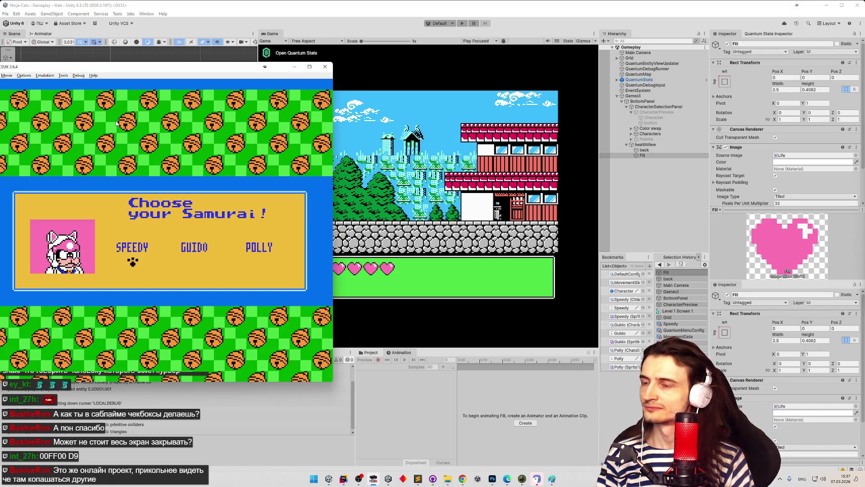
- Browse the samurai portraits in FCEUX, ending back on Speedy
key("Right")
key("Right")
key("Right")
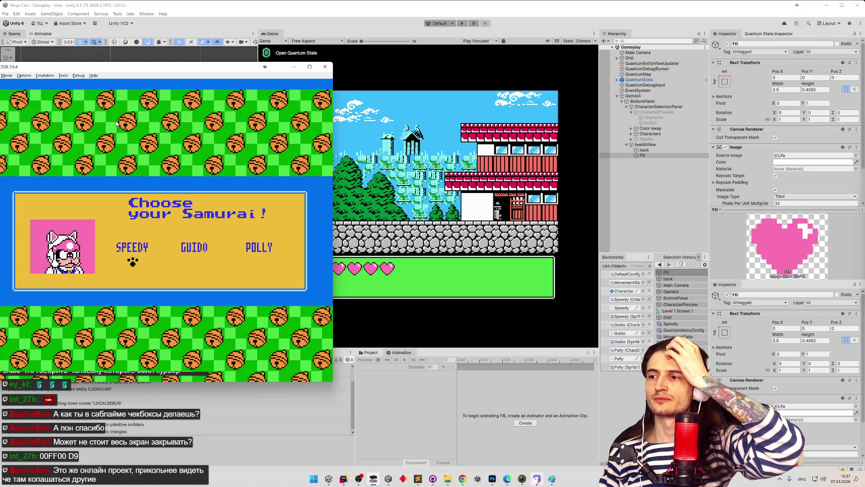
key("Right")
key("Right")
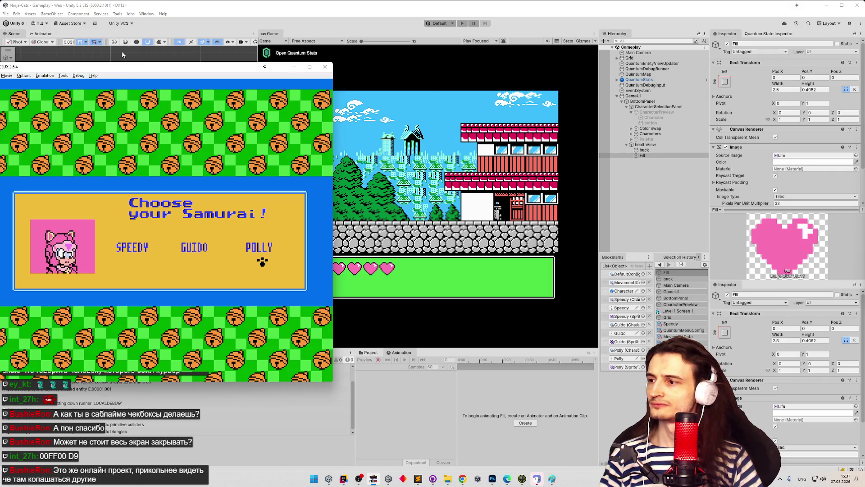
key("Left")
key("Left")
key("Right")
key("Right")
key("Left")
key("Left")
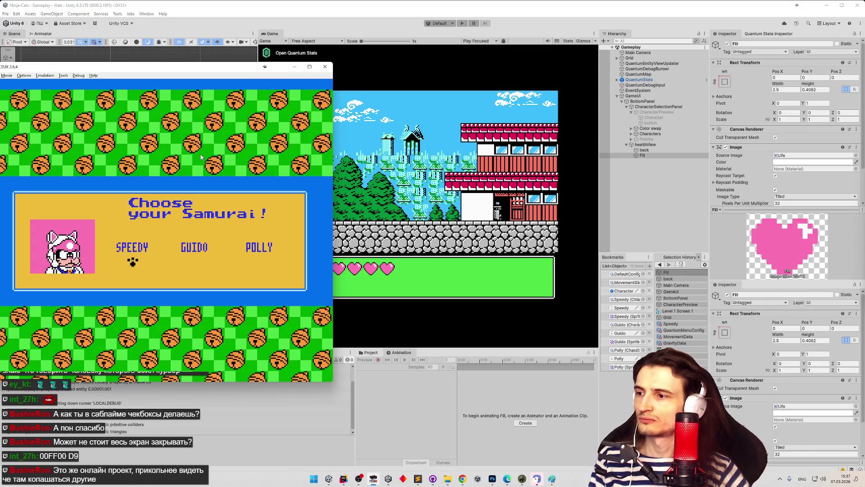
- Start the original game as Speedy, then close FCEUX and enter Play mode in Unity
key("Return")
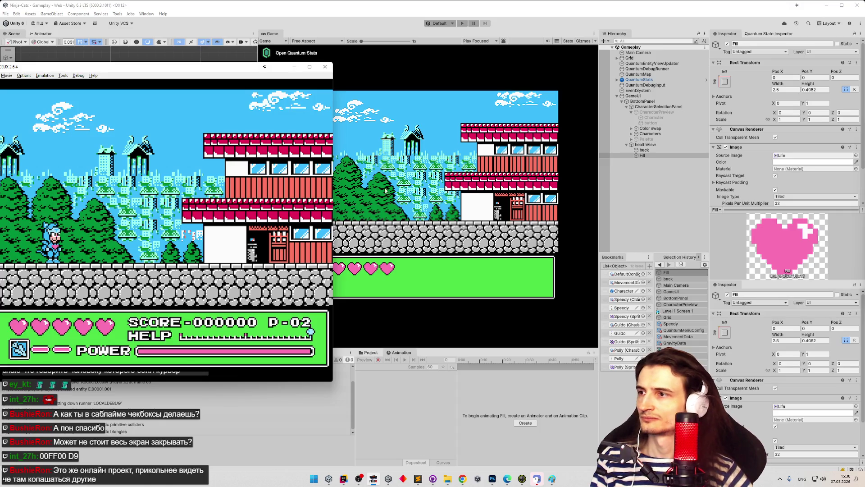
left_click(325, 66)
key("ctrl+p")
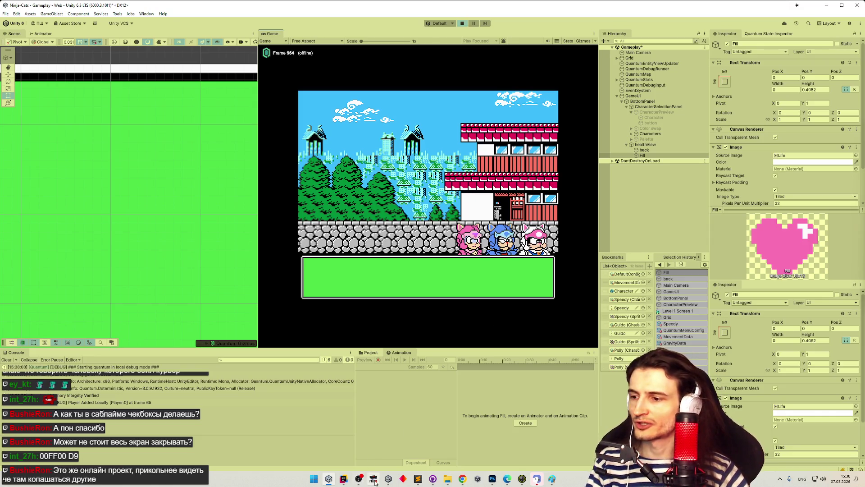
- Reload the Samurai Pizza Cats ROM from Recent ROMs and advance to Choose your Samurai
key("alt+Tab")
left_click(266, 84)
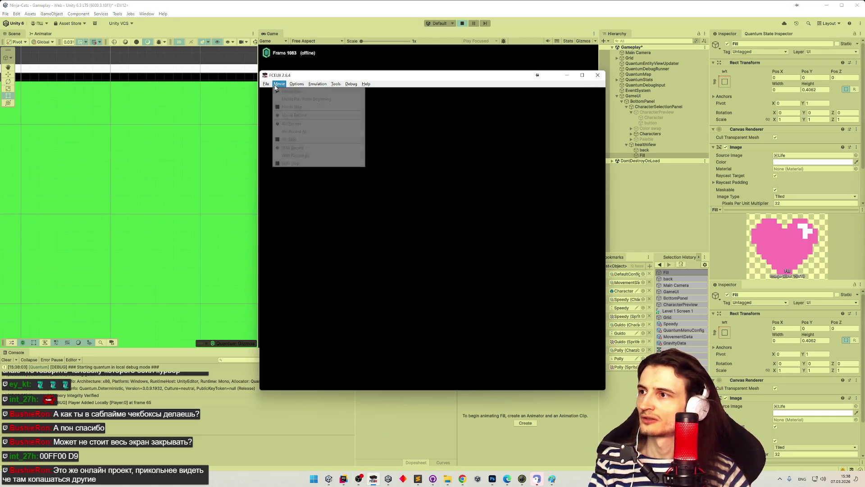
mouse_move(320, 111)
left_click(451, 107)
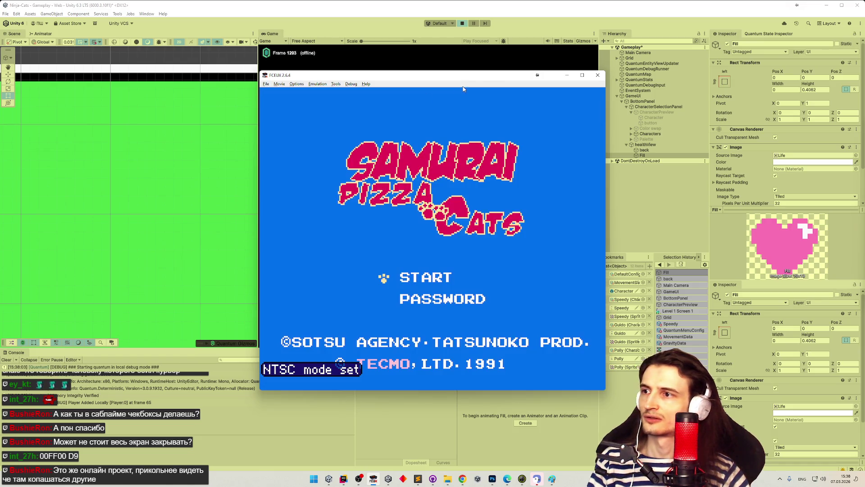
key("Return")
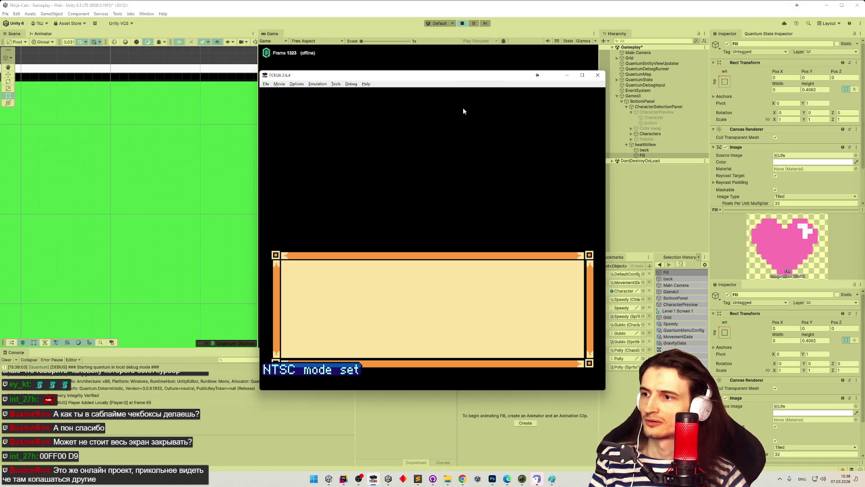
key("Return")
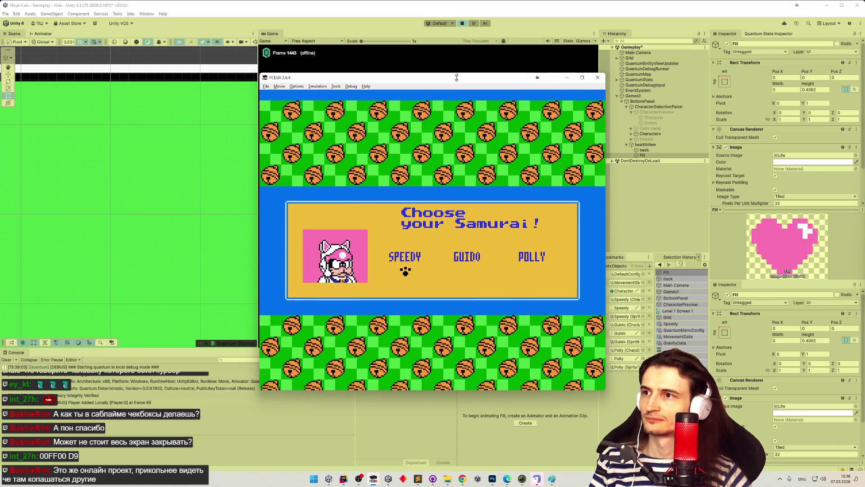
- Reposition the FCEUX window so it sits fully on screen beside Unity
left_click_drag(458, 76, 149, 188)
left_click(355, 136)
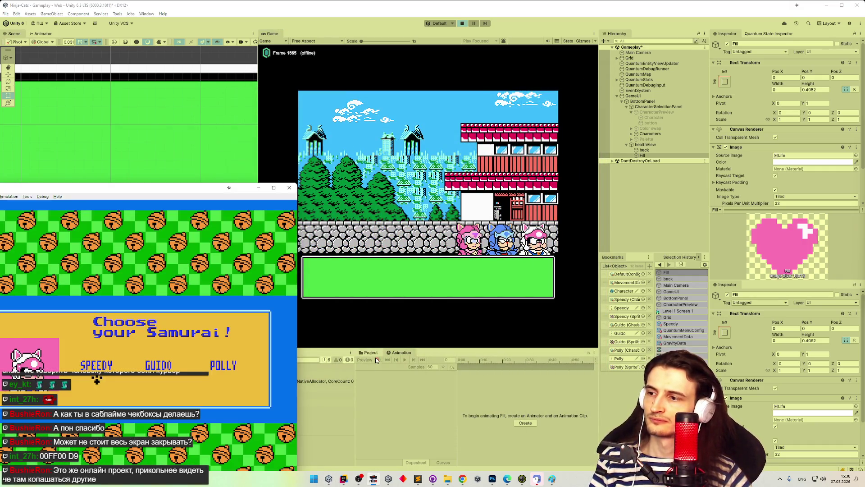
mouse_move(199, 191)
left_mouse_down()
mouse_move(200, 158)
mouse_move(229, 132)
left_mouse_up()
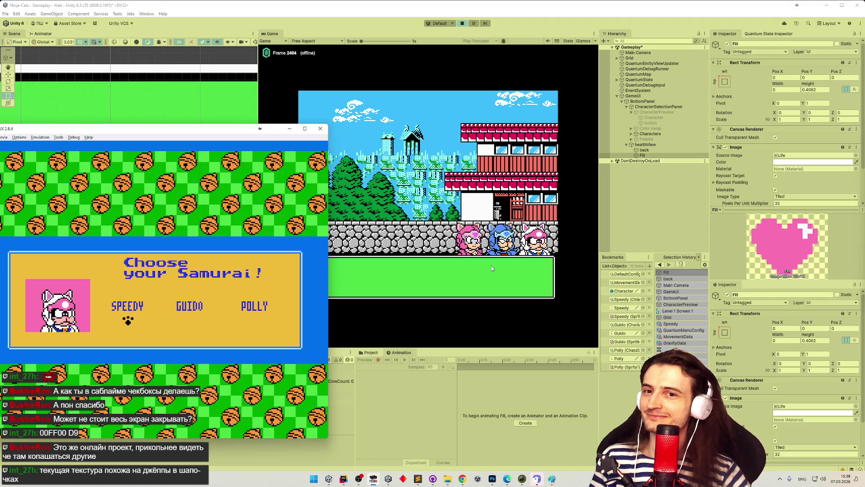
mouse_move(208, 129)
left_mouse_down()
mouse_move(307, 127)
mouse_move(175, 125)
mouse_move(231, 124)
left_mouse_up()
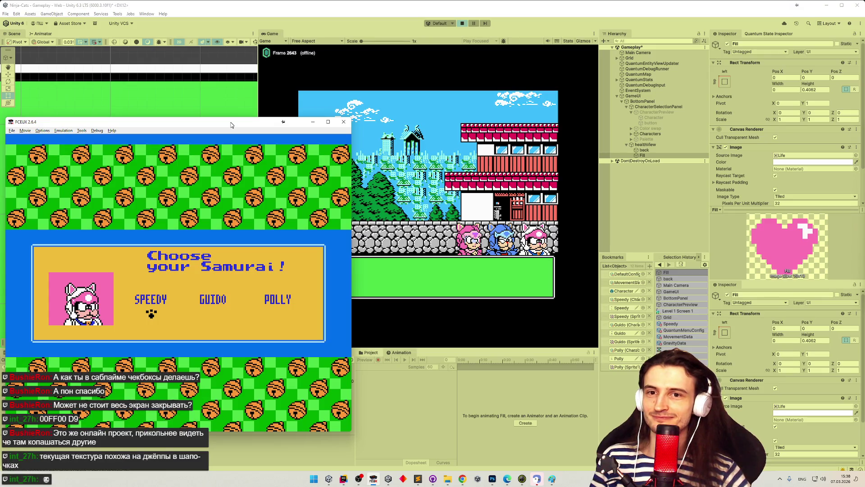
- Cycle the samurai choice through Speedy, Polly and Guido, then hide FCEUX
key("Right")
key("Right")
key("Right")
key("Left")
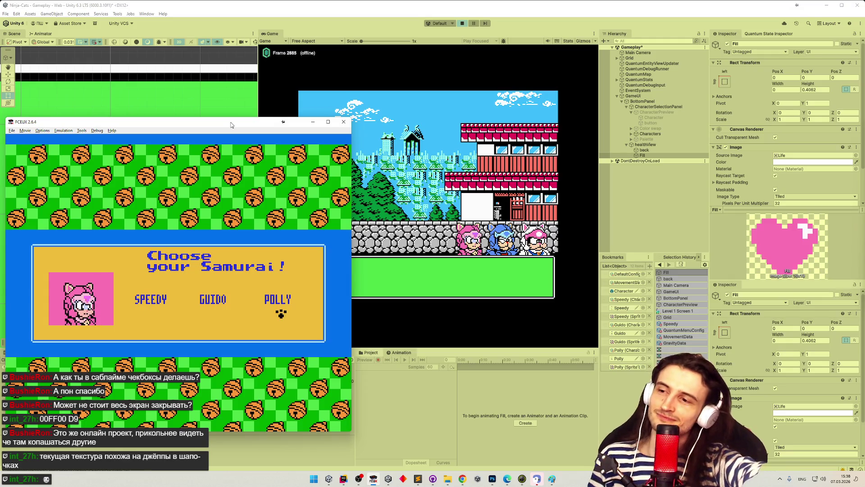
key("Right")
key("Right")
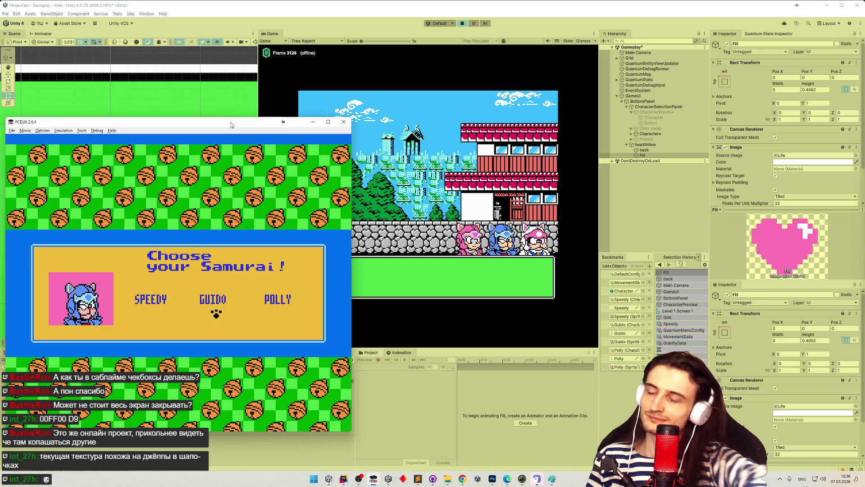
key("alt+Tab")
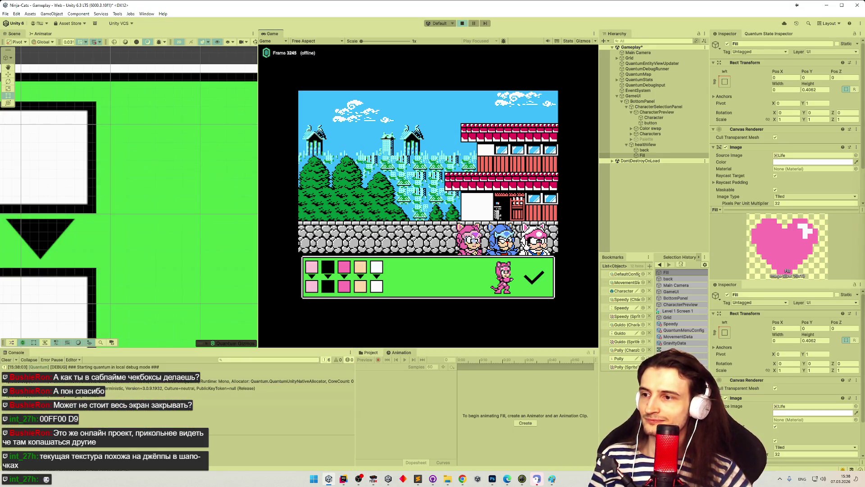
- Swap the Unity preview character to the orange palette and reposition the FCEUX window
key("Right")
key("Right")
key("Right")
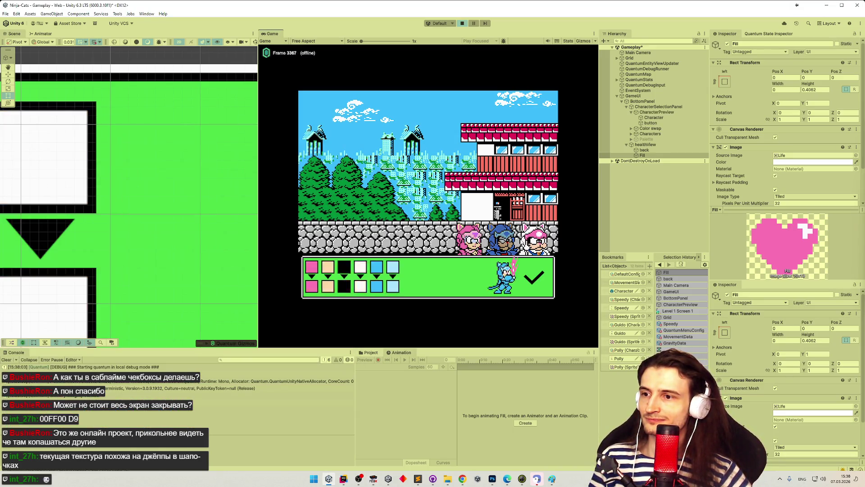
key("alt+Tab")
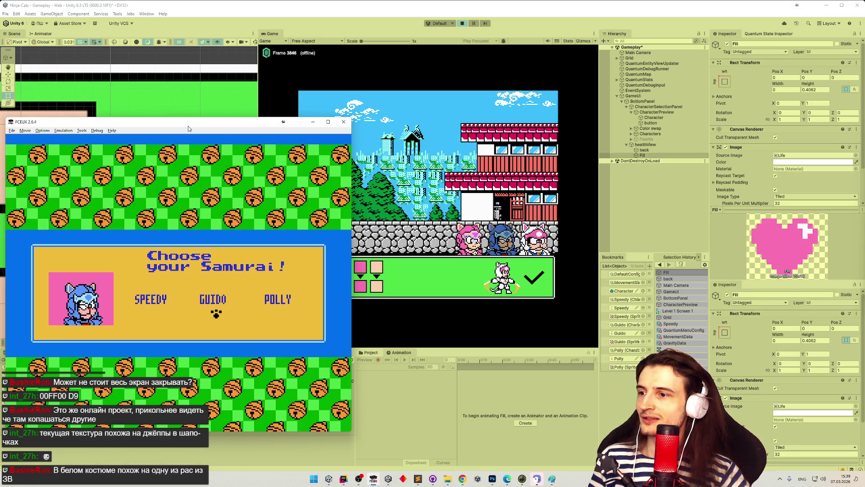
left_click_drag(188, 126, 109, 125)
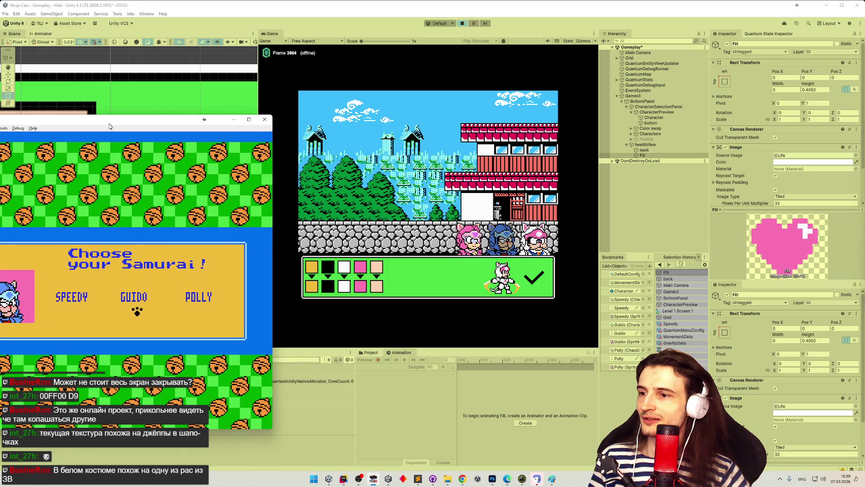
left_click_drag(109, 126, 219, 114)
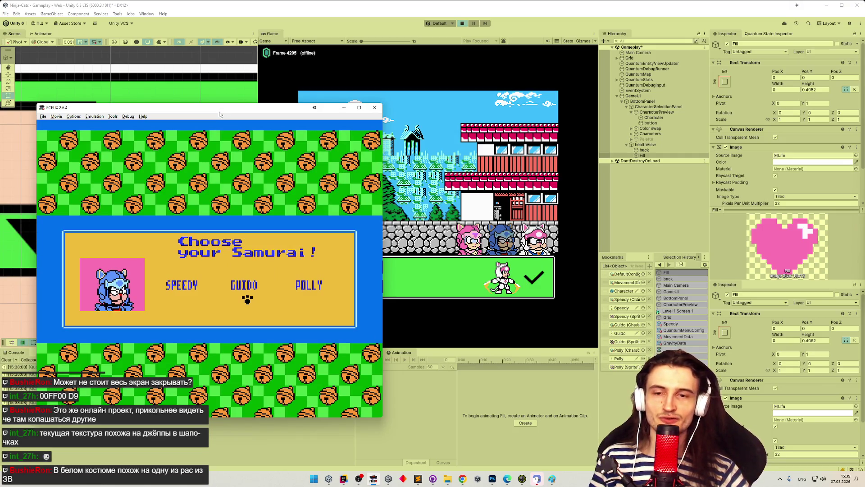
mouse_move(219, 114)
left_mouse_down()
mouse_move(280, 127)
mouse_move(230, 127)
mouse_move(184, 103)
left_mouse_up()
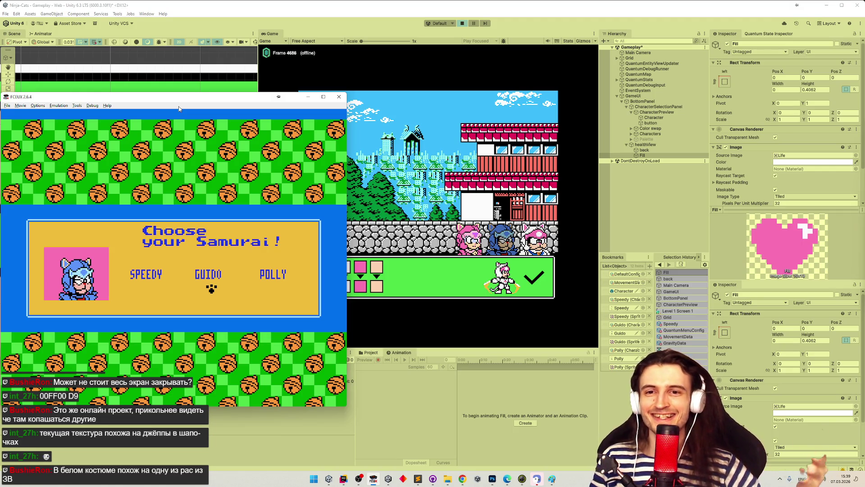
left_click(308, 96)
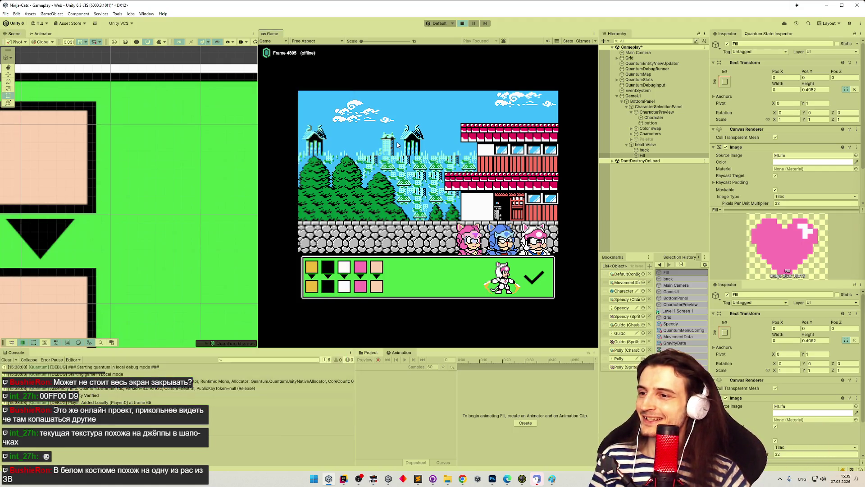
- Settle the FCEUX character choice on Guido; a region screen capture is started and cancelled
key("alt+Tab")
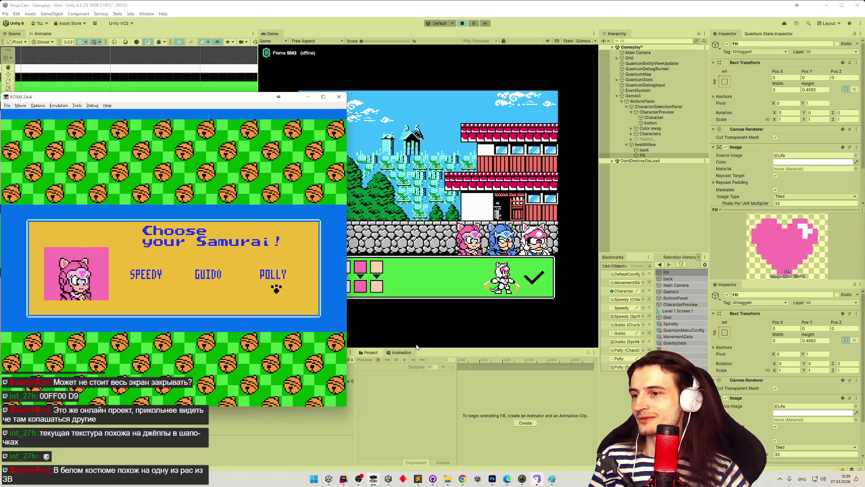
key("Left")
key("Left")
key("Right")
key("super+shift+s")
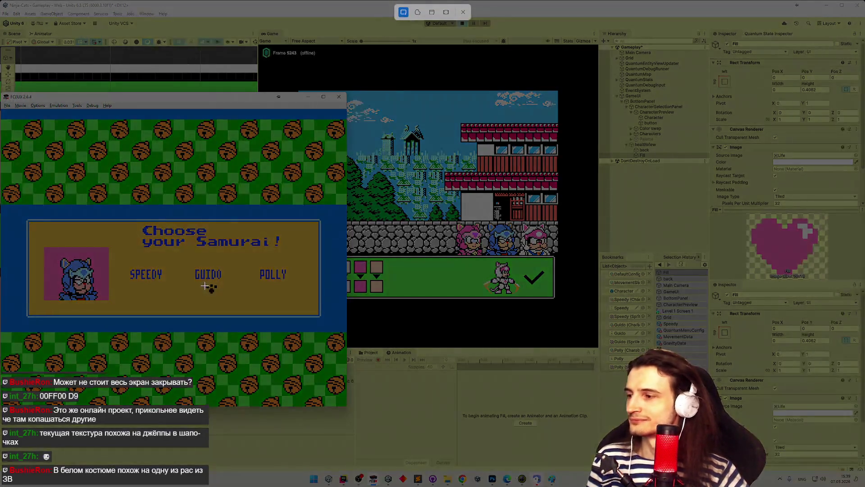
key("Escape")
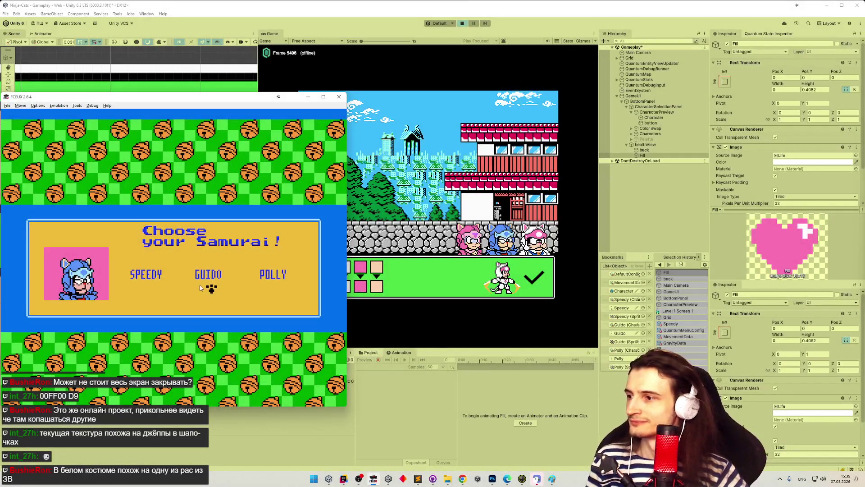
key("super+shift+s")
key("Escape")
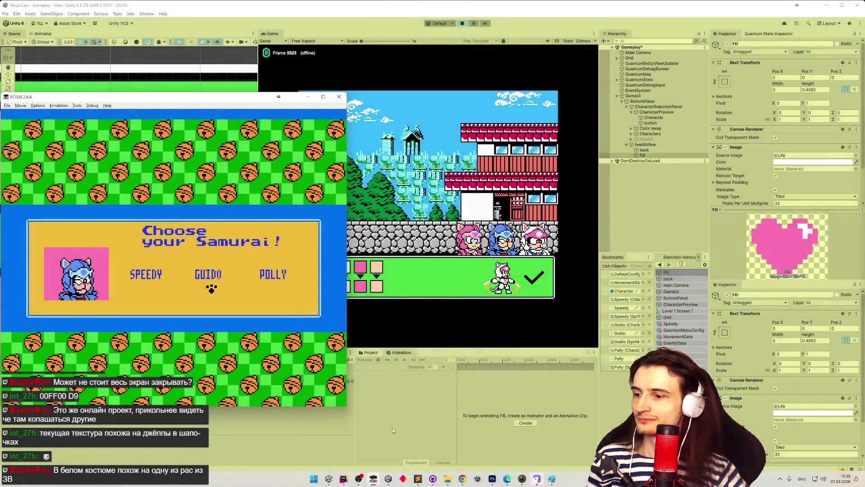
- Resize FCEUX to 1x via Options > Window Resize and save an F12 snapshot
left_click_drag(102, 96, 119, 94)
left_click(58, 103)
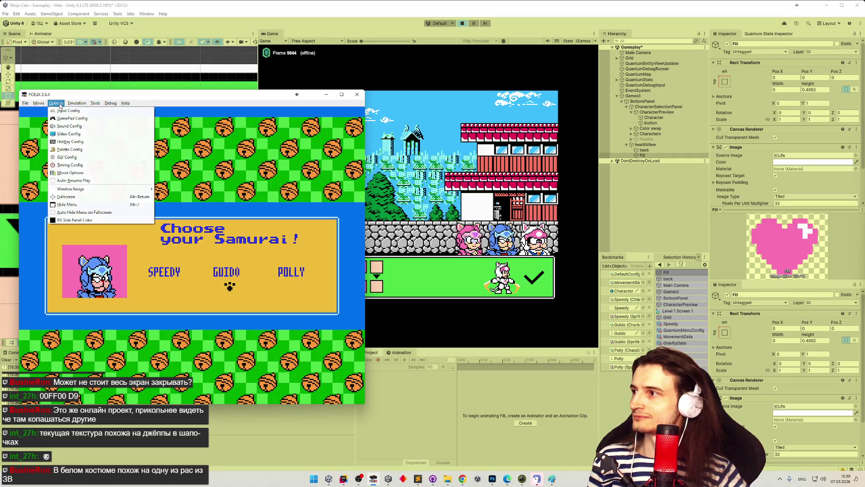
mouse_move(90, 189)
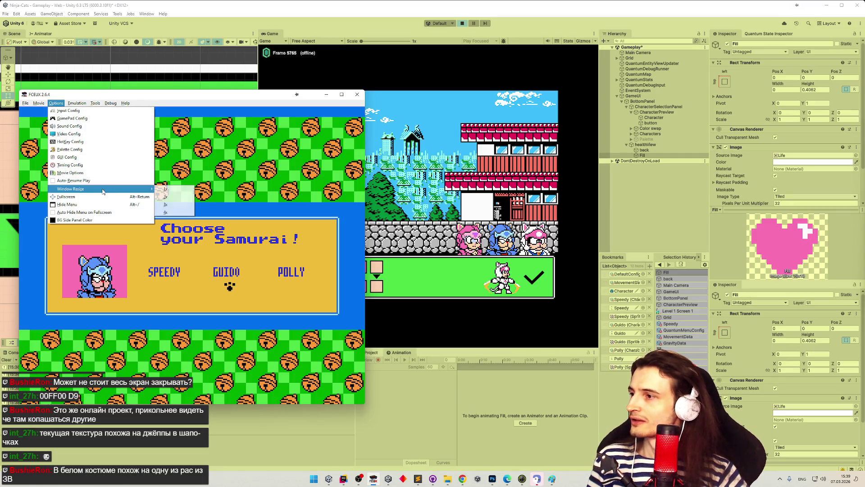
left_click(173, 189)
key("F12")
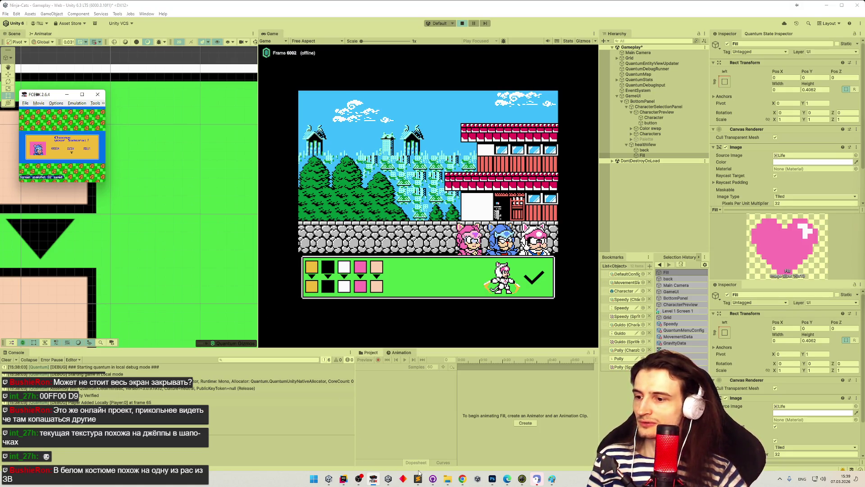
left_click(492, 479)
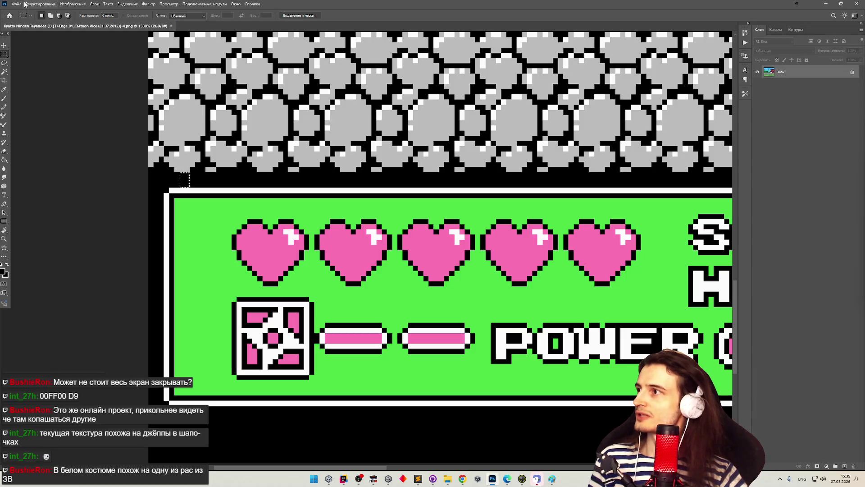
- Open the Choose your Samurai screenshot from the snaps folder and zoom in
left_click(16, 3)
left_click(71, 31)
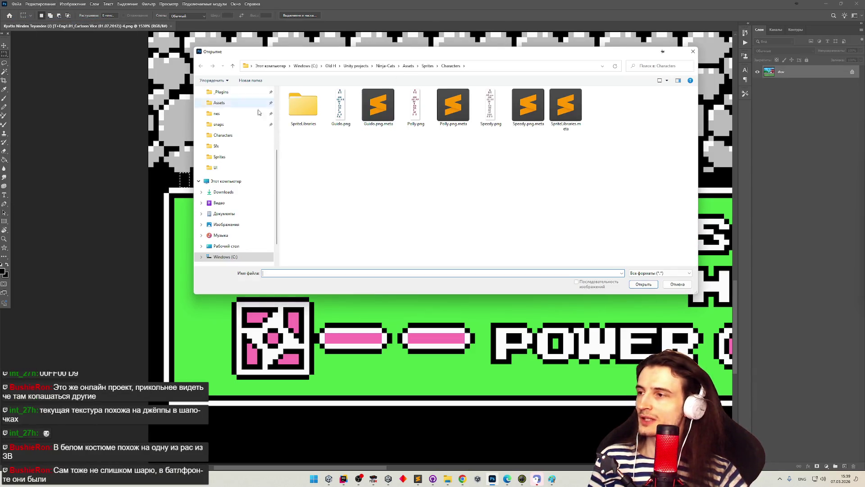
left_click(231, 128)
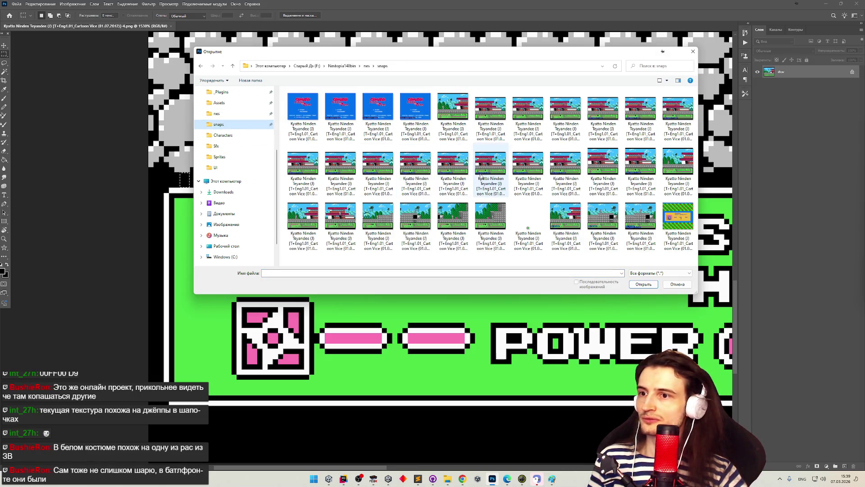
double_click(671, 209)
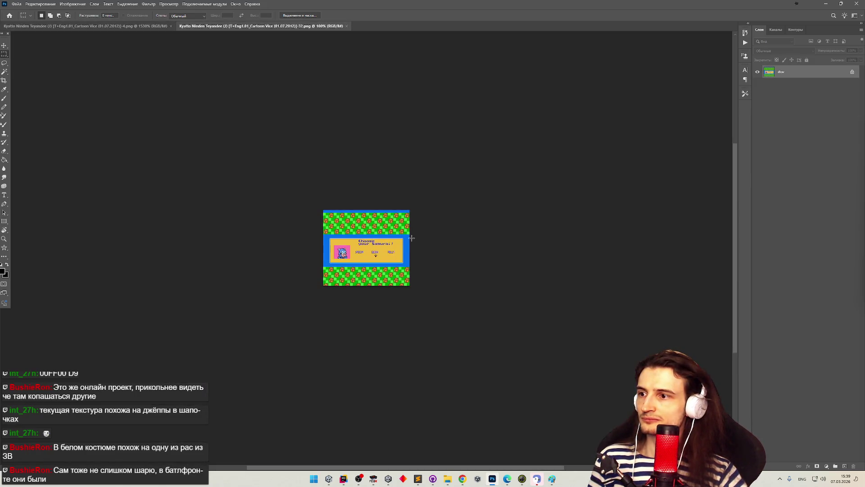
key("z")
mouse_move(405, 232)
left_mouse_down()
mouse_move(429, 247)
mouse_move(414, 265)
mouse_move(442, 266)
mouse_move(399, 263)
mouse_move(469, 310)
mouse_move(343, 307)
mouse_move(442, 306)
left_mouse_up()
- Marquee-select the paw sprite below GUIDO and paste it into a new document
key("m")
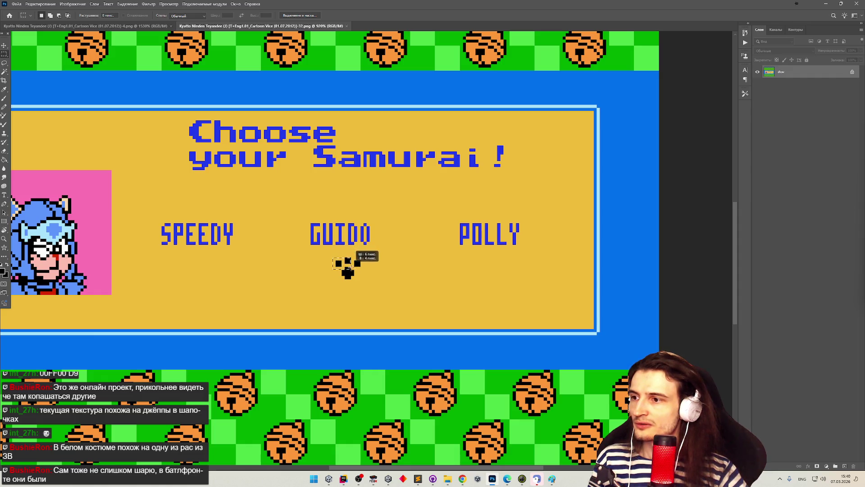
mouse_move(335, 257)
left_mouse_down()
mouse_move(356, 256)
mouse_move(361, 279)
left_mouse_up()
left_click(16, 3)
left_click(25, 13)
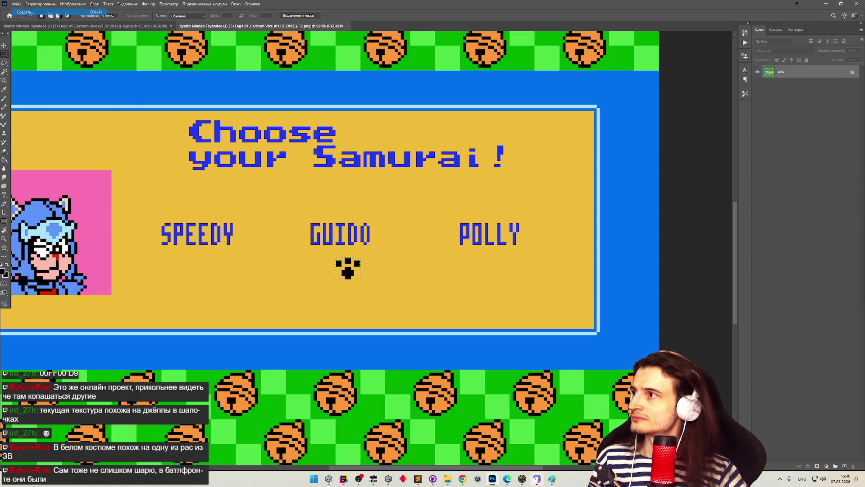
left_click(404, 319)
key("ctrl+v")
- Delete the yellow pixels with the Magic Wand and hide the background layer, leaving black on transparent
key("z")
mouse_move(376, 249)
left_mouse_down()
mouse_move(464, 244)
mouse_move(589, 155)
left_mouse_up()
key("m")
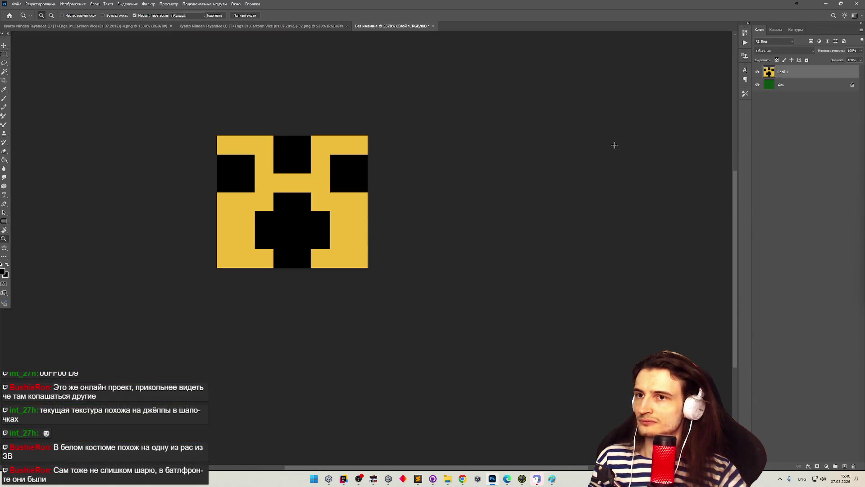
left_click(4, 71)
left_click(328, 202)
key("Delete")
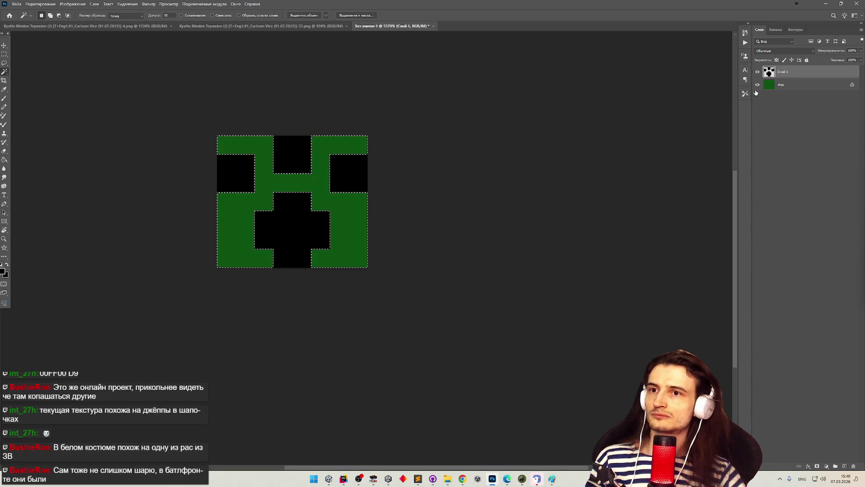
left_click(758, 85)
- Quick Export the paw as a PNG into the project's Assets/Sprites/UI folder
key("super+Down")
left_click(17, 7)
left_click(113, 114)
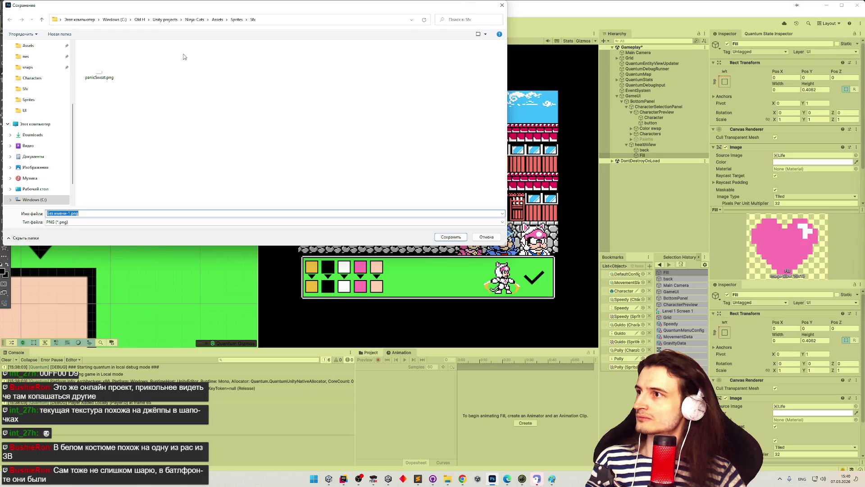
left_click(236, 20)
double_click(175, 72)
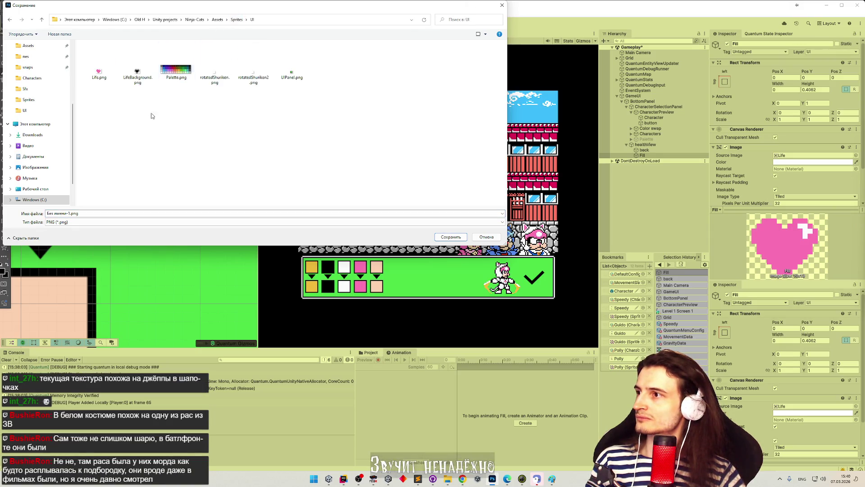
left_click(113, 212)
type("pse")
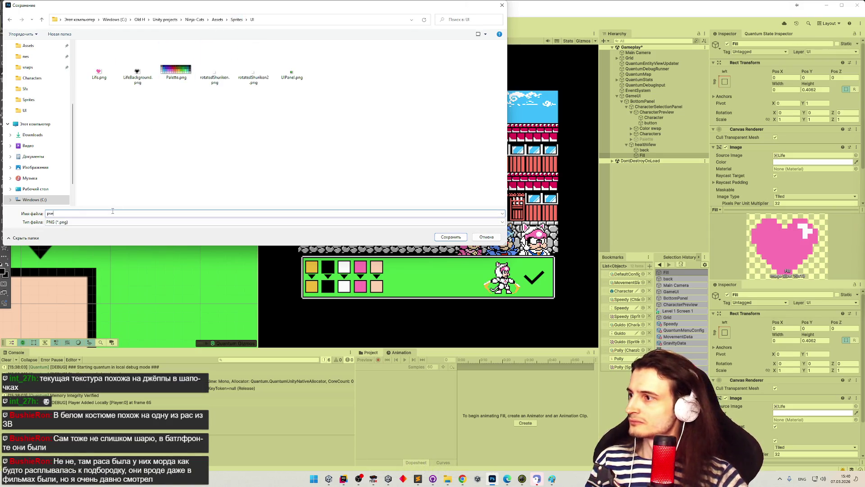
type("pl")
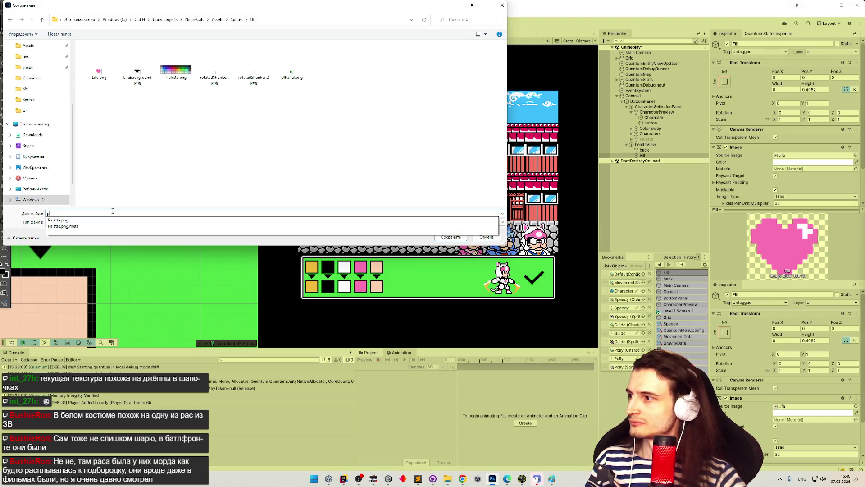
key("Return")
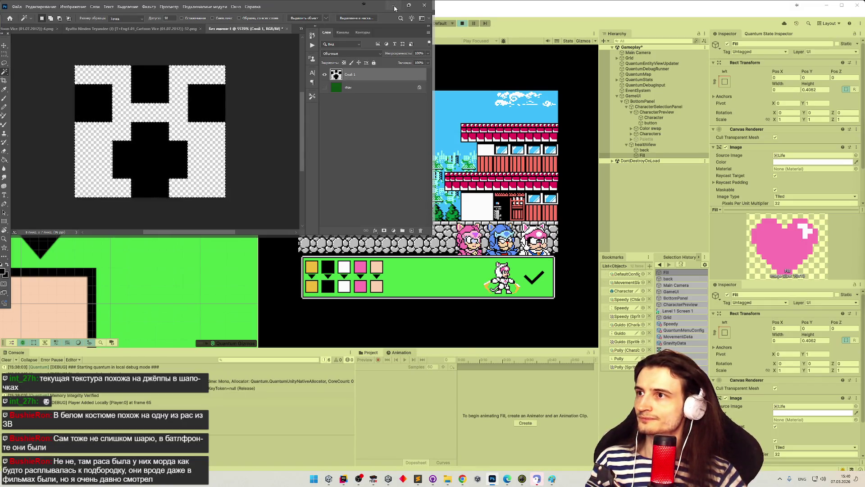
- Search the Unity project assets for 'paw' and stop the playtest
left_click(438, 110)
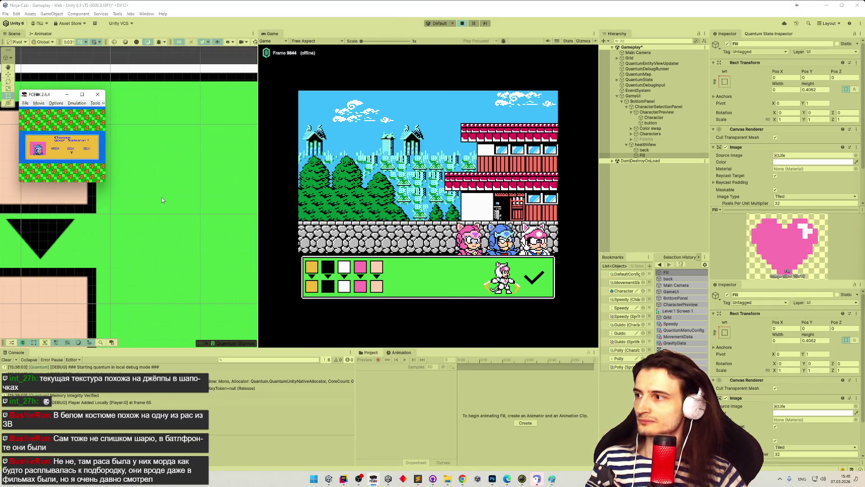
left_click(371, 352)
left_click(499, 360)
type("paw")
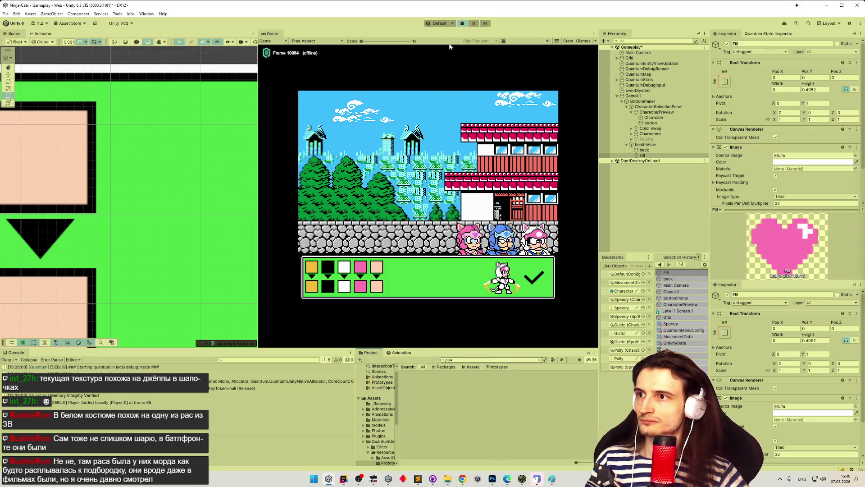
key("ctrl+p")
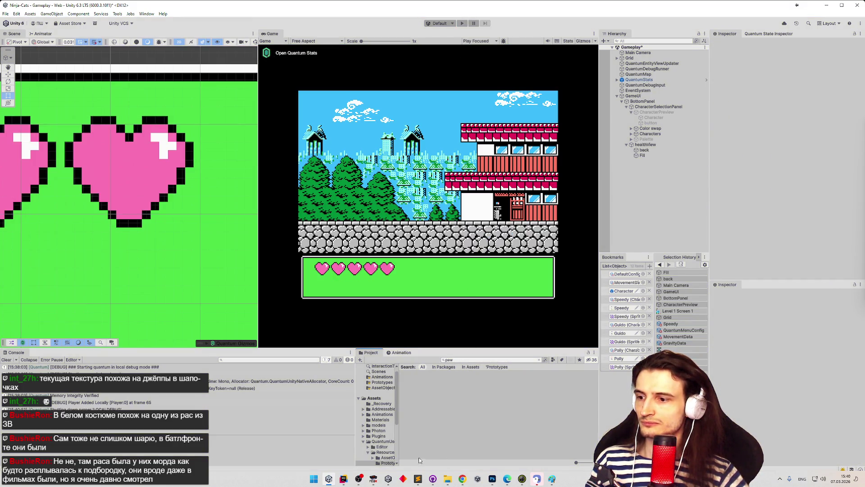
- Save the Gameplay scene and clear the Console log
left_click(373, 478)
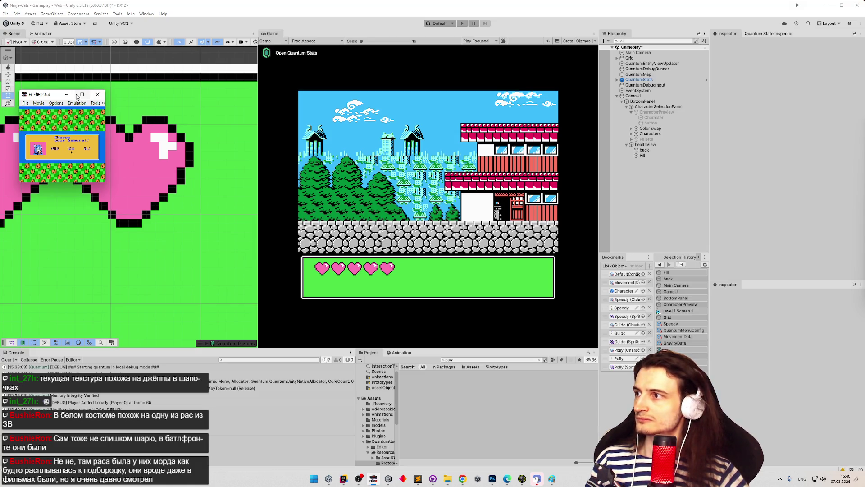
left_click(399, 407)
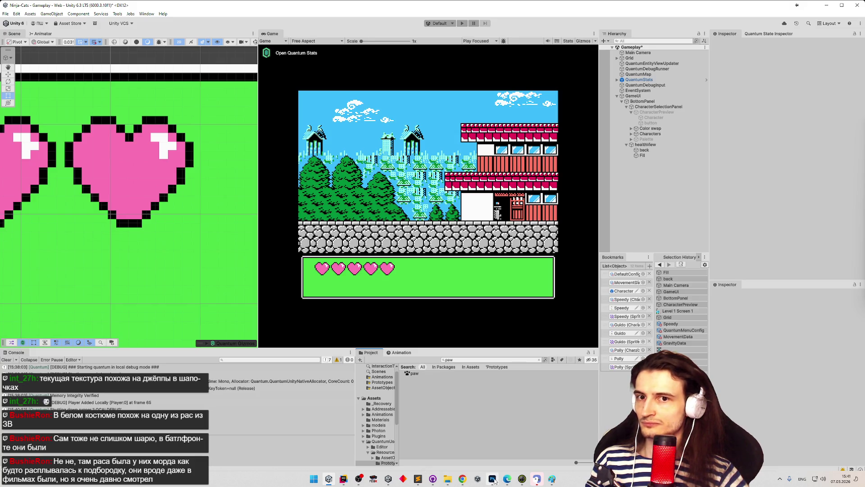
mouse_move(491, 481)
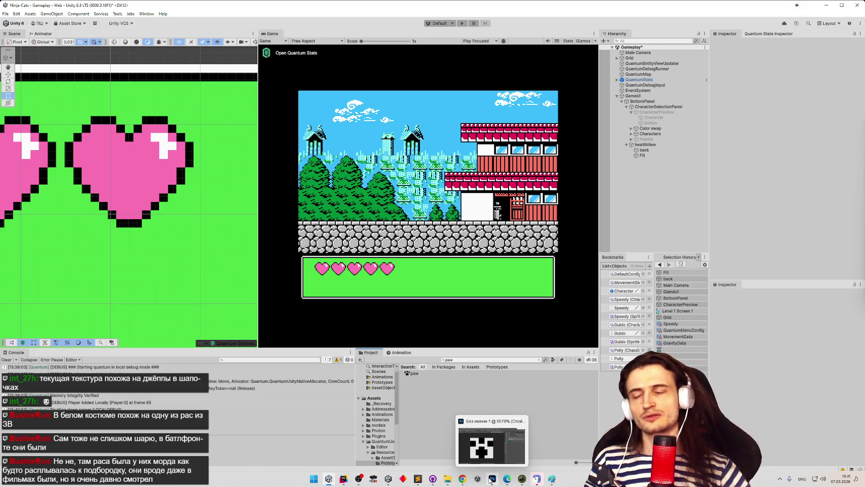
left_click(482, 269)
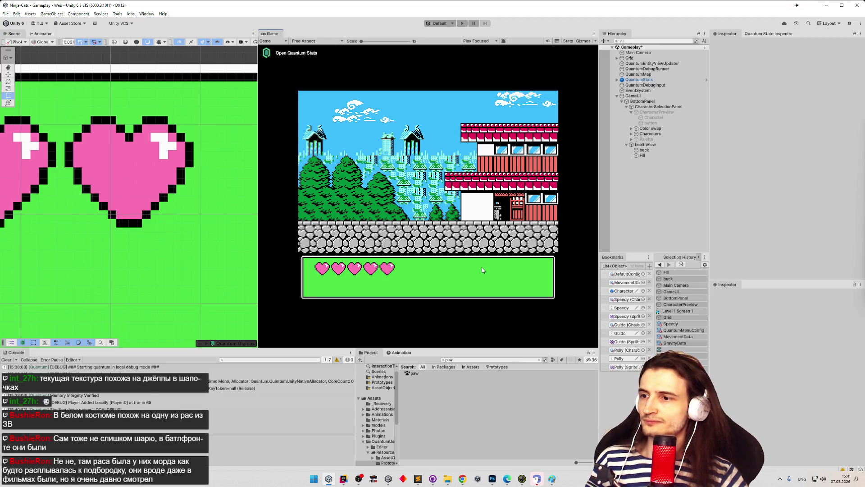
key("ctrl+s")
left_click(3, 359)
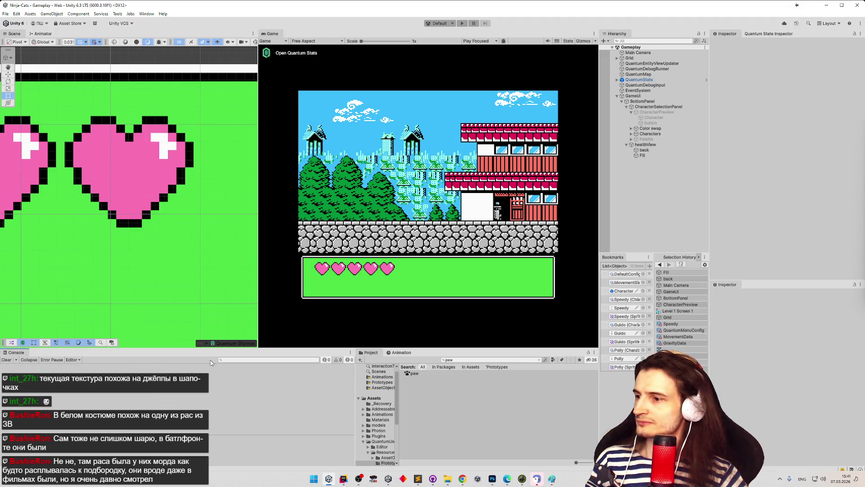
- Open the paw texture in the Sprite Editor, dismiss the invalid rect warning, and apply
left_click(413, 373)
left_click(765, 120)
left_click(419, 252)
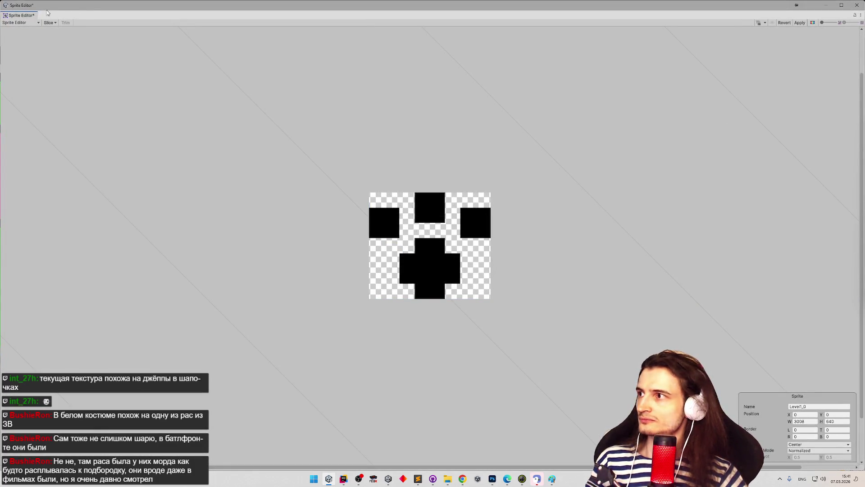
left_click(35, 23)
left_click(632, 41)
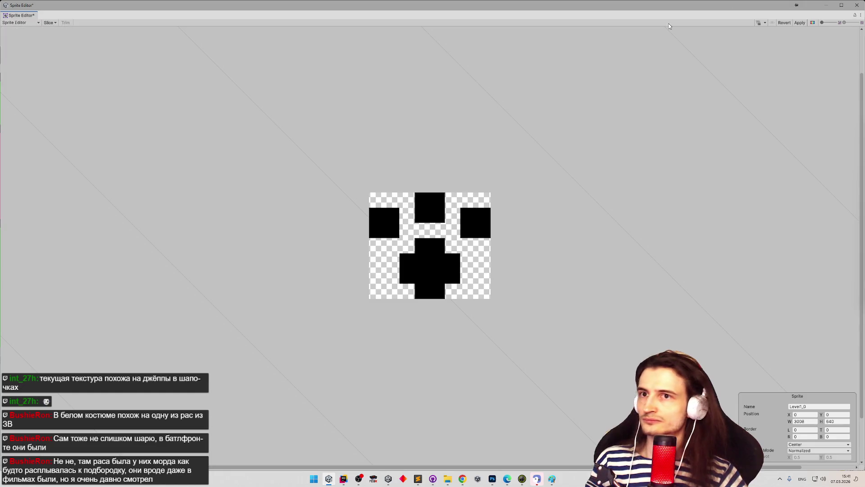
left_click(800, 22)
left_click(857, 5)
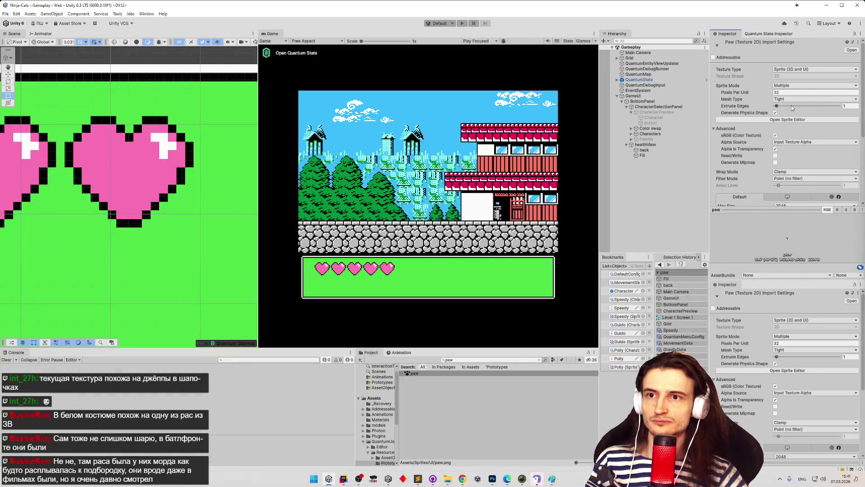
- Set the paw's Sprite Mode to Single and Mesh Type to Tight, then apply the import settings
left_click(791, 86)
left_click(789, 93)
left_click(794, 92)
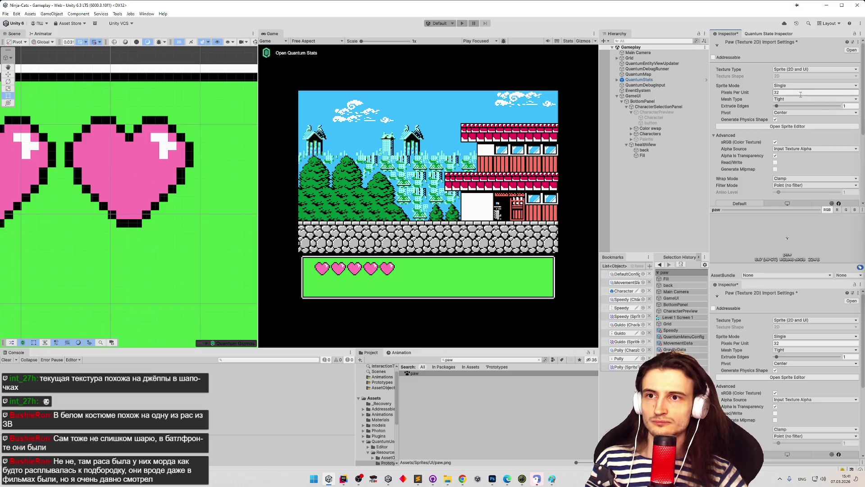
left_click(801, 99)
left_click(794, 107)
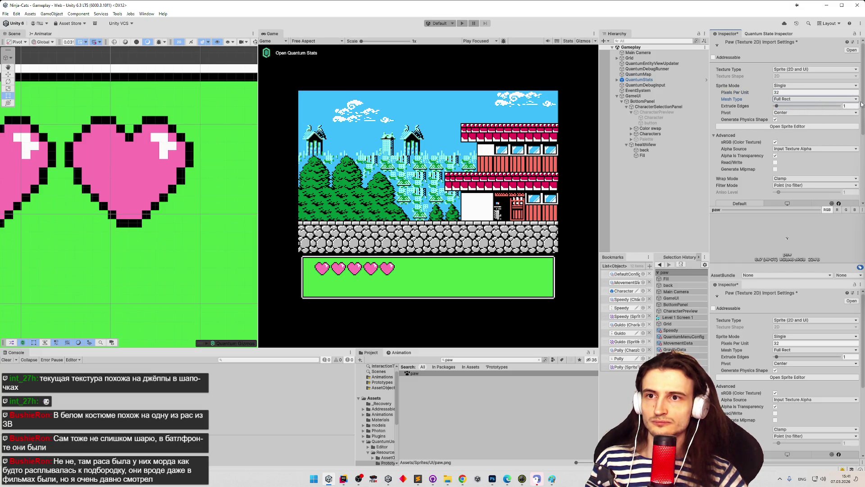
left_click(843, 99)
left_click(818, 114)
scroll(864, 109, "down", 5)
left_click(852, 133)
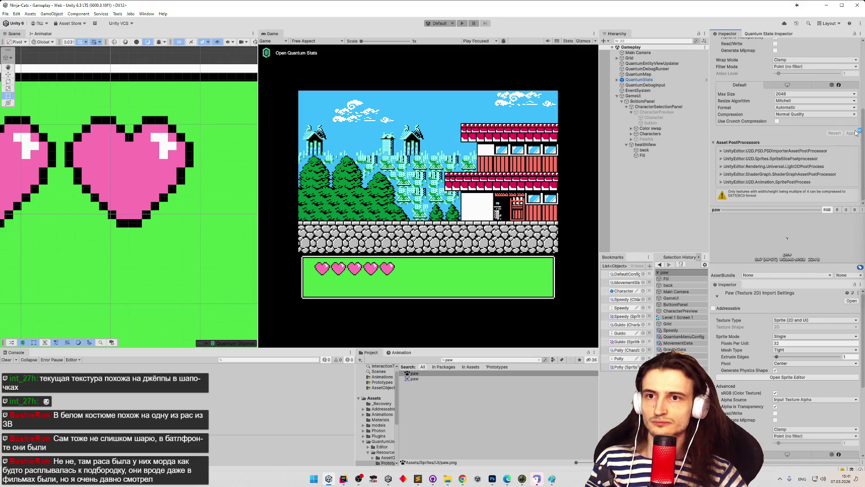
scroll(181, 167, "up", 8)
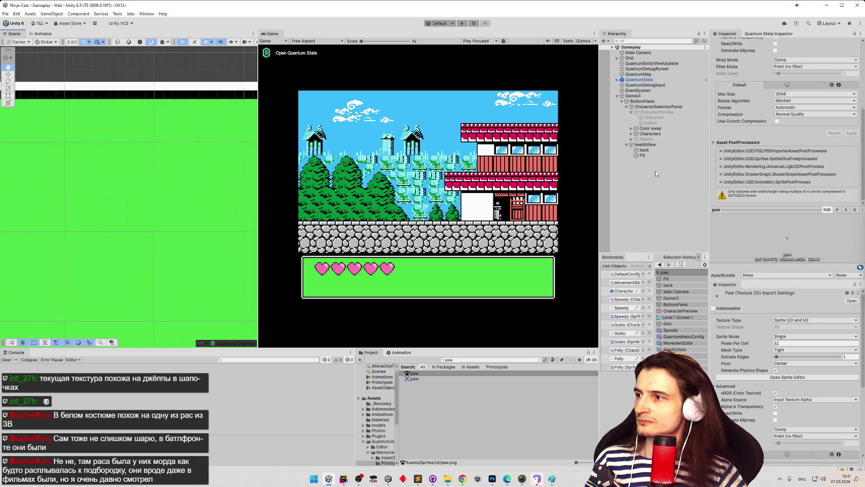
- Select and enable the CharacterPreview object
scroll(152, 164, "down", 10)
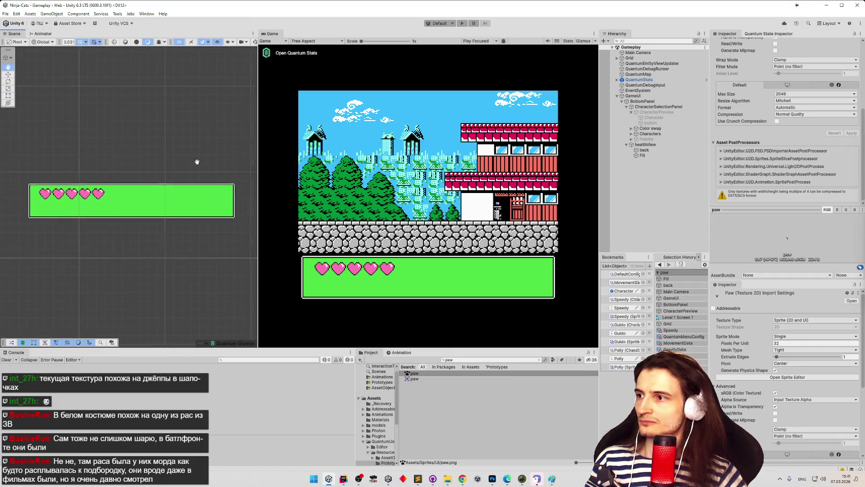
scroll(218, 153, "up", 2)
left_click(648, 113)
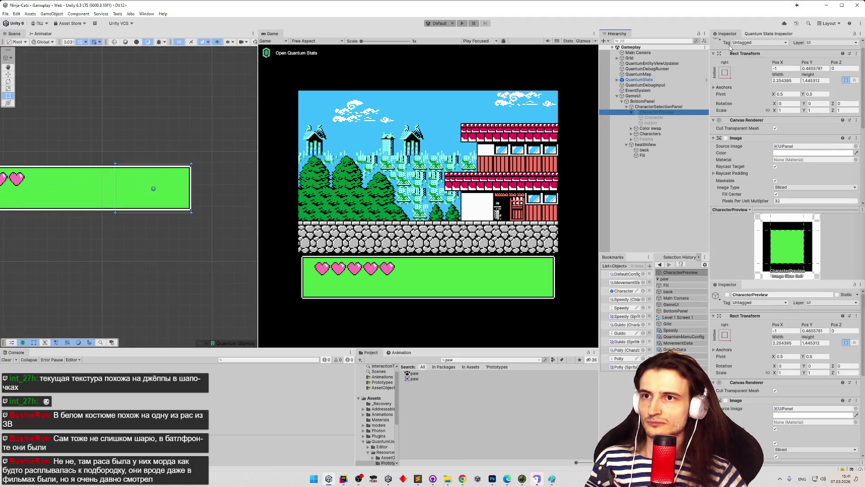
scroll(731, 47, "up", 1)
left_click(728, 44)
- Assign the paw sprite as the button's image and set it to native size
left_click(661, 123)
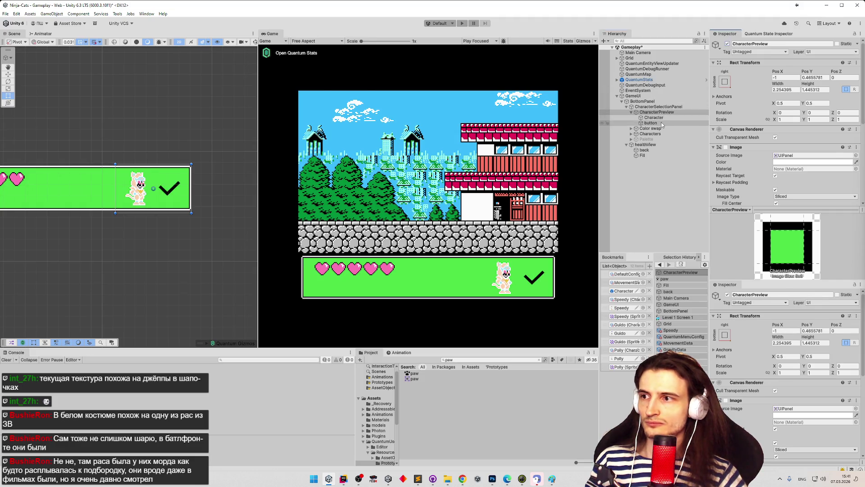
left_click(856, 156)
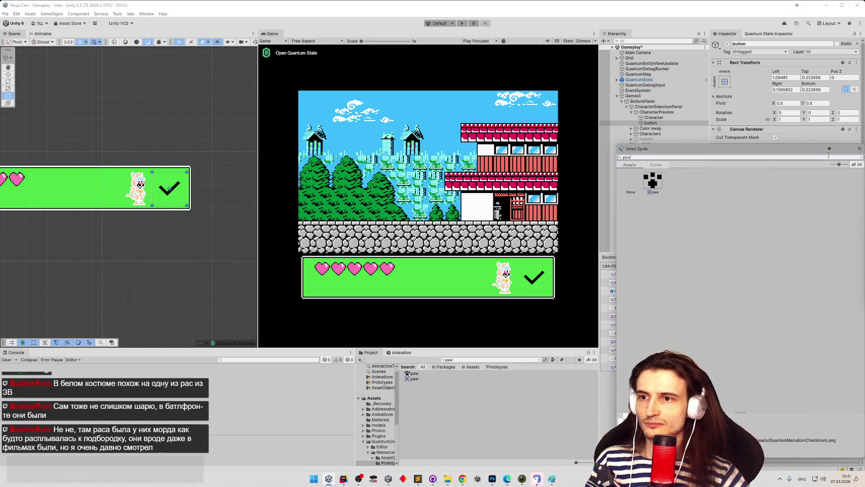
double_click(653, 182)
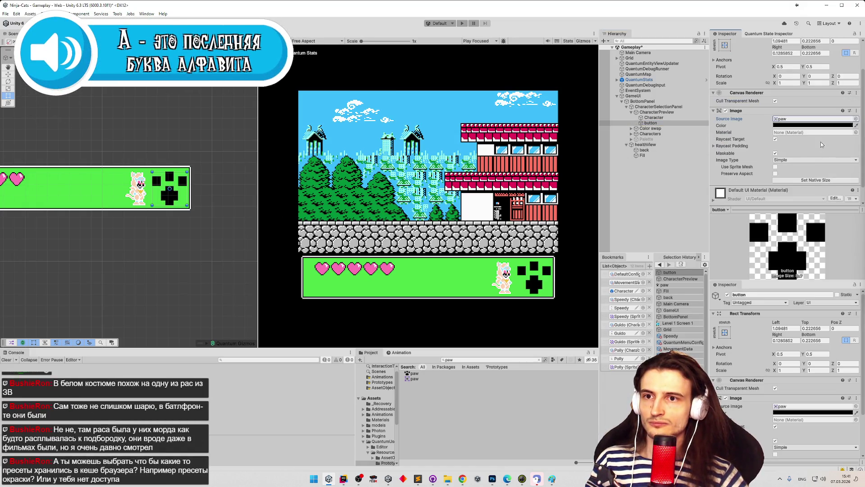
left_click(784, 180)
- Set the paw button's Scale X and Y to 1/16 (0.0625)
left_click(787, 82)
type("0.03125")
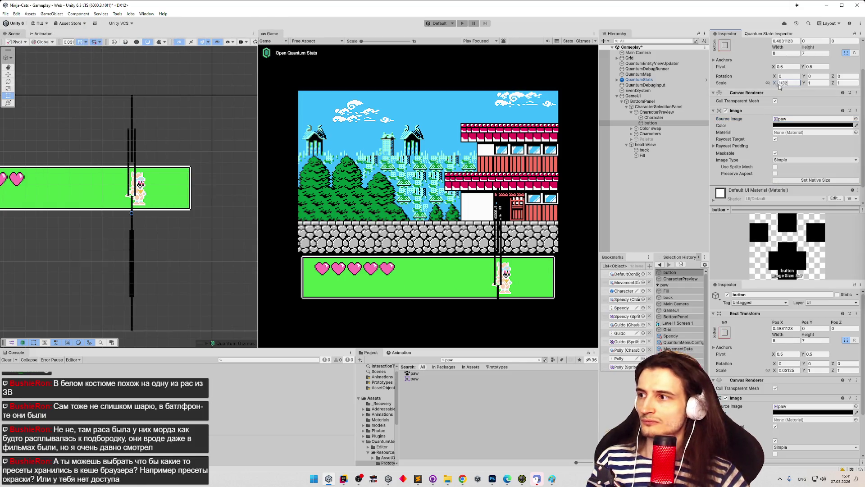
left_click(814, 82)
type("/32")
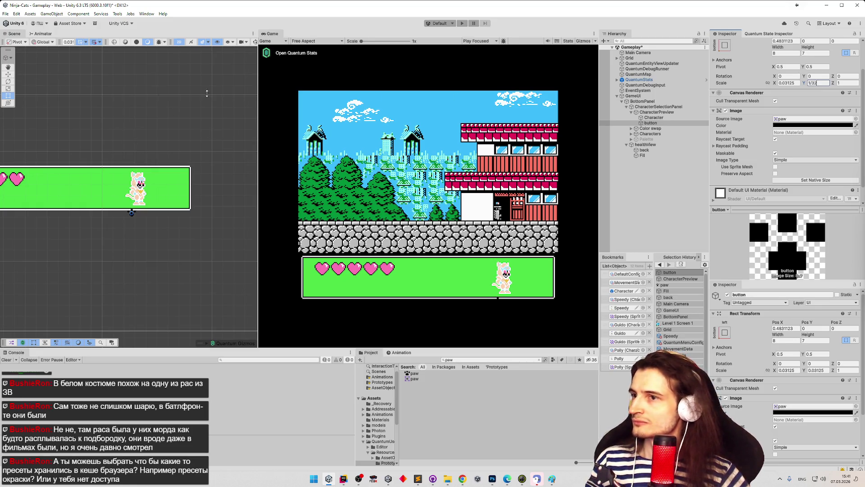
left_click(799, 83)
type("1/16")
key("Return")
left_click(827, 83)
left_click(814, 83)
type("*2")
- Move the paw button to the right of the character and frame it in the Scene view
left_click(8, 75)
mouse_move(136, 213)
left_mouse_down()
mouse_move(151, 200)
mouse_move(141, 189)
mouse_move(170, 191)
left_mouse_up()
key("z")
scroll(172, 184, "up", 5)
key("z")
left_click(650, 123)
key("t")
key("f")
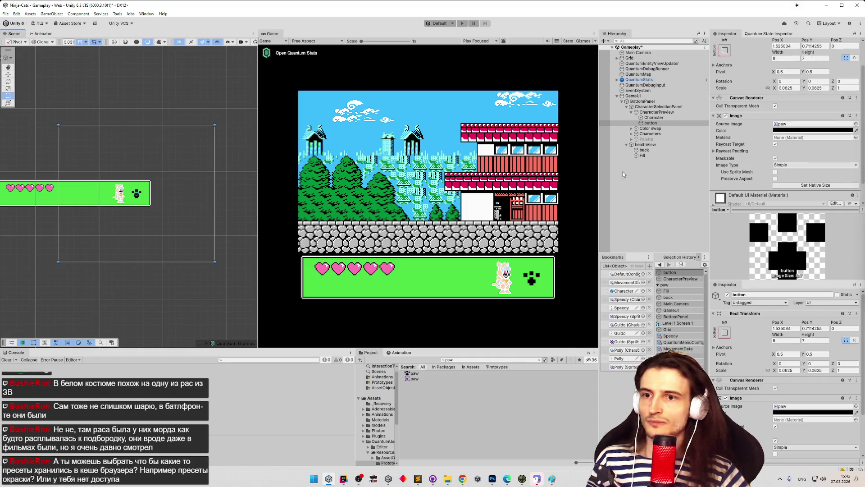
- Inspect the paw texture in the Sprite Editor, trying its borders, then close it
left_click(413, 374)
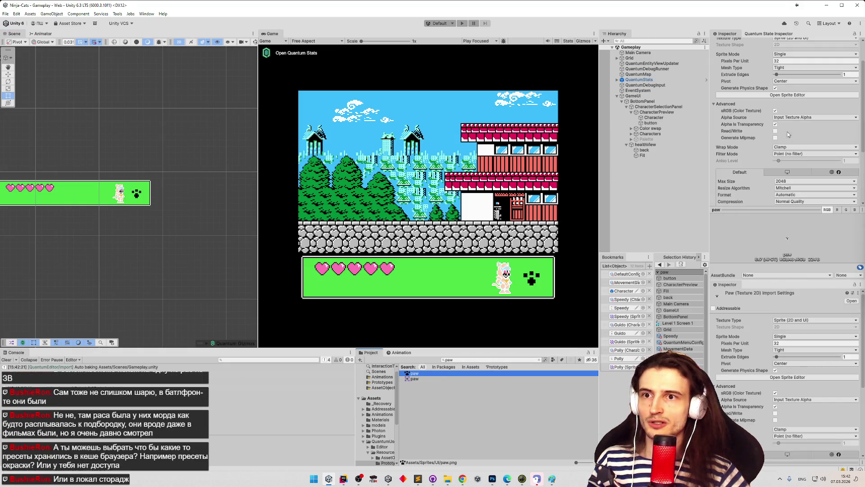
left_click(804, 96)
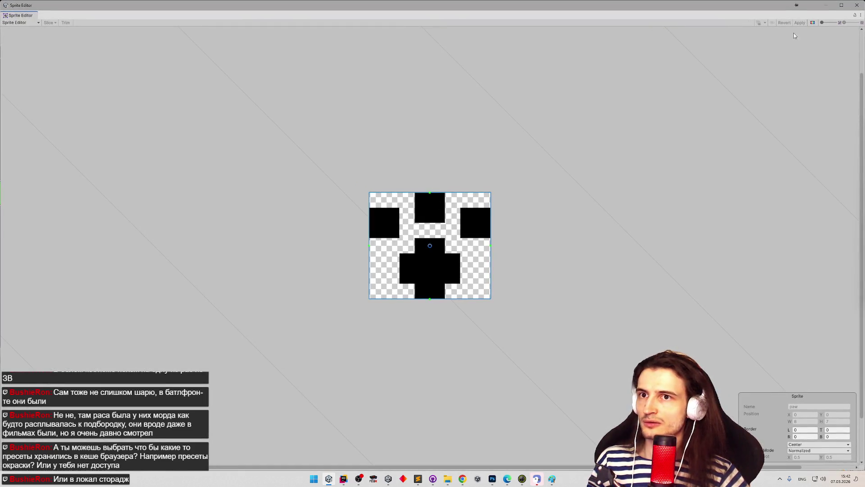
mouse_move(368, 191)
left_mouse_down()
mouse_move(384, 207)
mouse_move(369, 193)
left_mouse_up()
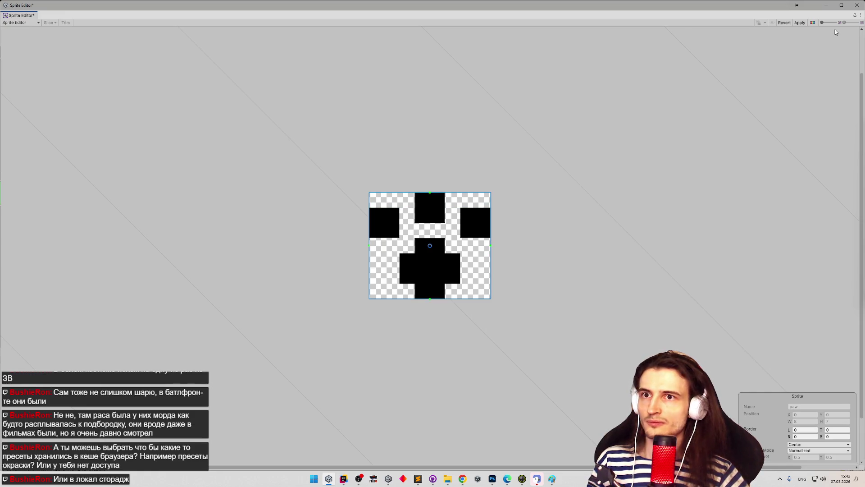
left_click(857, 5)
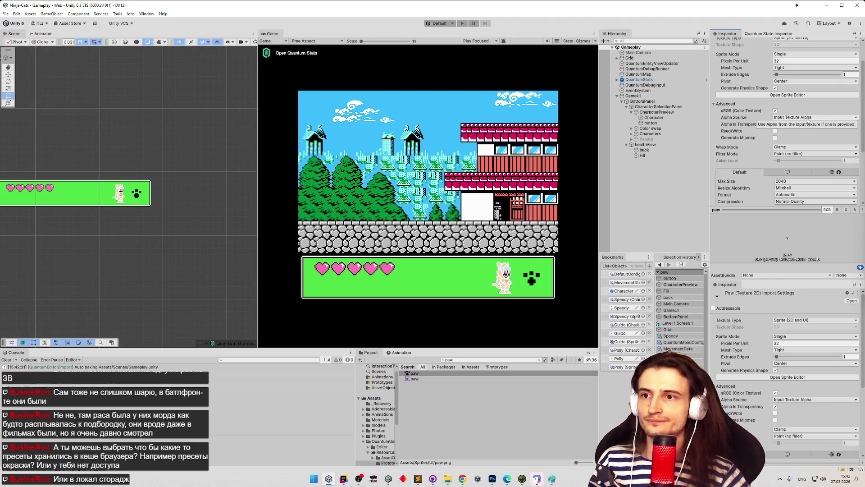
- Reset the paw button's scale to 1, 1
left_click(651, 123)
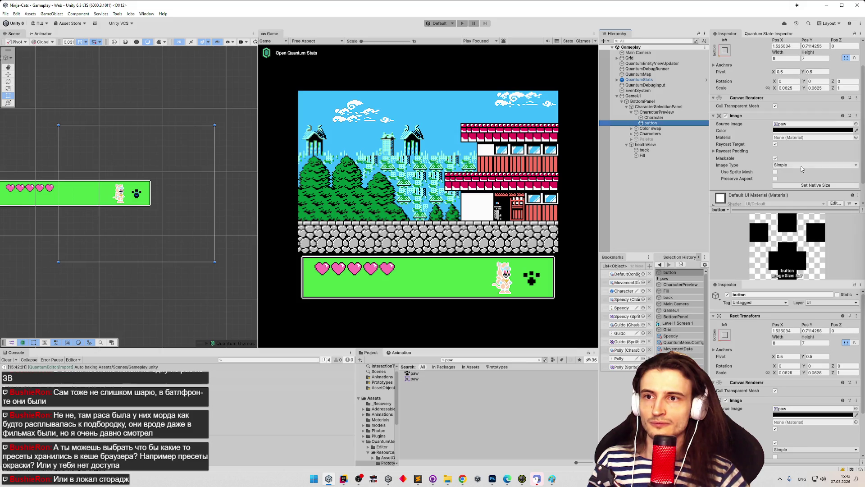
left_click(789, 88)
type("1")
left_click(818, 88)
type("1")
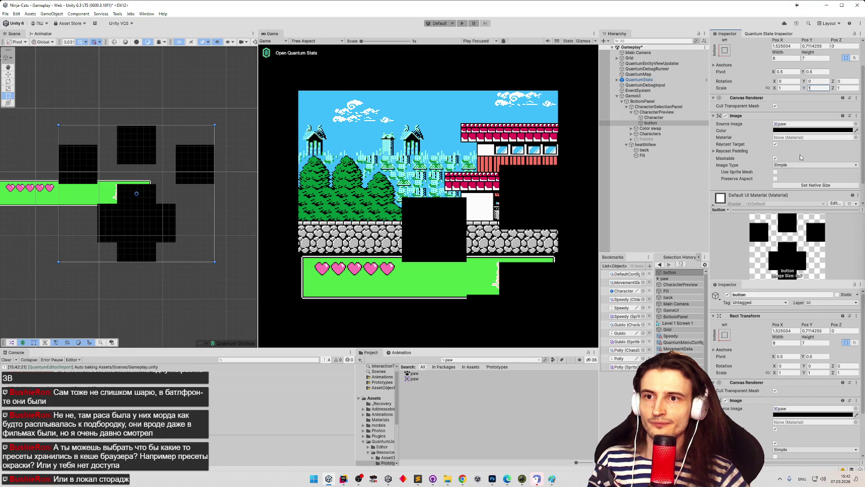
left_click(803, 186)
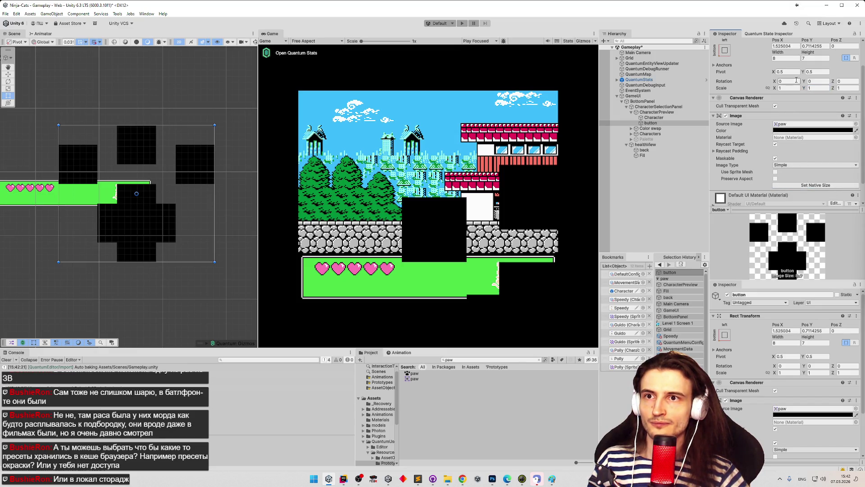
- Set the paw button's width to 8/32*2 (0.5) and height to 7/32*2 (0.4375)
left_click(785, 59)
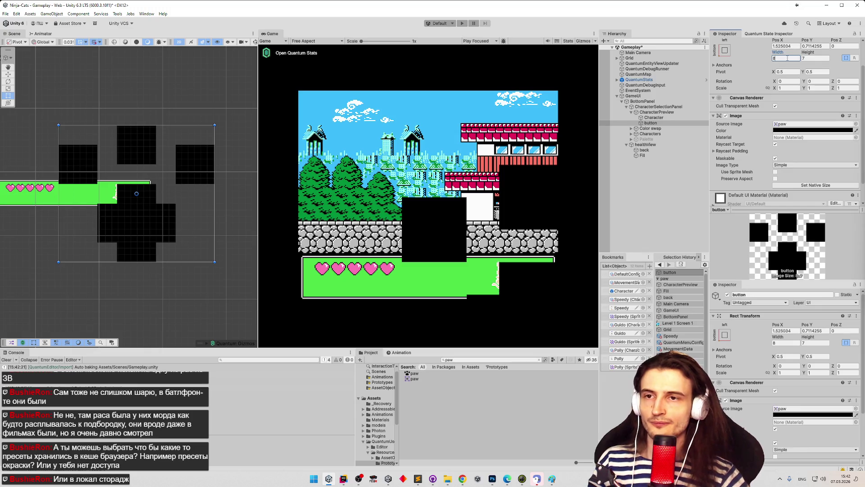
type("/32")
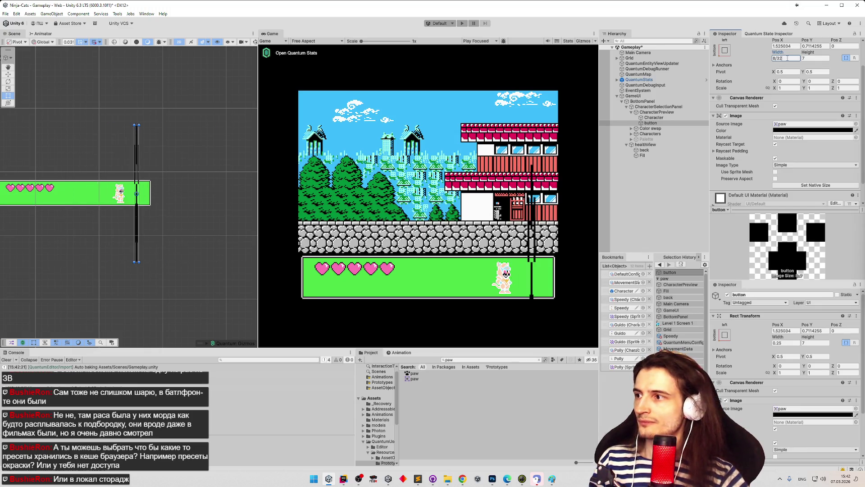
left_click(809, 58)
type("/32")
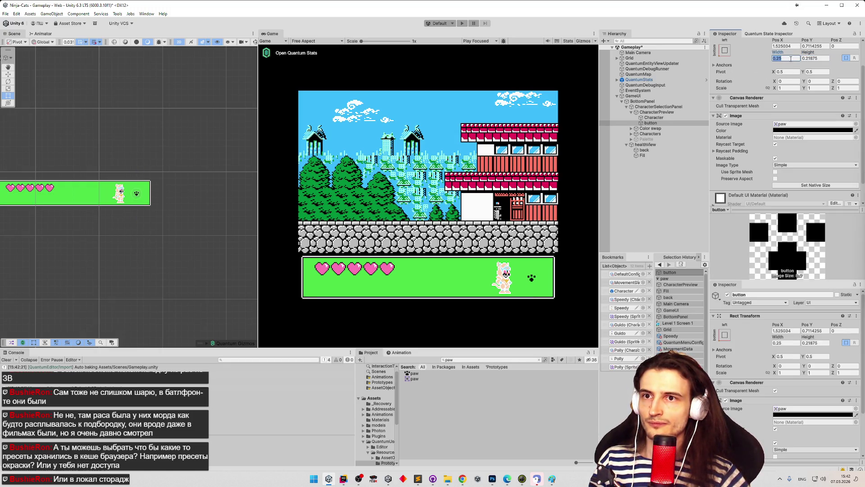
type("2")
left_click(823, 59)
left_click(824, 61)
type("*2")
key("Return")
- Enlarge the paw icon slightly from its corner and save the Gameplay scene
scroll(120, 124, "up", 5)
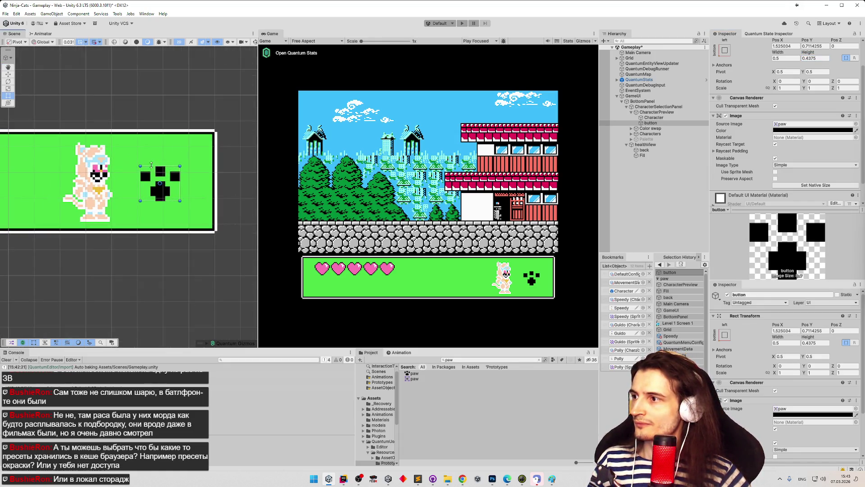
left_click_drag(140, 166, 138, 164)
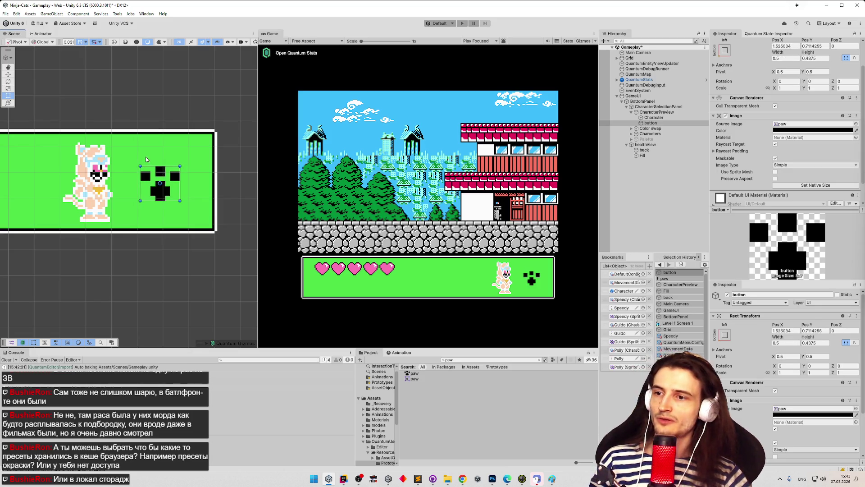
key("ctrl+s")
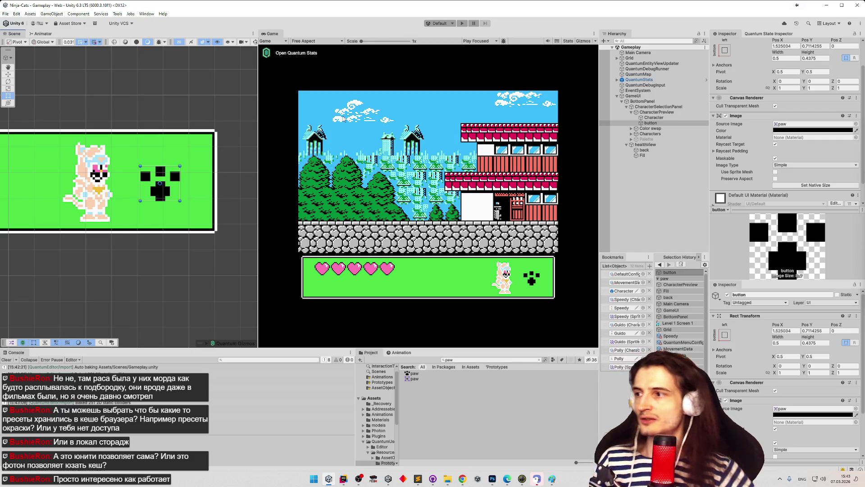
- Start a playtest of the game with Ctrl+P
key("ctrl+p")
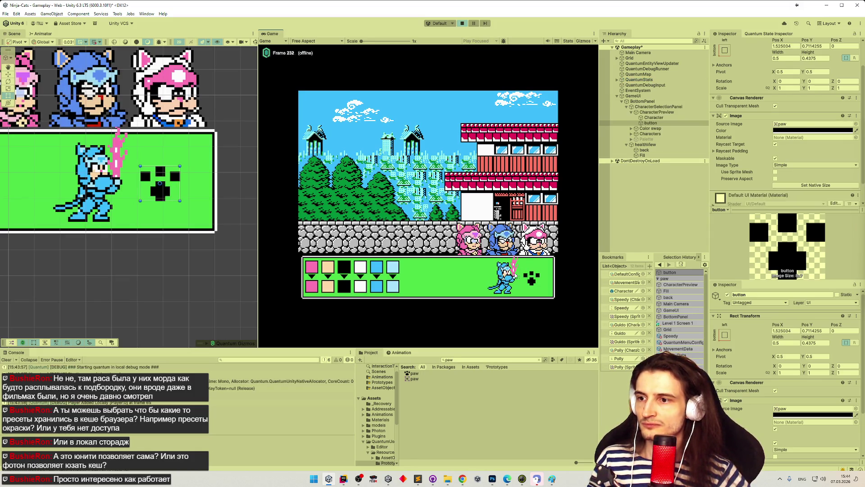
- Choose the blue cat, stop Play mode, and open CharacterPreview's Image Type options
left_click(531, 277)
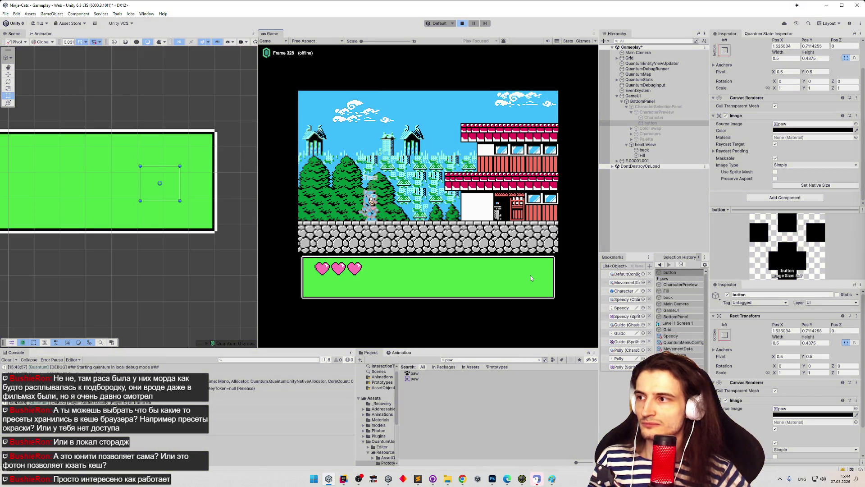
key("ctrl+p")
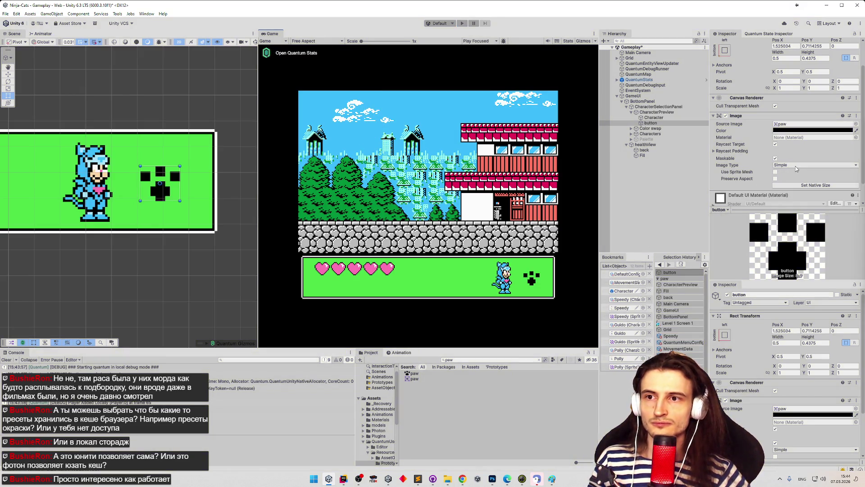
left_click(657, 113)
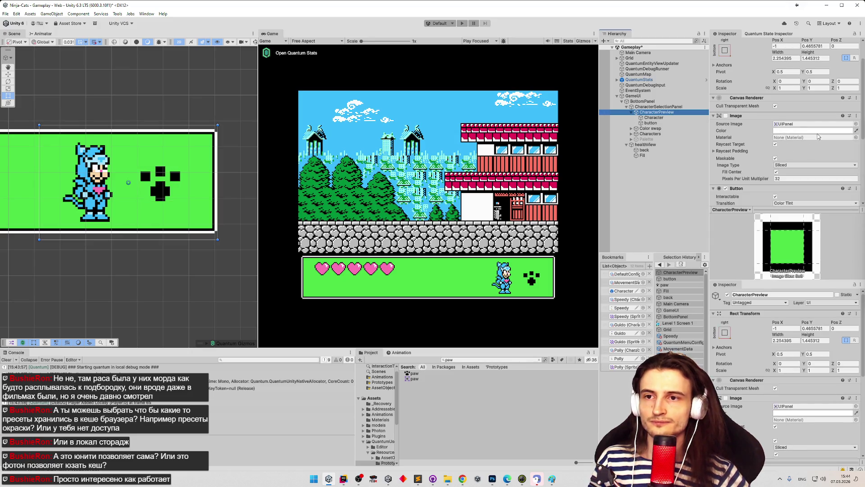
scroll(819, 136, "down", 1)
left_click(802, 148)
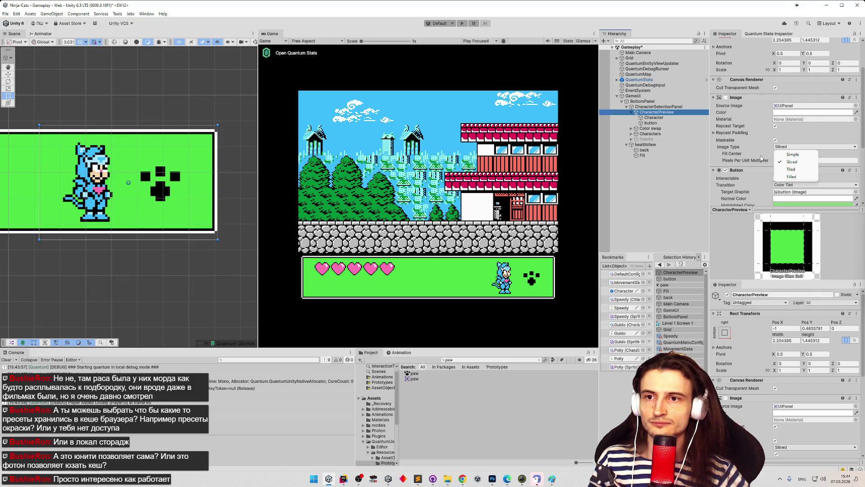
- Keep CharacterPreview's Image Type as Sliced and Transition as Color Tint, then go to Photoshop
left_click(806, 189)
scroll(807, 189, "down", 2)
left_click(807, 149)
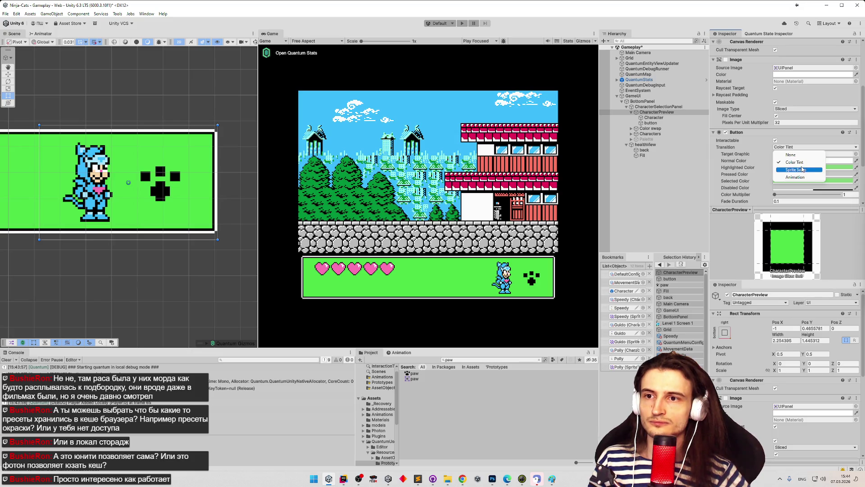
left_click(757, 159)
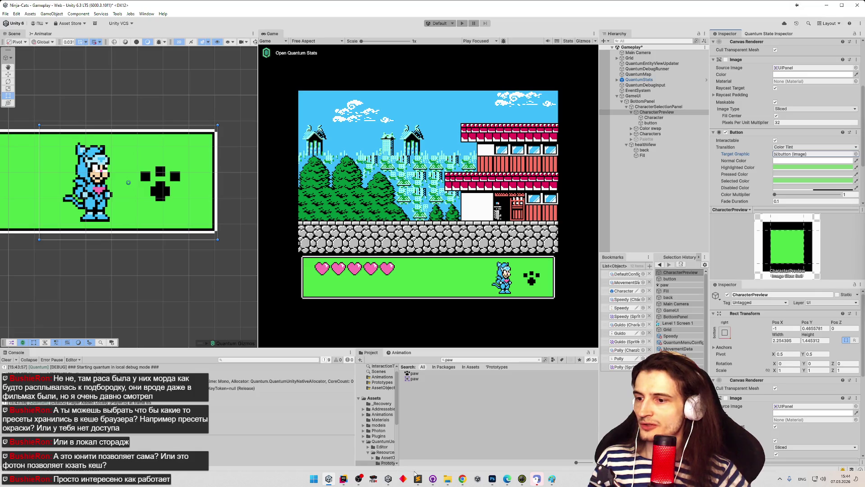
left_click(491, 478)
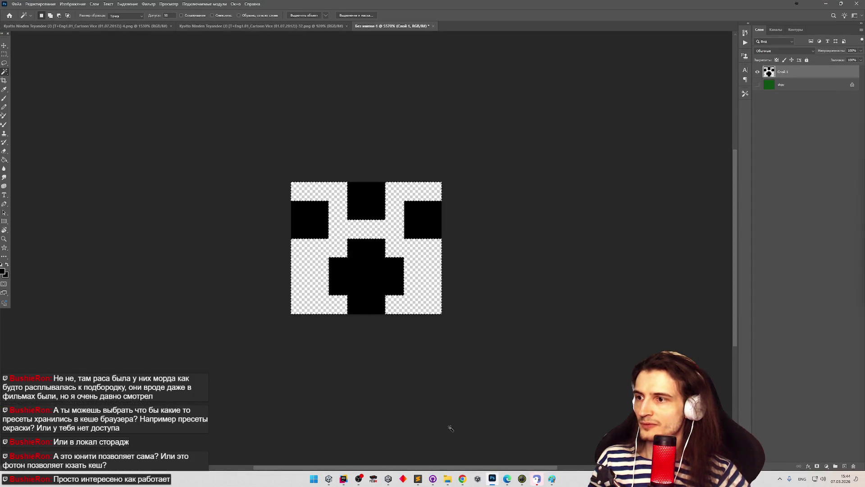
- Set the foreground colour to off-white #fcfcfc
left_click(4, 90)
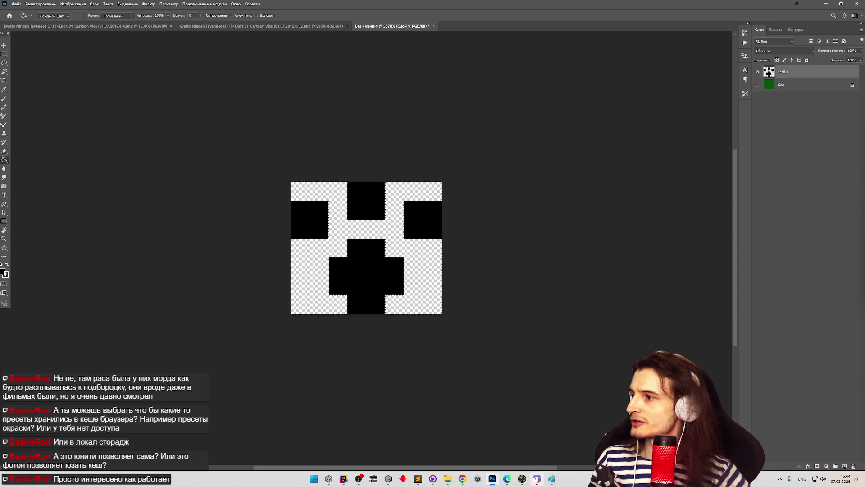
left_click(3, 271)
left_click_drag(40, 118, 28, 102)
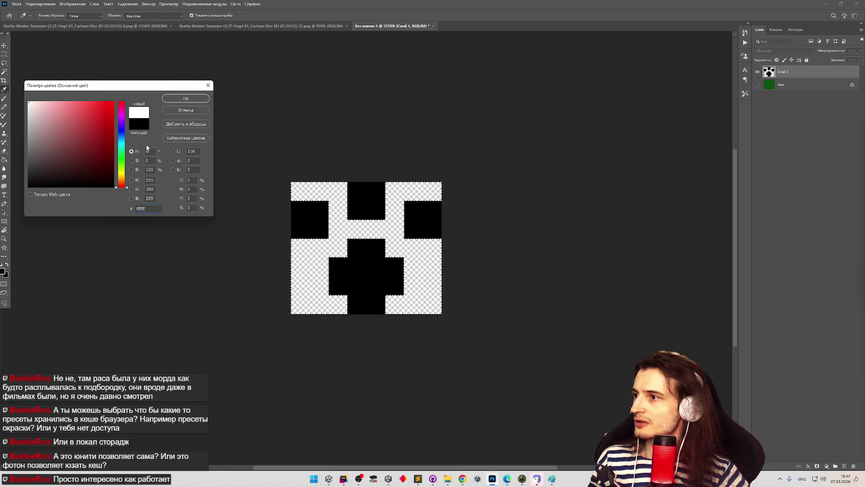
left_click(28, 103)
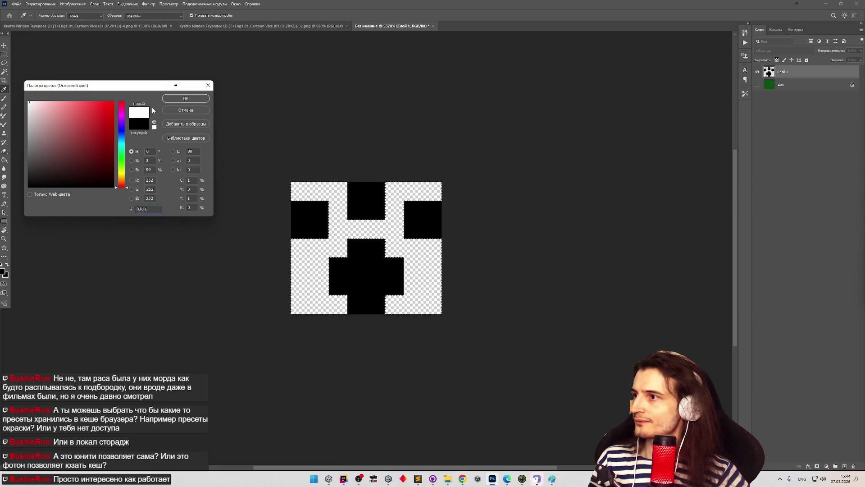
left_click(185, 99)
key("g")
- Verify the foreground colour and fill the paw's black blocks with #fcfcfc
left_click(252, 27)
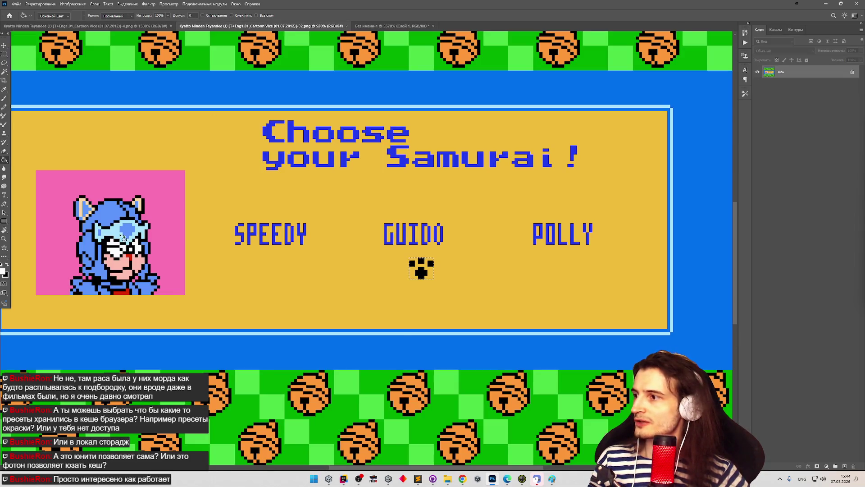
left_click(6, 271)
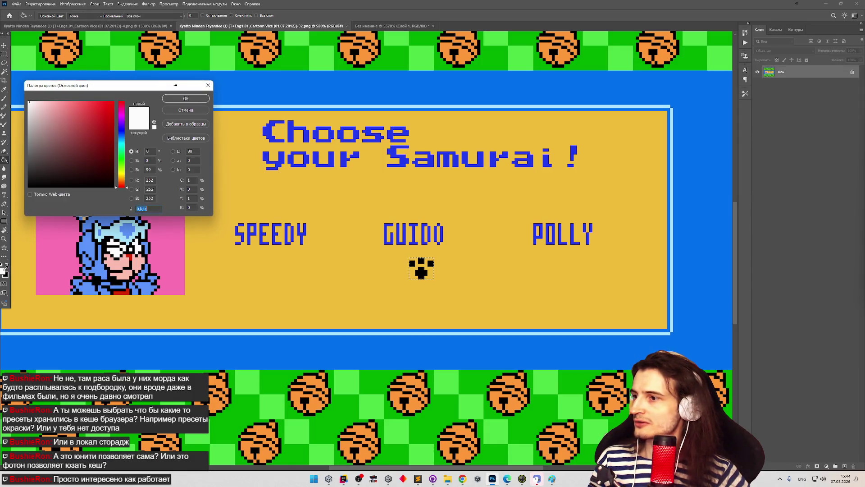
left_click(189, 112)
left_click(358, 26)
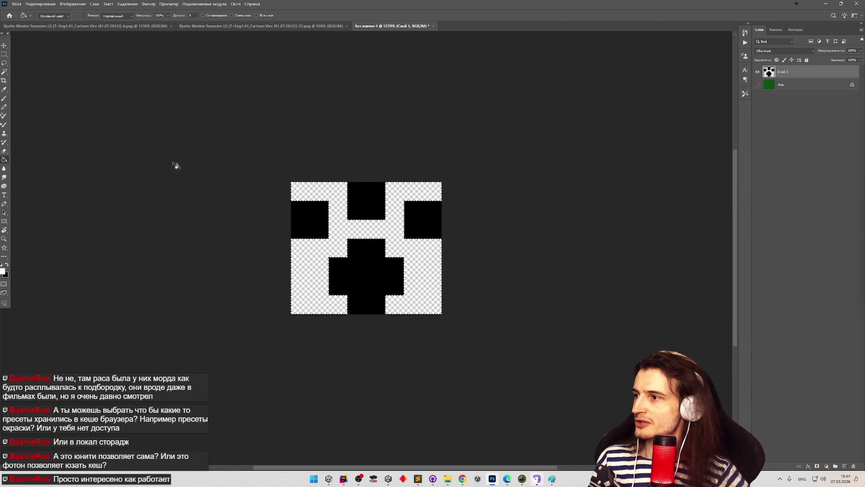
left_click(3, 272)
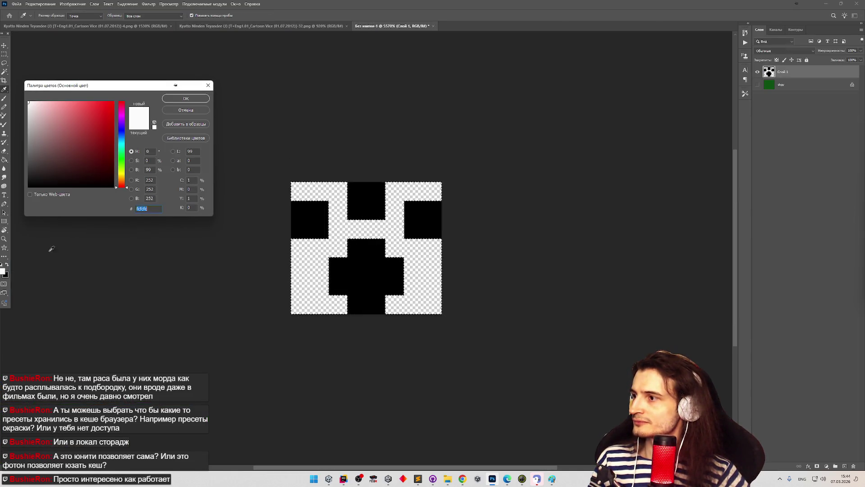
left_click(189, 99)
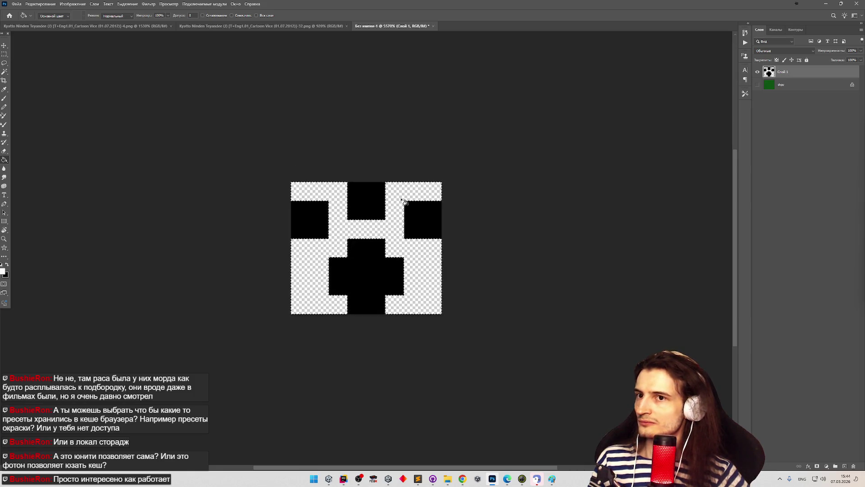
left_click(318, 225)
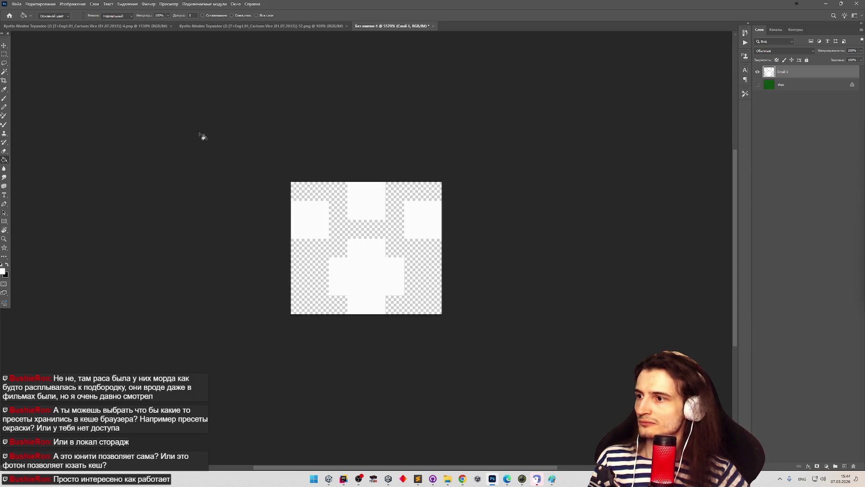
- Save a copy of the paw image in TIFF format
left_click(14, 6)
left_click(52, 101)
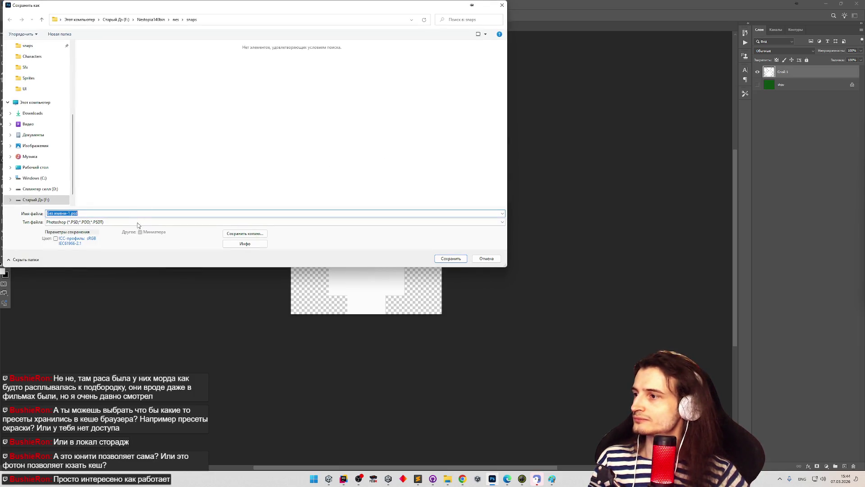
left_click(138, 222)
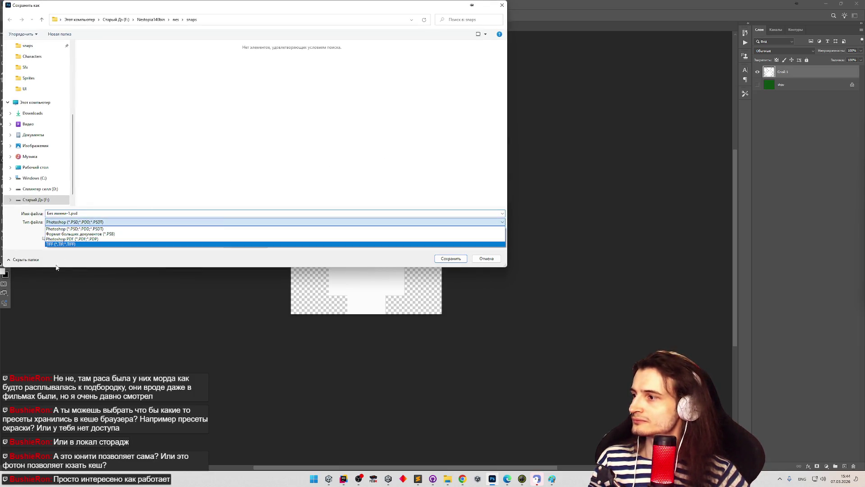
left_click(62, 244)
left_click(452, 258)
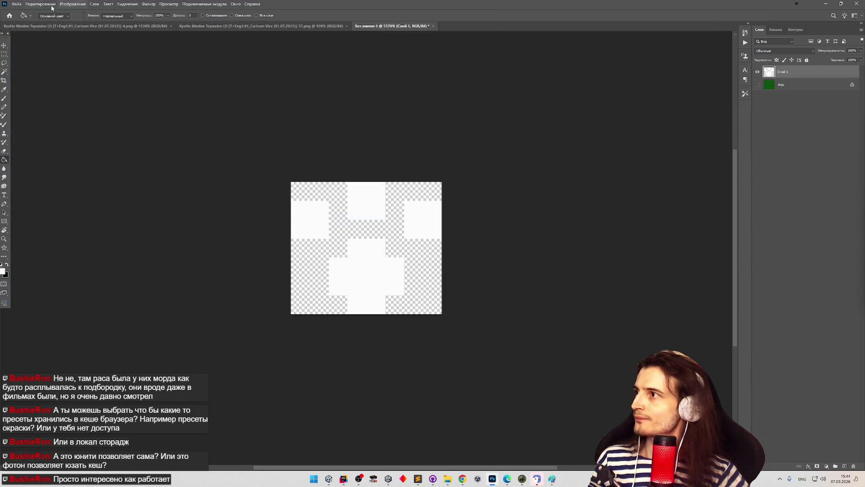
- Delete the green Фон background layer
left_click(781, 86)
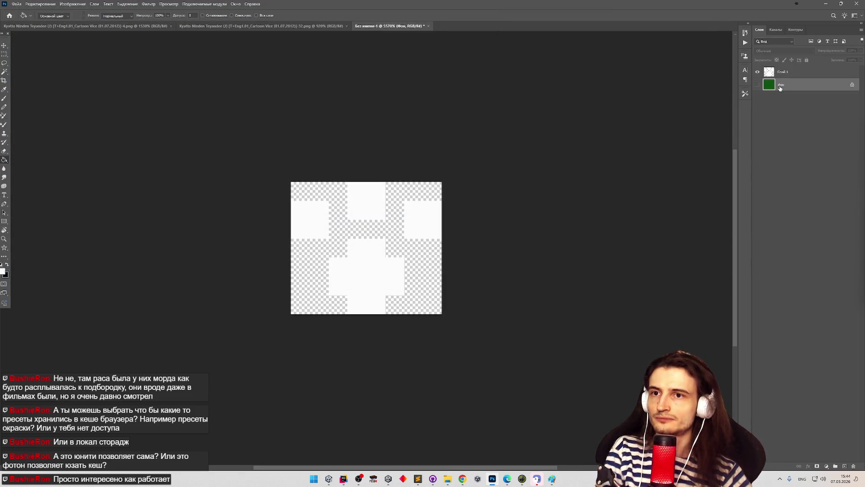
right_click(780, 87)
left_click(793, 105)
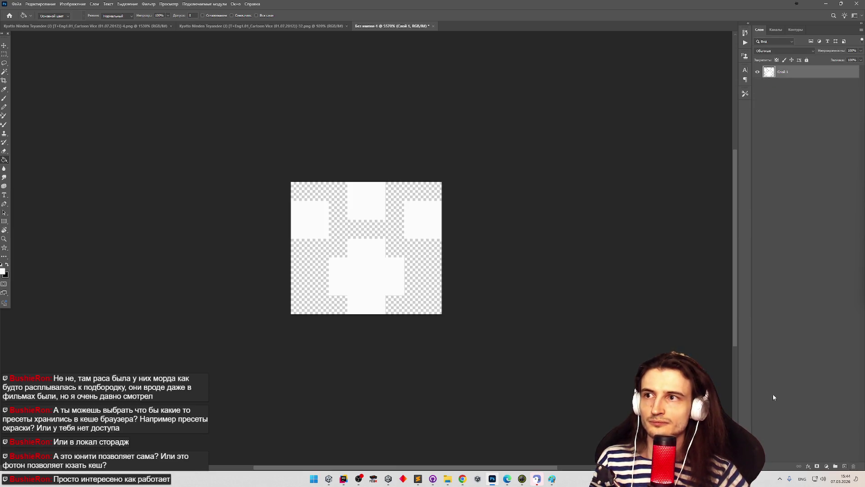
- Quick-export the paw as PNG, replacing paw.png in Assets/Sprites/UI
key("ctrl+shift+s")
left_click(177, 22)
left_click(487, 258)
left_click(16, 4)
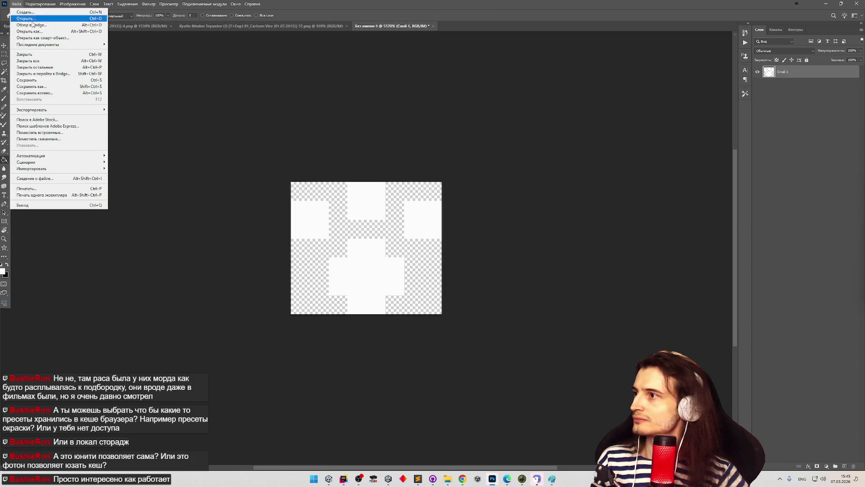
mouse_move(86, 110)
left_click(116, 110)
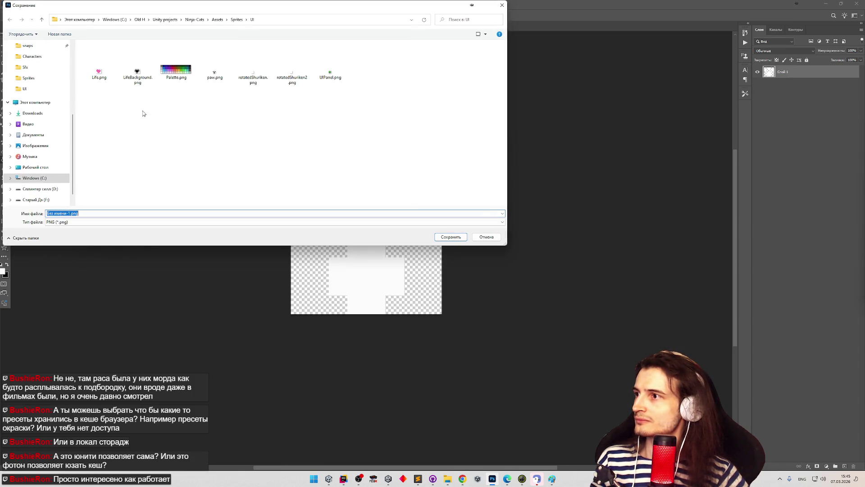
double_click(217, 80)
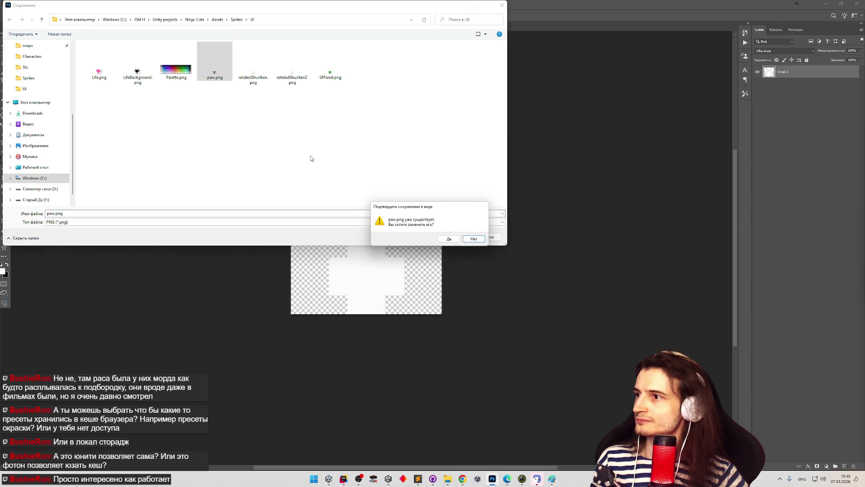
left_click(442, 238)
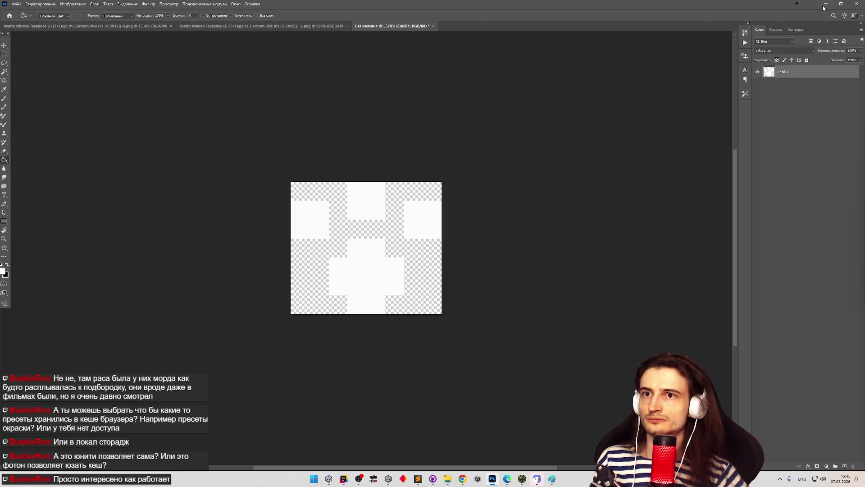
key("alt+Tab")
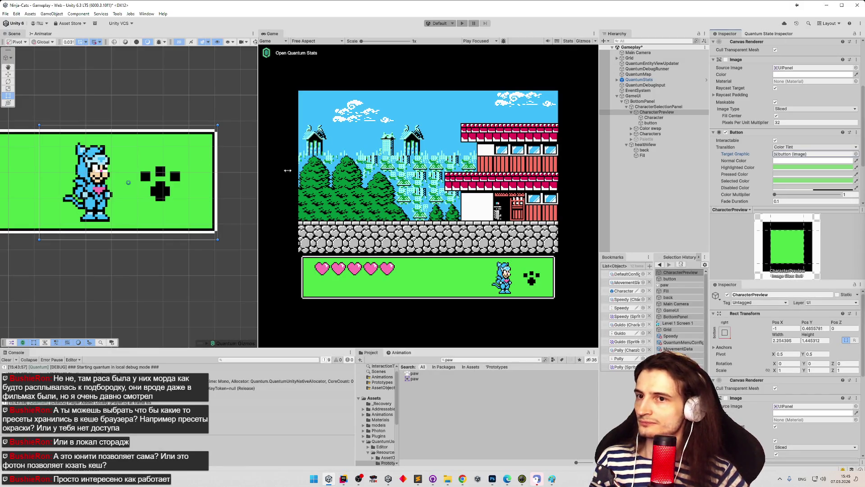
- Review the button's transition and normal tint, then clear the selection and console
left_click(814, 146)
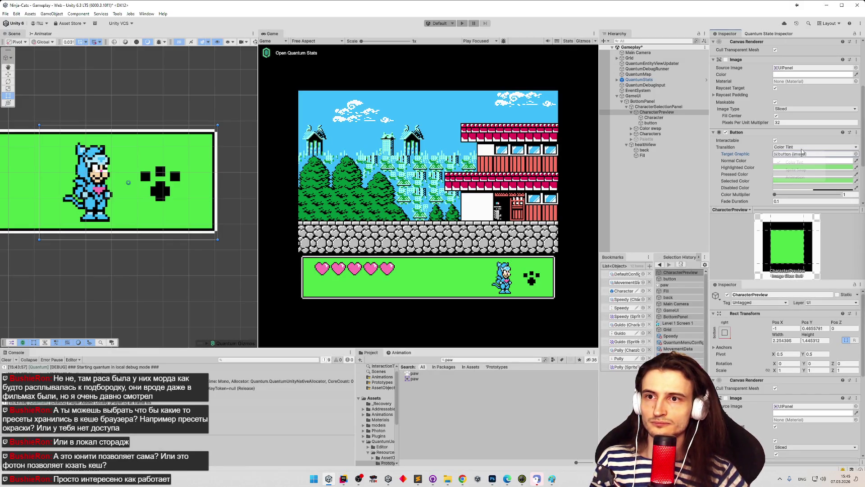
left_click(840, 161)
left_click(213, 176)
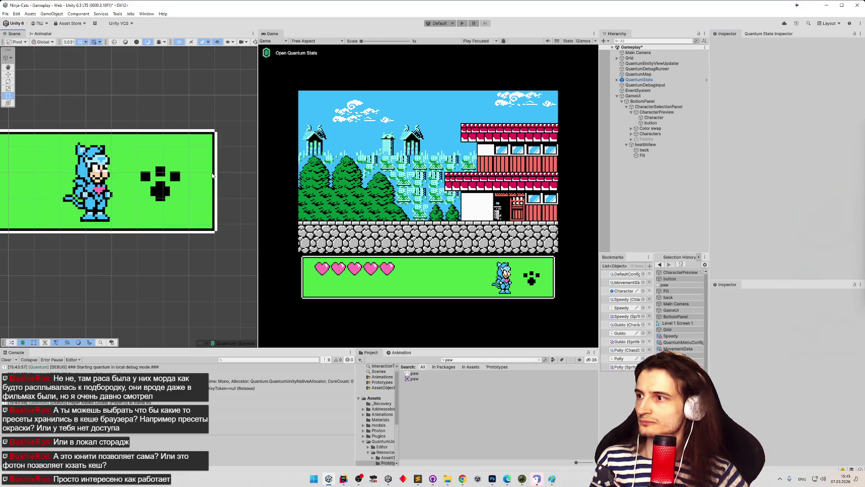
left_click(6, 360)
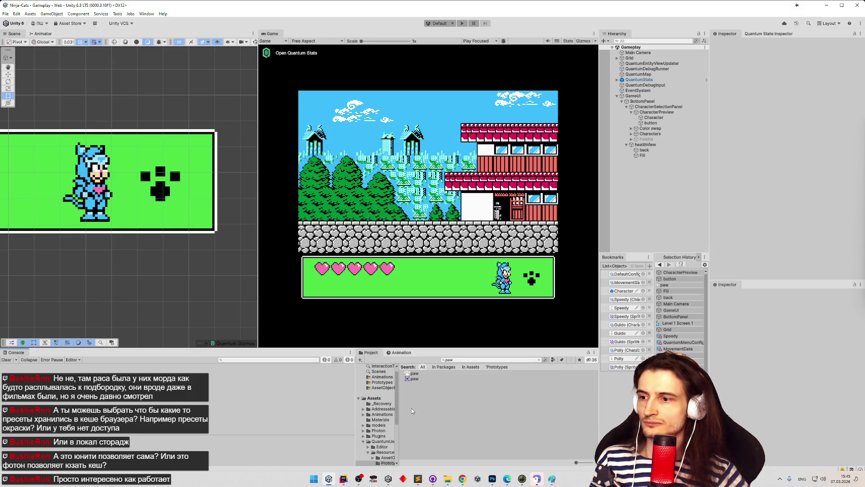
left_click(492, 479)
key("alt+Tab")
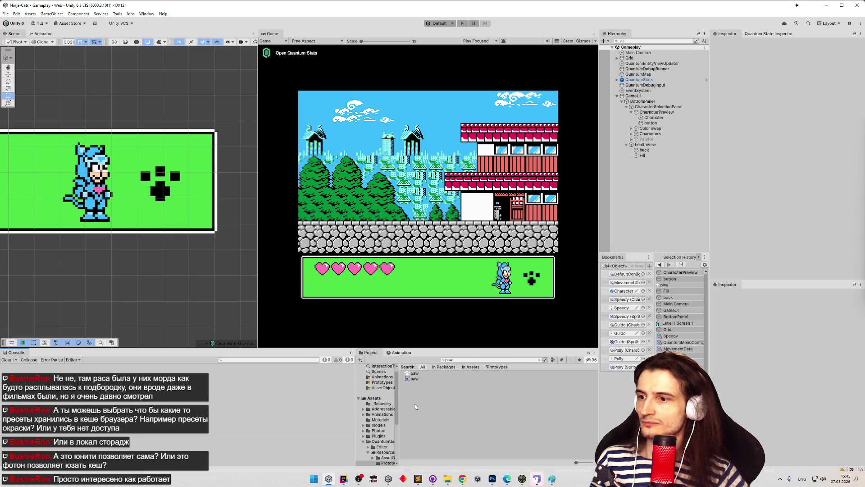
- Reimport the paw sprite, playtest briefly, and set the paw Image Color back to black
left_click(418, 375)
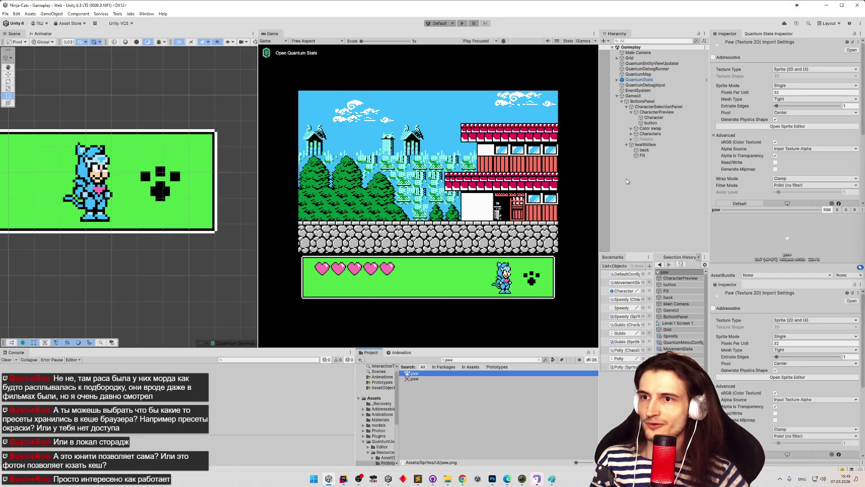
left_click(652, 123)
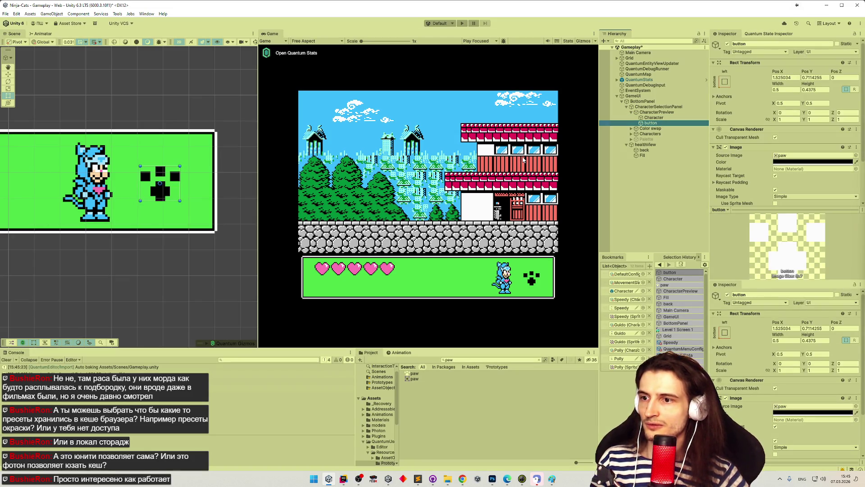
key("ctrl+p")
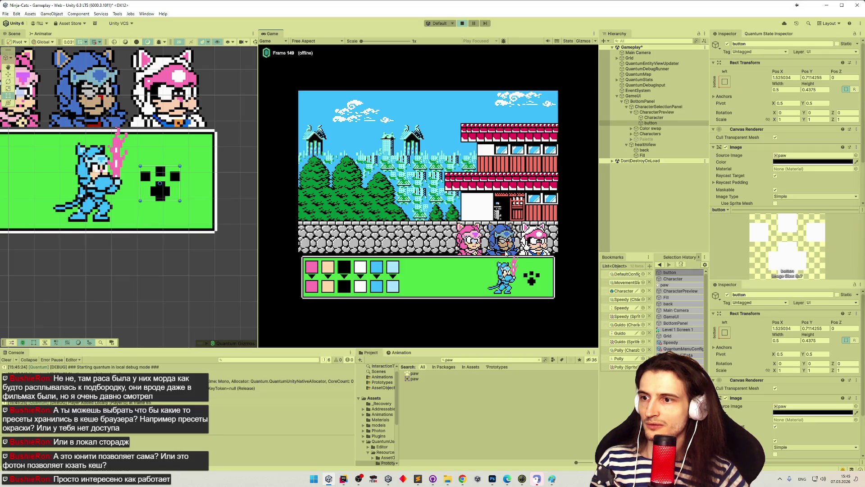
key("ctrl+p")
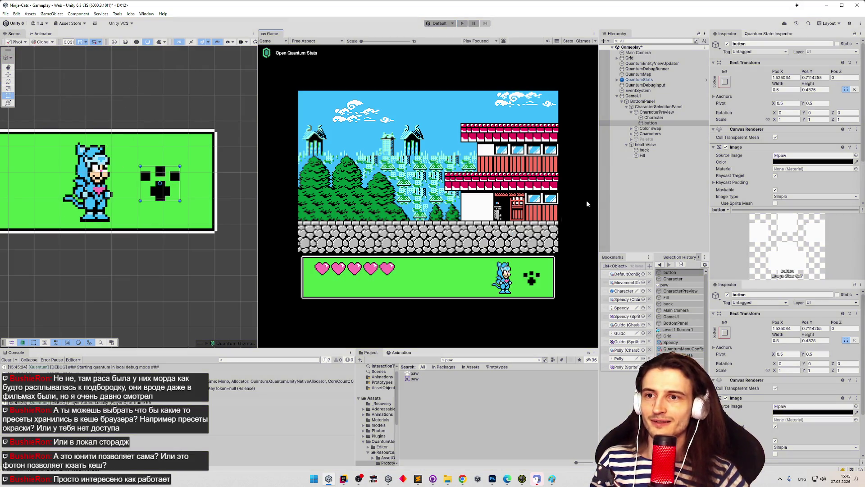
left_click(802, 162)
left_click(801, 194)
mouse_move(802, 196)
left_mouse_down()
mouse_move(845, 180)
mouse_move(819, 243)
left_mouse_up()
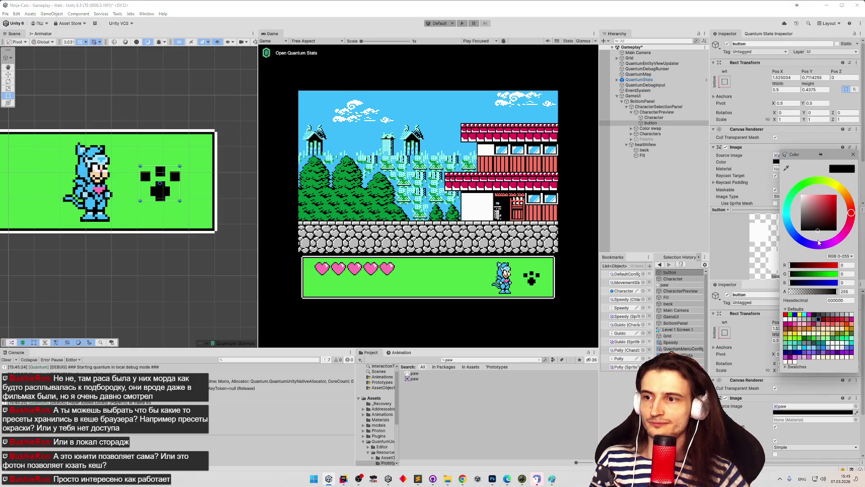
- Save the scene and select the CharacterPreview object
left_click(853, 154)
key("ctrl+s")
left_click(664, 111)
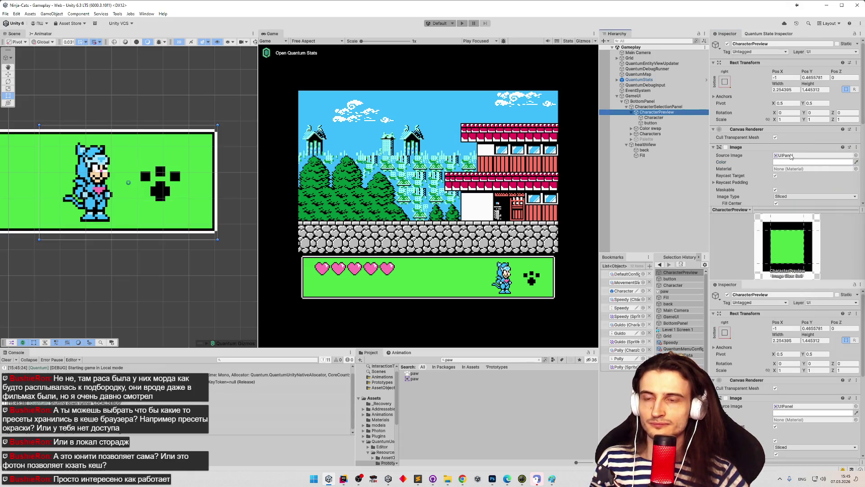
scroll(804, 169, "down", 3)
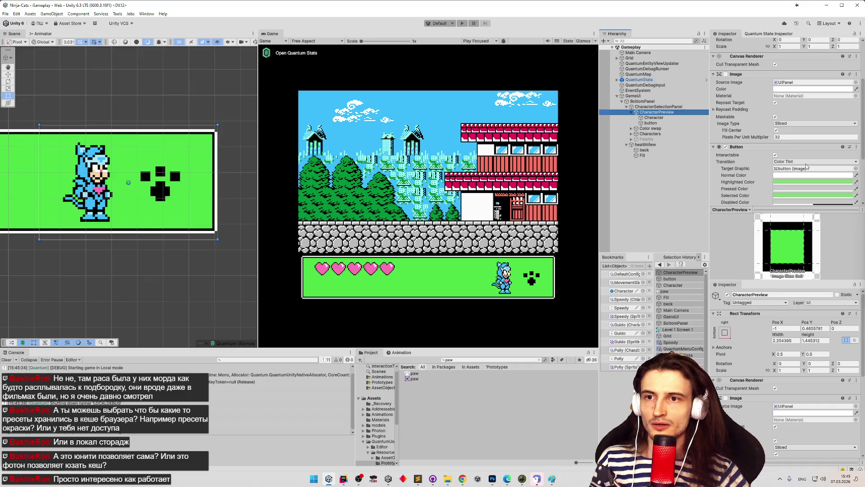
- Set the button tints: normal black, highlighted grey, pressed white, selected black
left_click(798, 157)
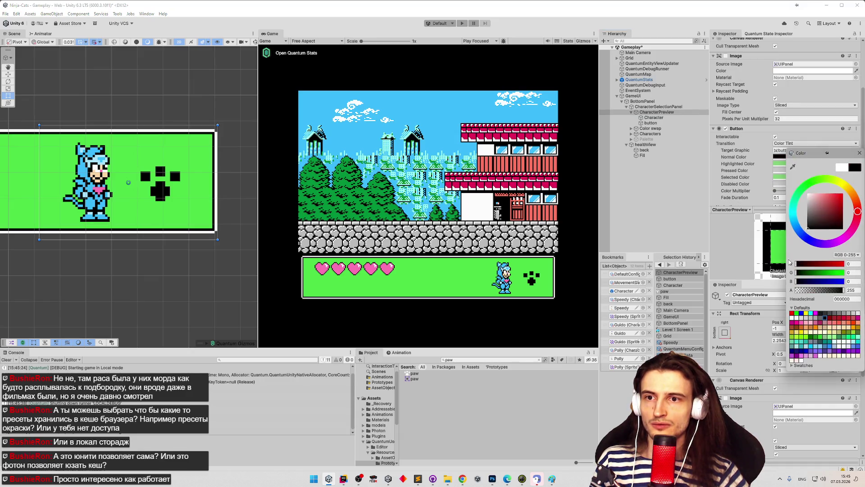
left_click(858, 151)
left_click(822, 164)
left_click_drag(818, 213, 808, 211)
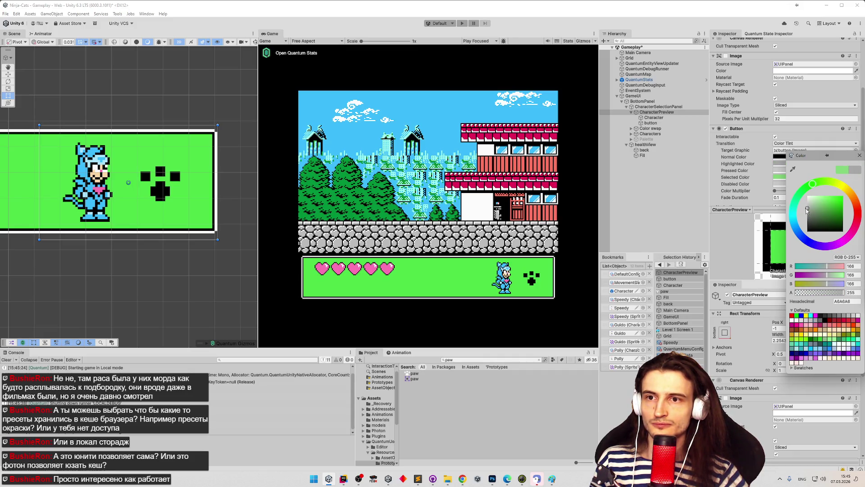
left_click(860, 155)
left_click(798, 171)
left_click_drag(808, 212, 794, 263)
left_click(860, 165)
left_click(794, 179)
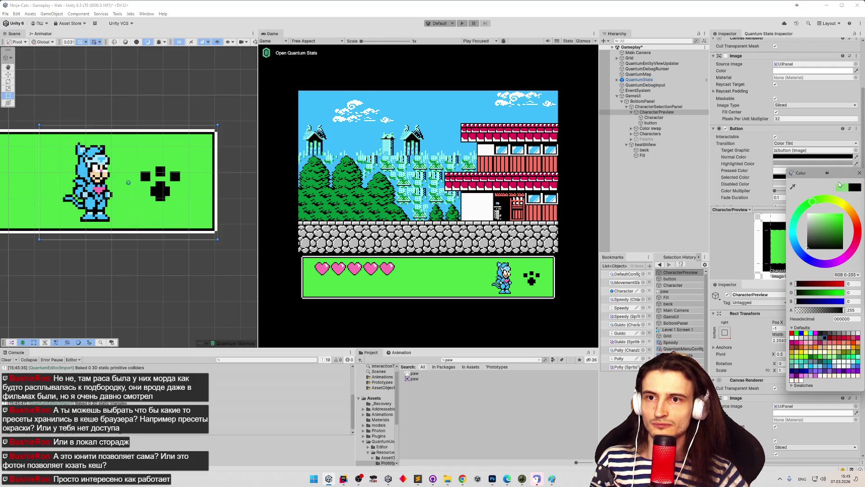
left_click(860, 173)
- Playtest the colour swap, then set the paw button's Image Color to white and replay
key("ctrl+p")
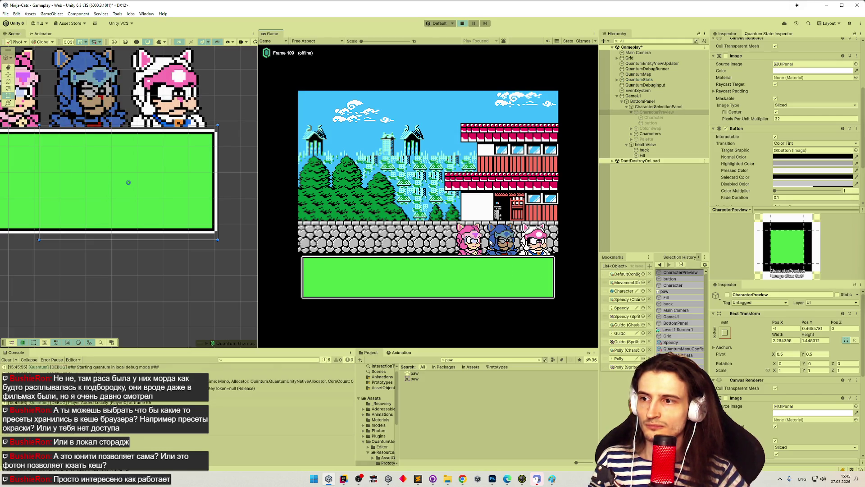
left_click(533, 282)
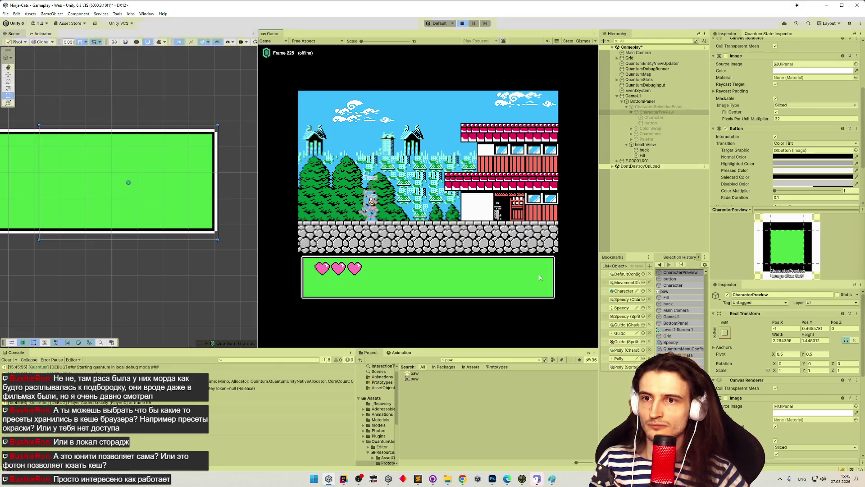
key("ctrl+p")
left_click(651, 122)
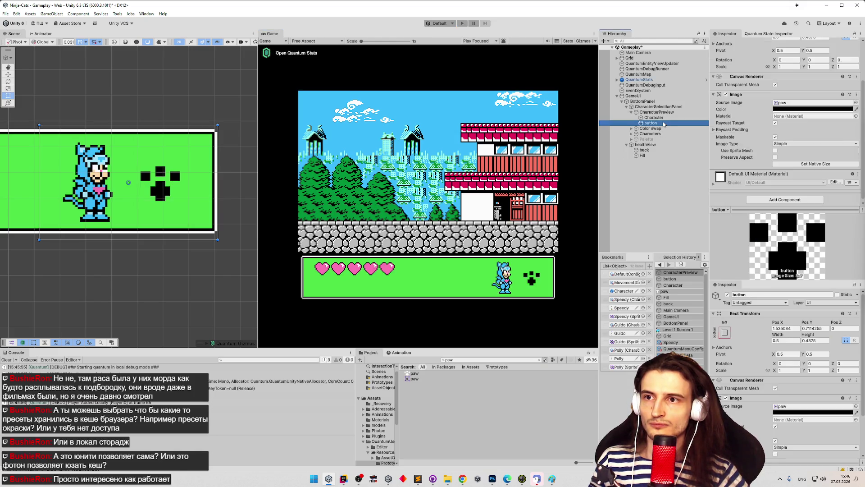
left_click(779, 109)
left_click(807, 145)
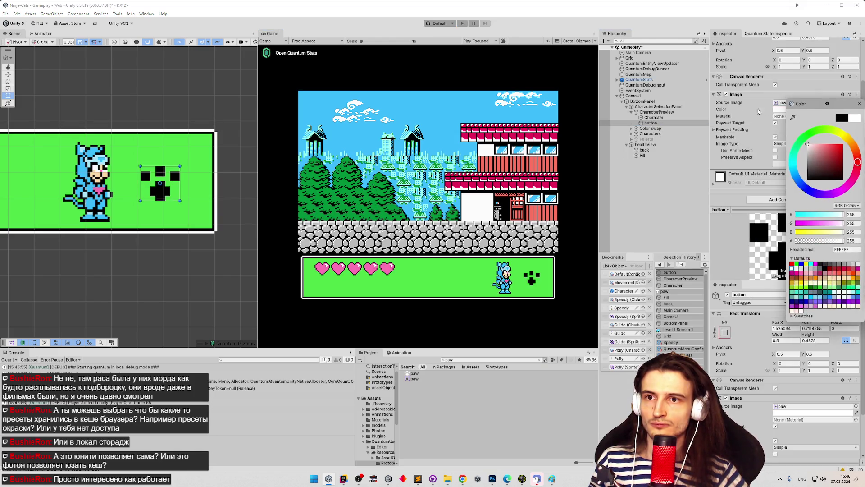
left_click(862, 104)
key("ctrl+p")
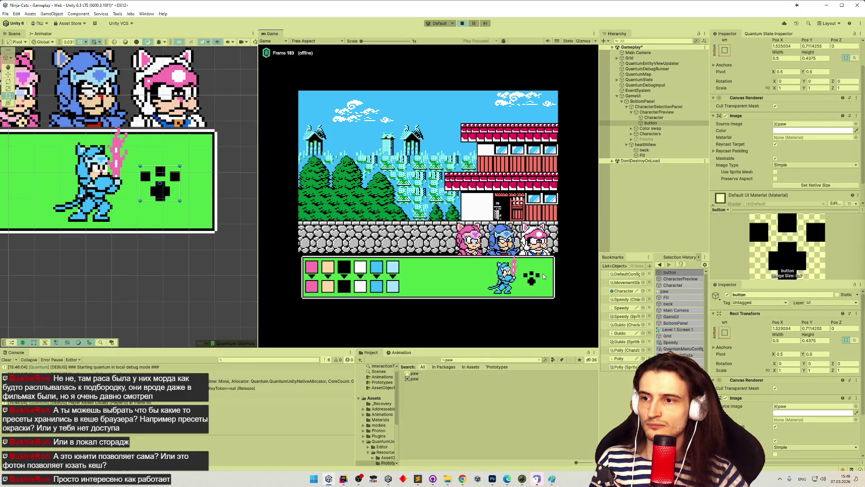
- Stop the playtest and set CharacterPreview's Button Fade Duration to 0.01
left_click(533, 278)
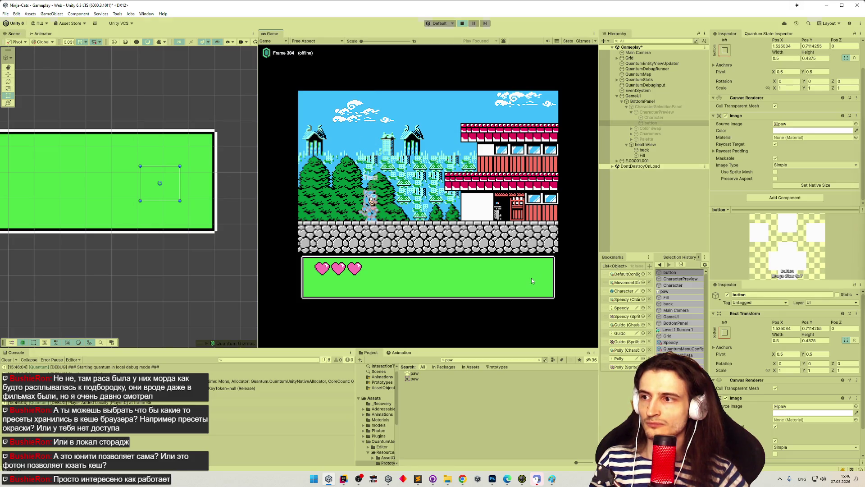
key("ctrl+p")
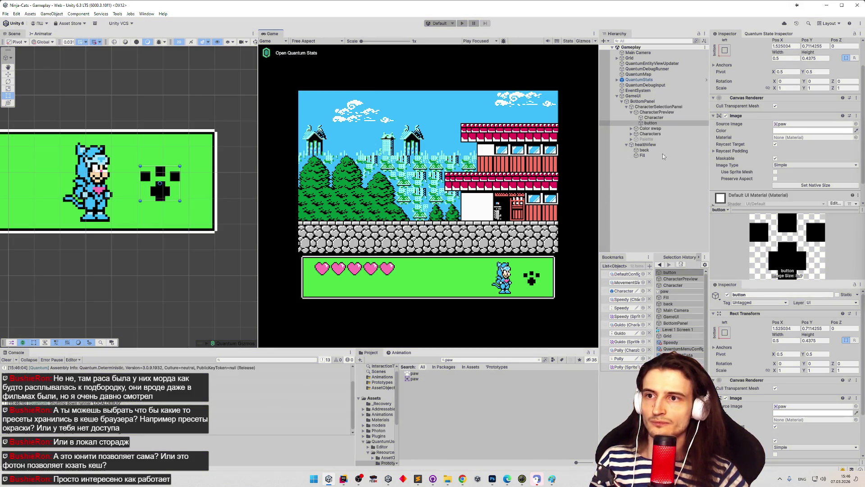
scroll(753, 148, "down", 1)
left_click(666, 108)
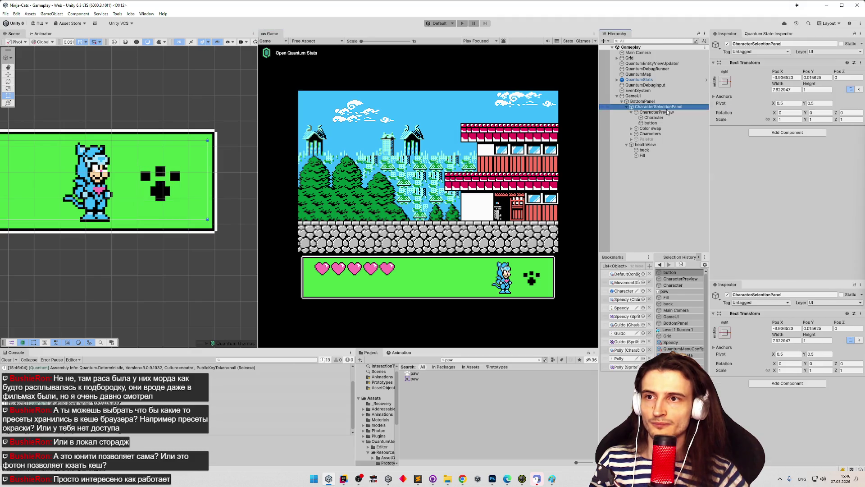
left_click(667, 111)
scroll(786, 143, "down", 3)
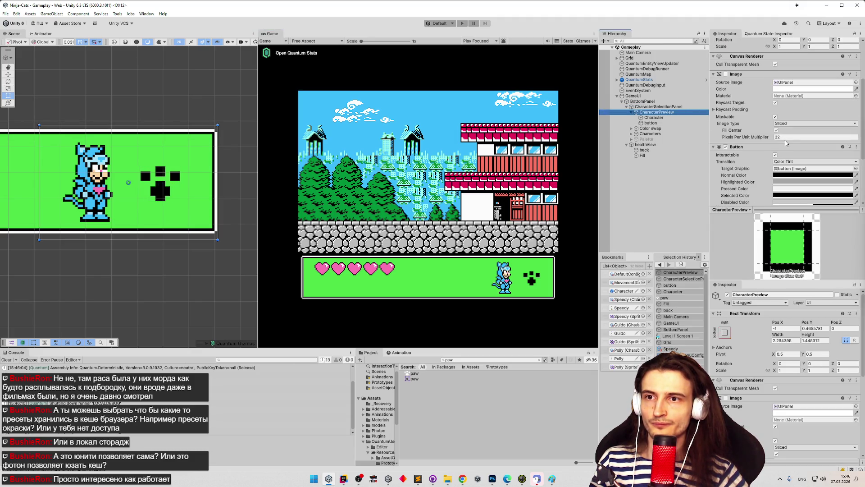
scroll(786, 143, "down", 3)
left_click(733, 142)
type("01")
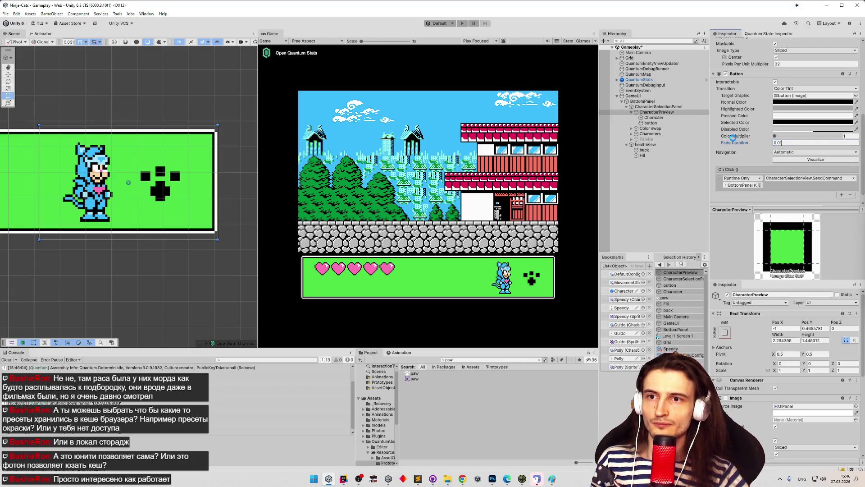
key("Return")
- Playtest pressing the paw to open the colour palette, then reselect CharacterPreview
key("ctrl+p")
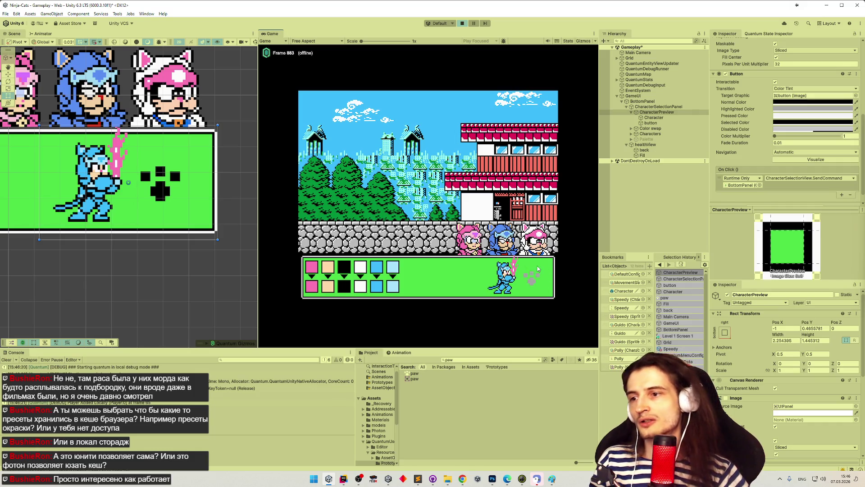
left_click(532, 279)
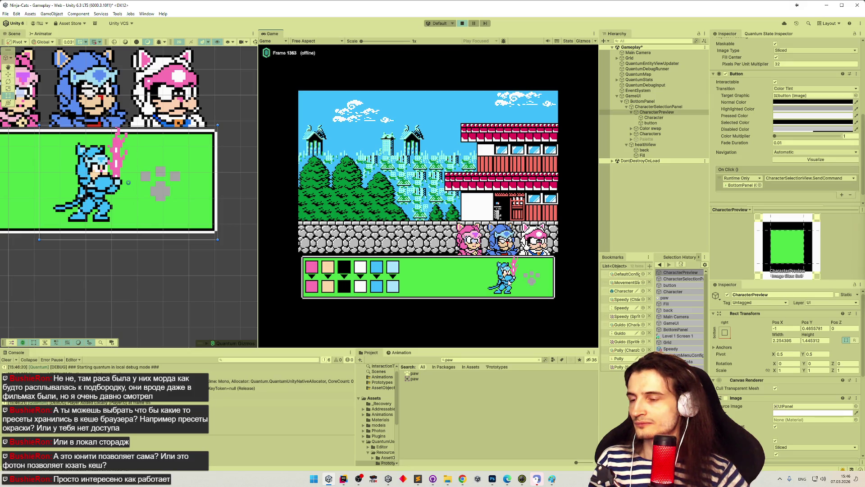
key("ctrl+p")
left_click(650, 122)
left_click(657, 112)
scroll(781, 135, "down", 3)
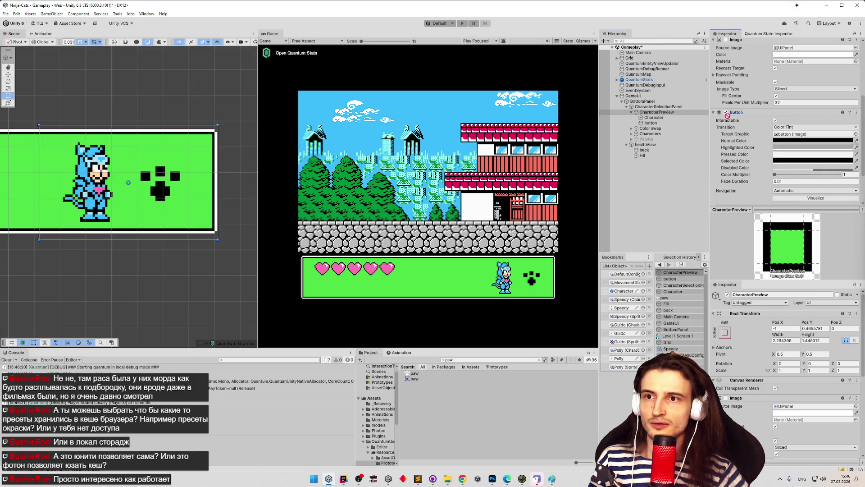
- Remove CharacterPreview's Button component and playtest clicking the paw five times to toggle the palette
key("ctrl+z")
left_click(661, 124)
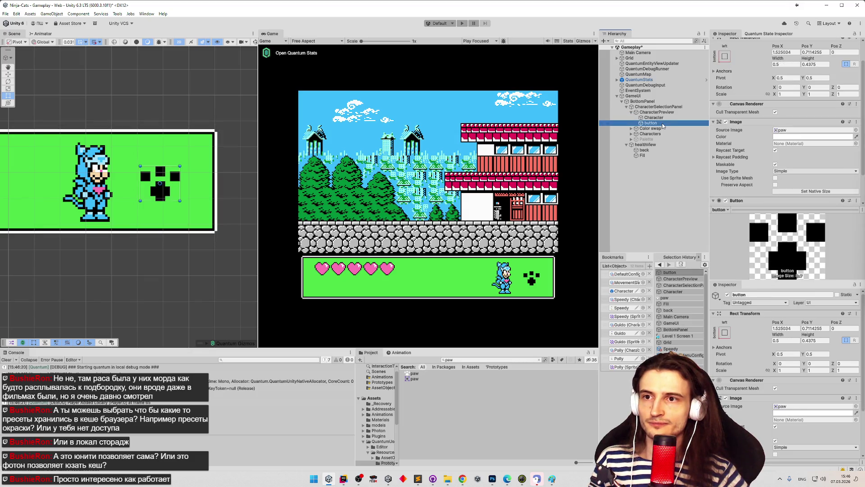
scroll(757, 133, "down", 3)
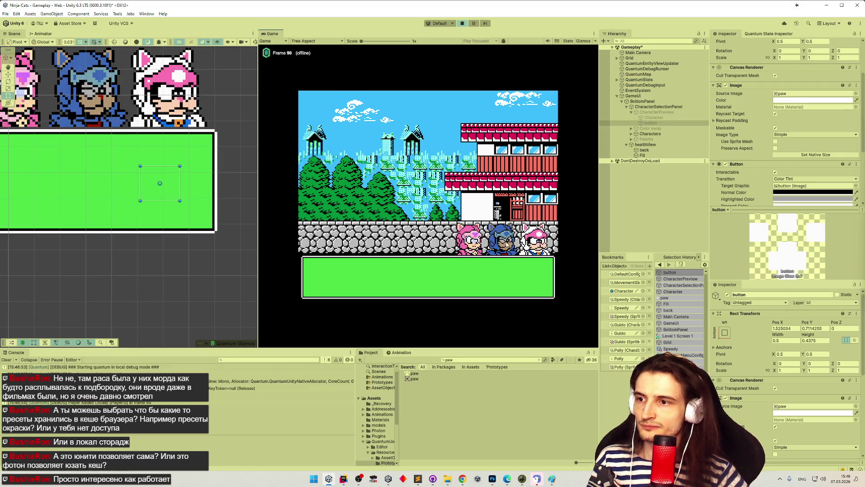
left_click(537, 275)
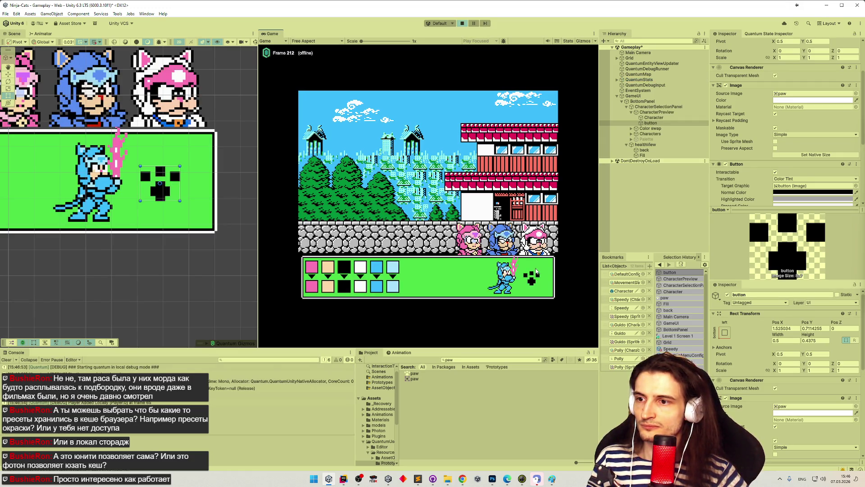
left_click(535, 280)
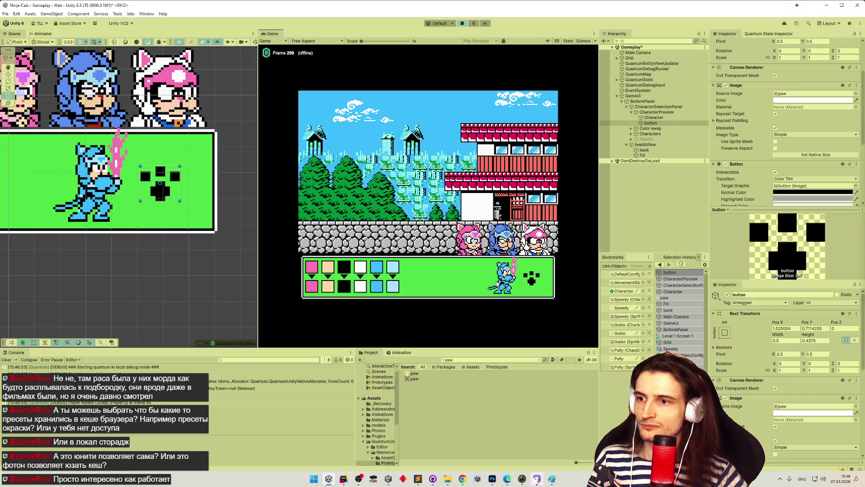
left_click(533, 278)
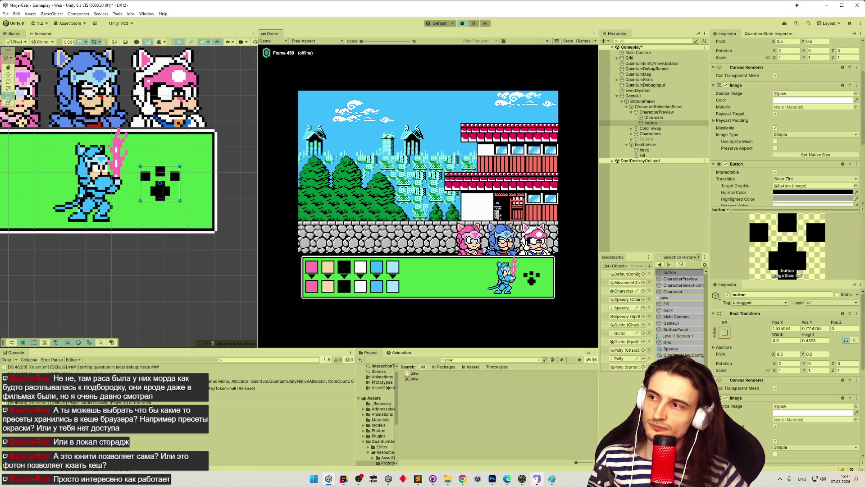
left_click(532, 278)
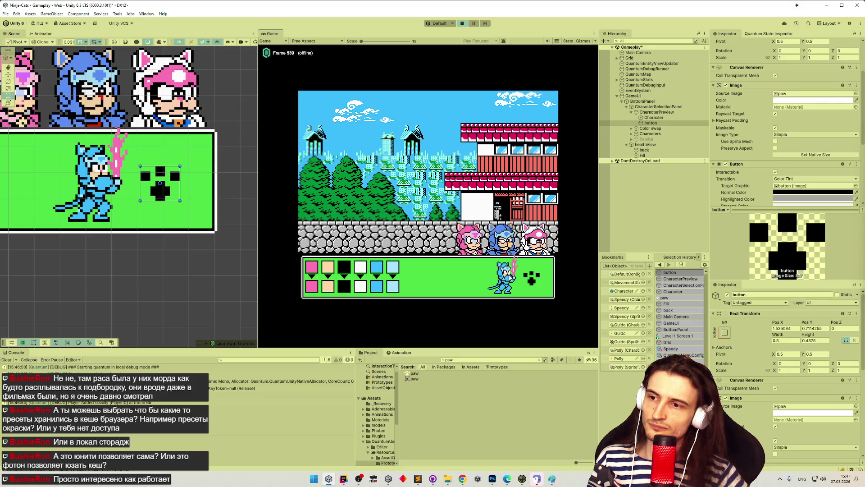
left_click(535, 280)
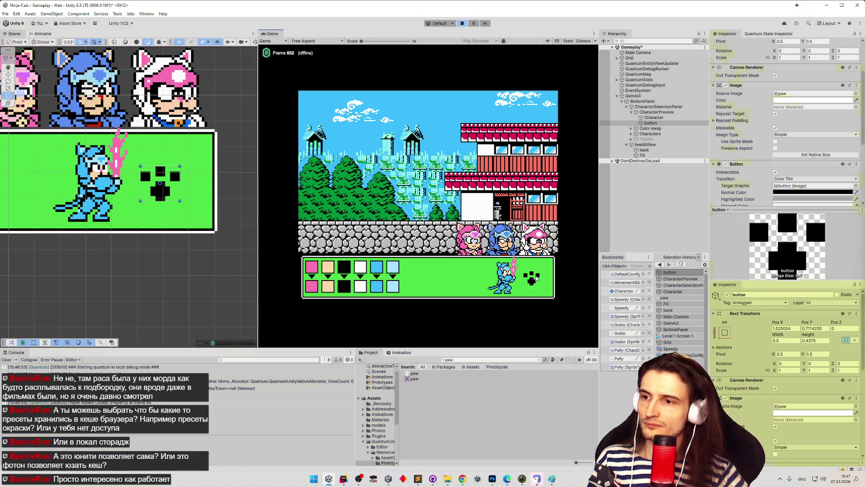
key("ctrl+p")
right_click(663, 123)
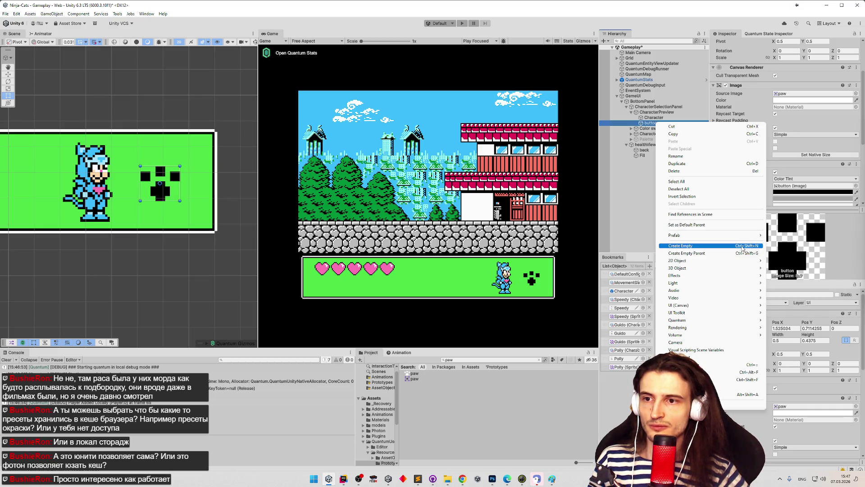
- Create an empty child under the paw button, keep its default name, and size it 1 × 1
mouse_move(726, 277)
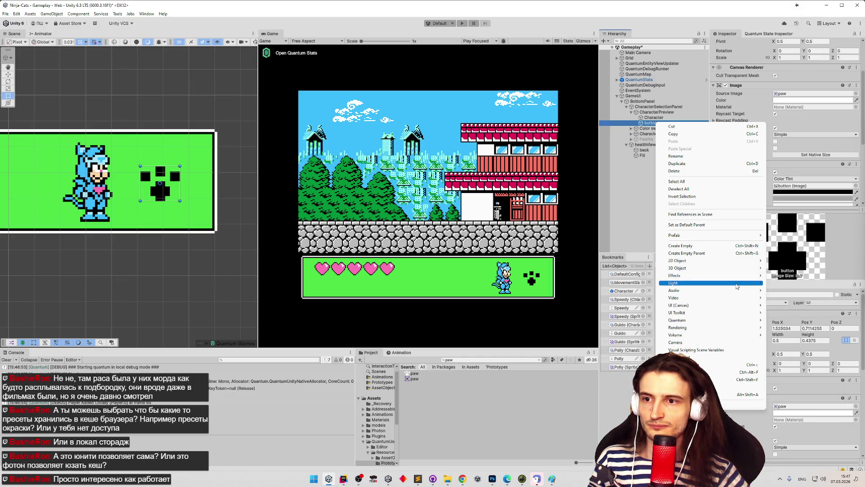
left_click(730, 248)
key("Return")
left_click(785, 90)
type("1")
key("Tab")
type("1")
- Save the scene and run a brief playtest
key("ctrl+s")
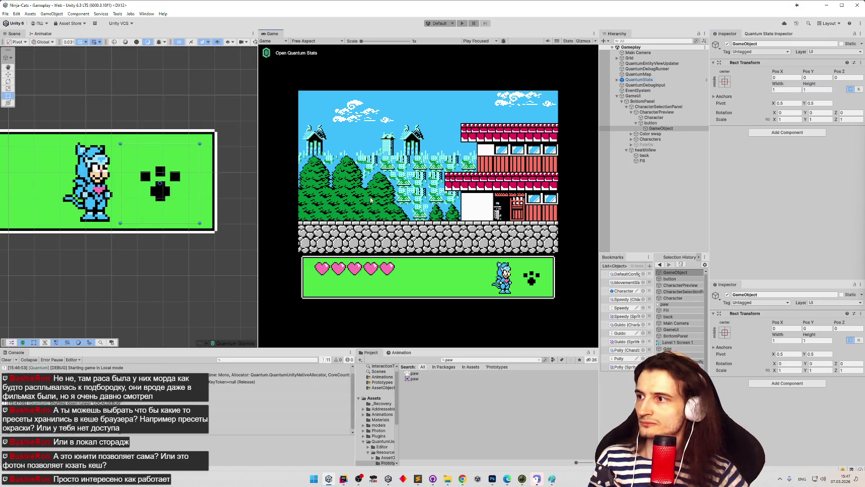
key("ctrl+p")
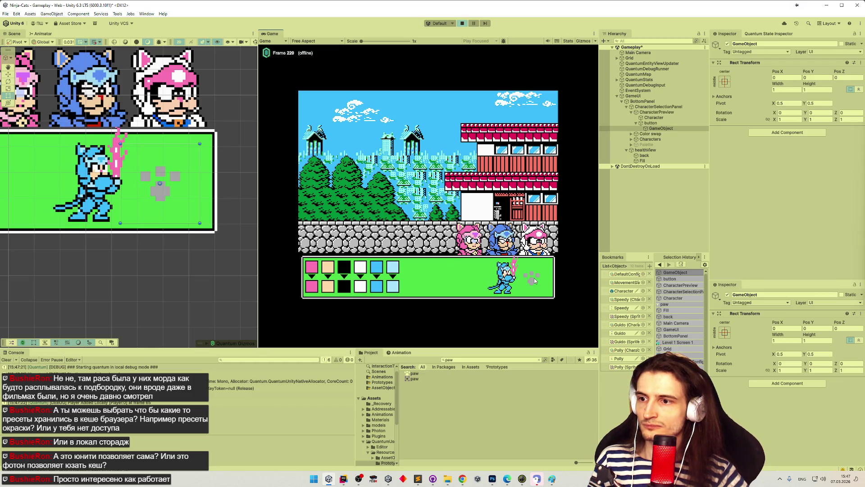
key("ctrl+p")
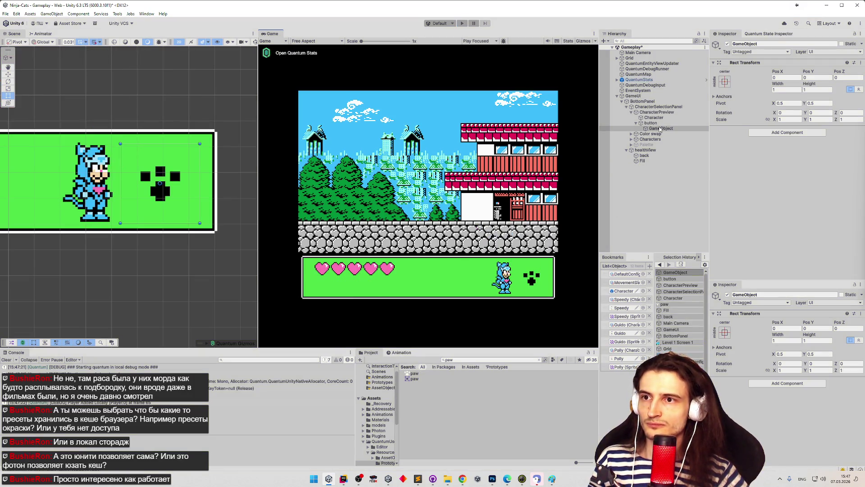
- Add an Image component to the new empty GameObject
left_click(660, 128)
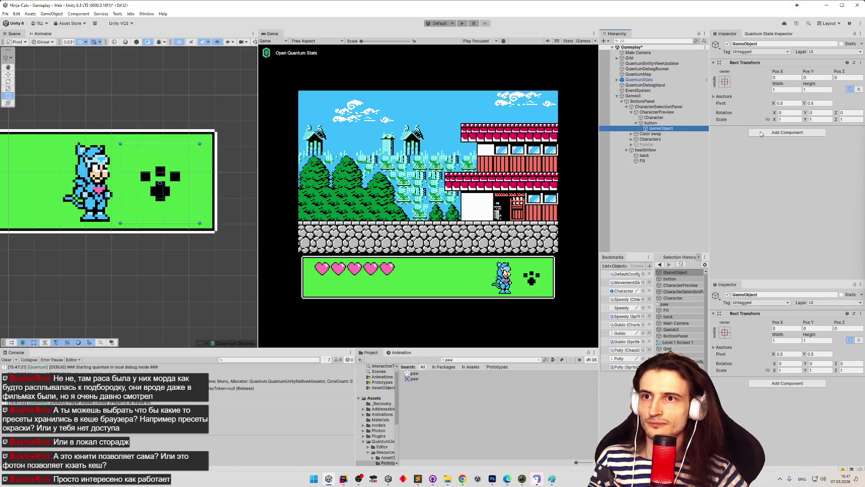
left_click(761, 133)
type("image")
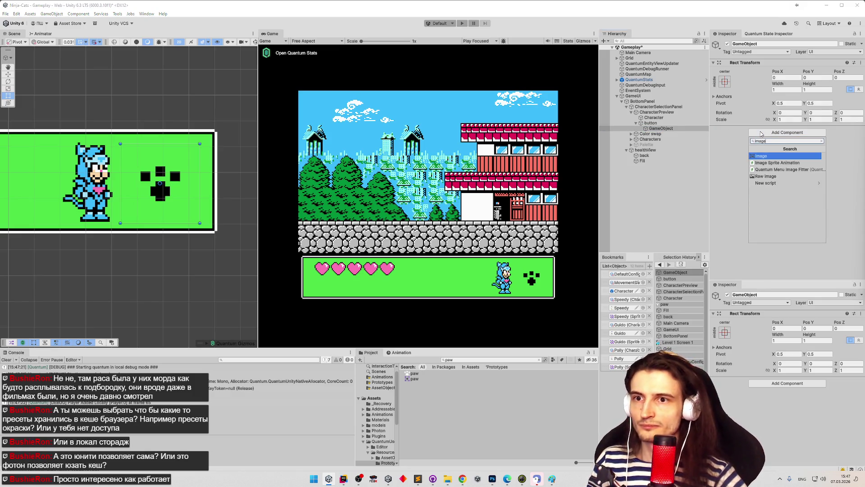
left_click(768, 156)
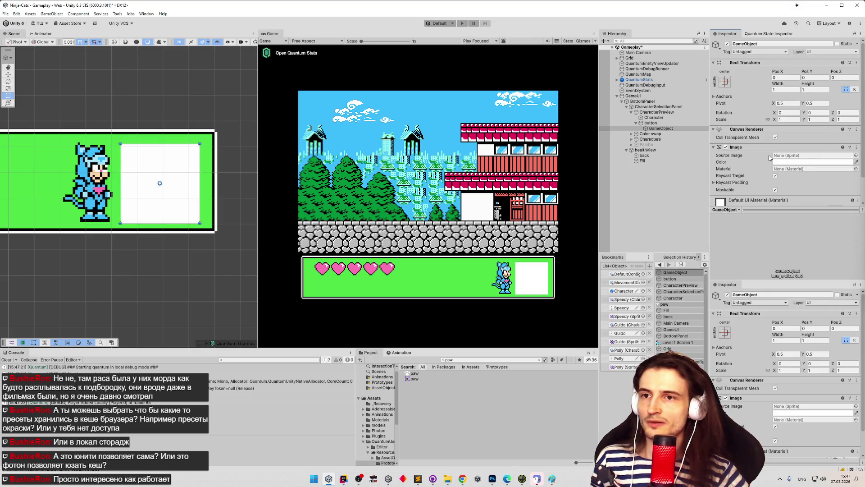
- Playtest pressing the paw, and make the Image colour fully transparent
key("ctrl+p")
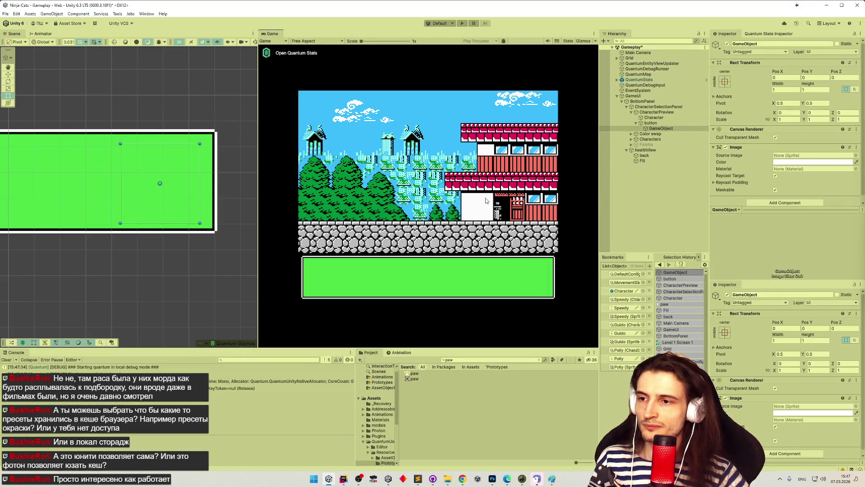
left_click(521, 290)
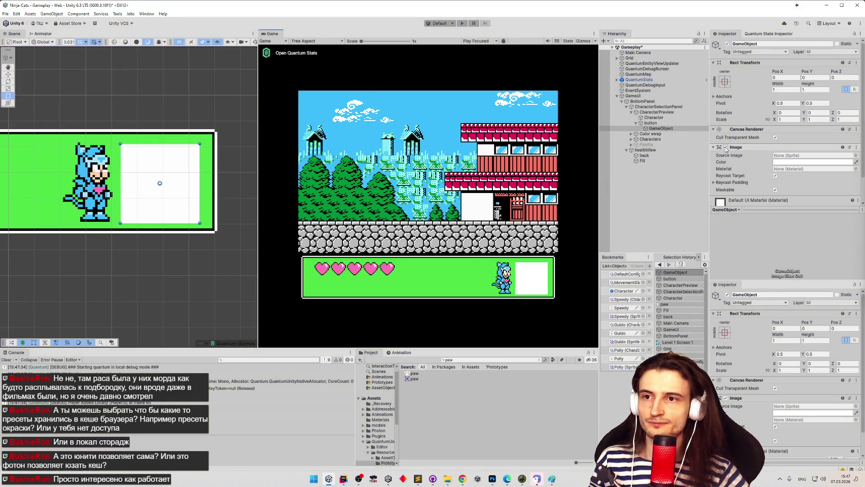
left_click(811, 162)
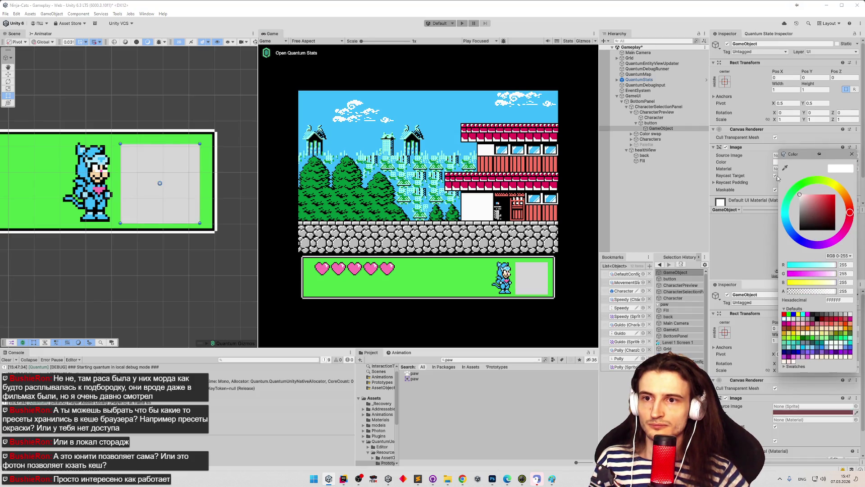
left_click_drag(820, 291, 788, 291)
left_click(852, 154)
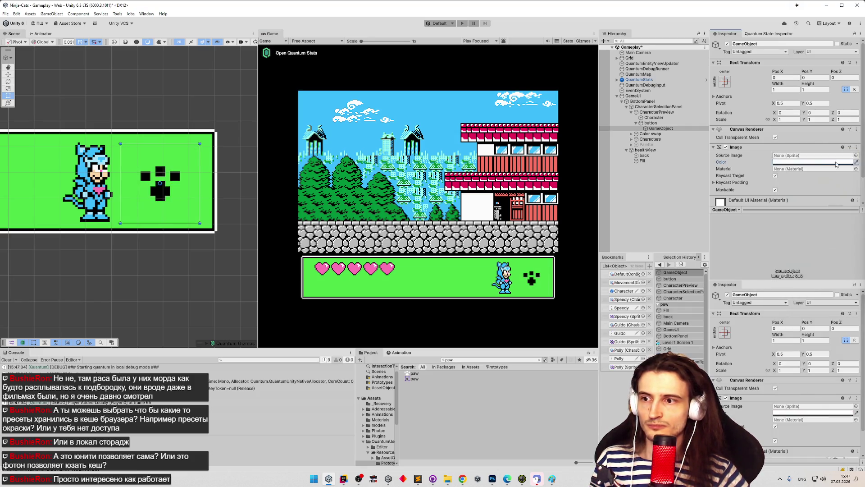
key("ctrl+p")
key("ctrl+p")
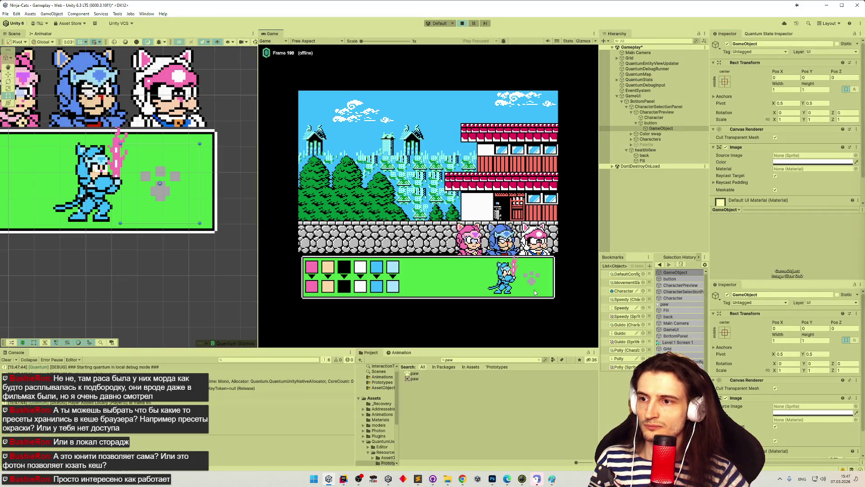
- Retest the paw's palette toggle and character confirmation across two playtests
left_click(544, 273)
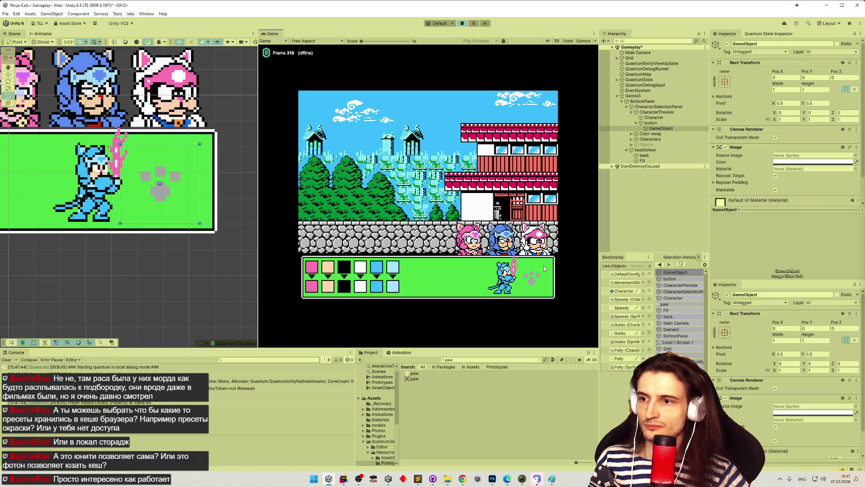
left_click(531, 273)
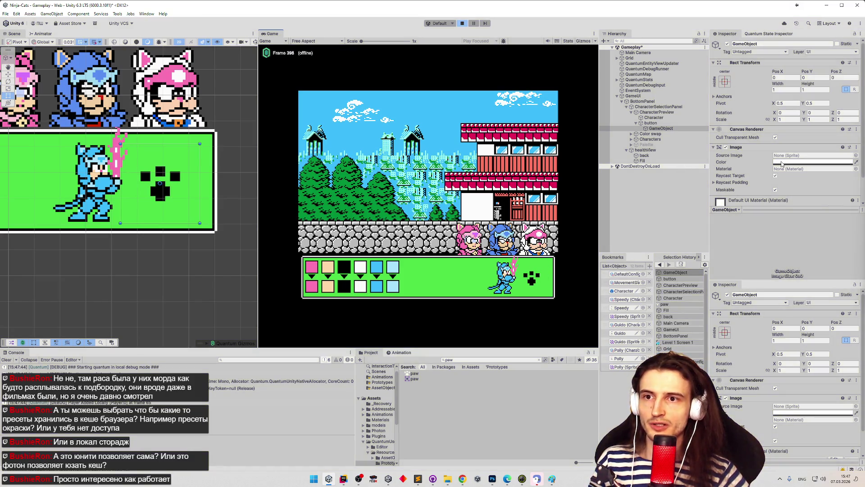
key("ctrl+p")
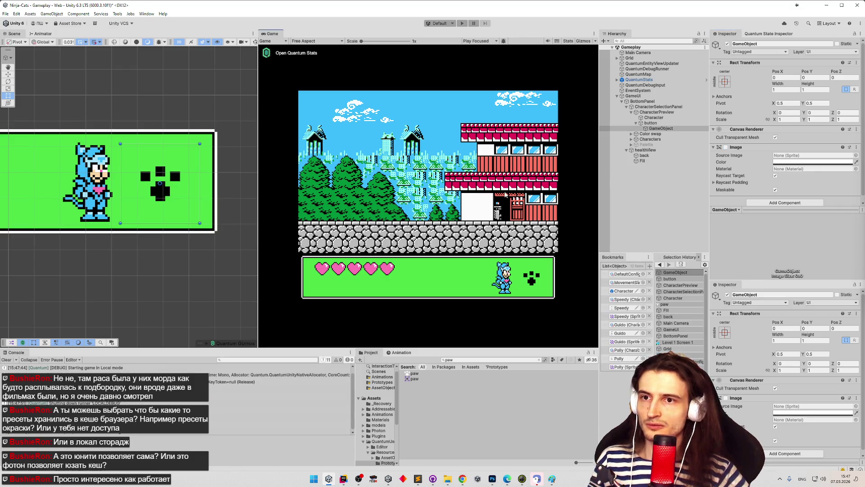
key("ctrl+p")
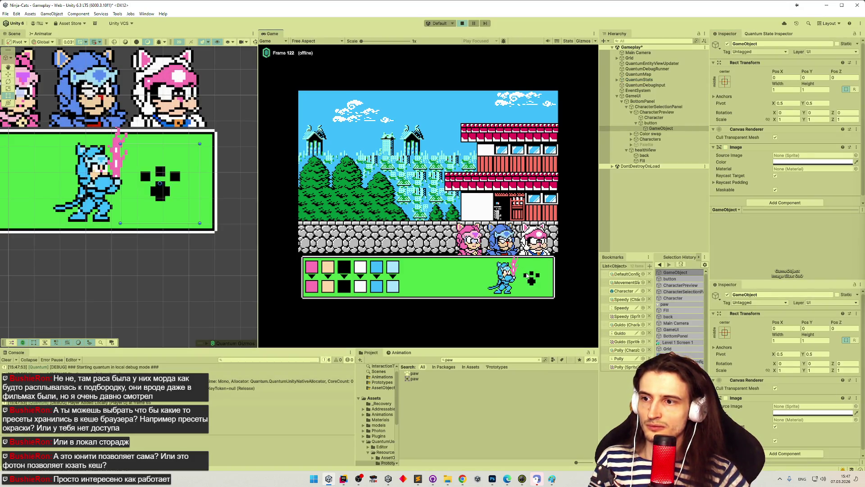
left_click(531, 275)
key("ctrl+p")
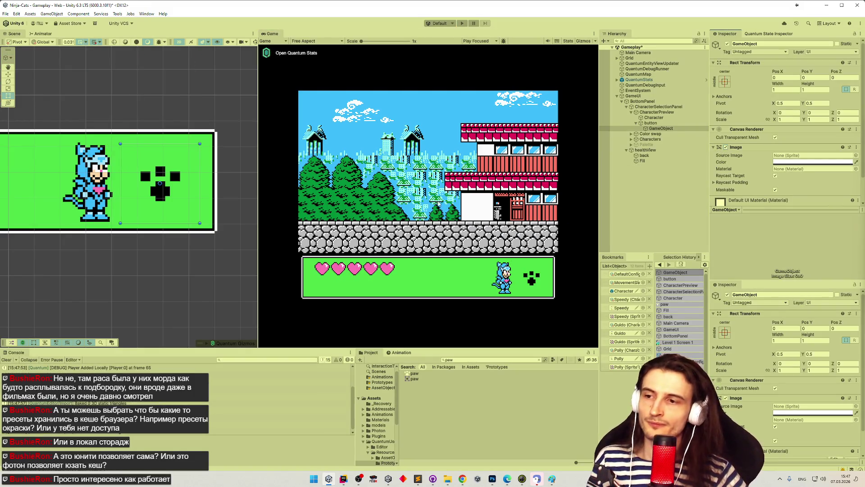
- Playtest confirming the pink cat, then restart the game
key("ctrl+p")
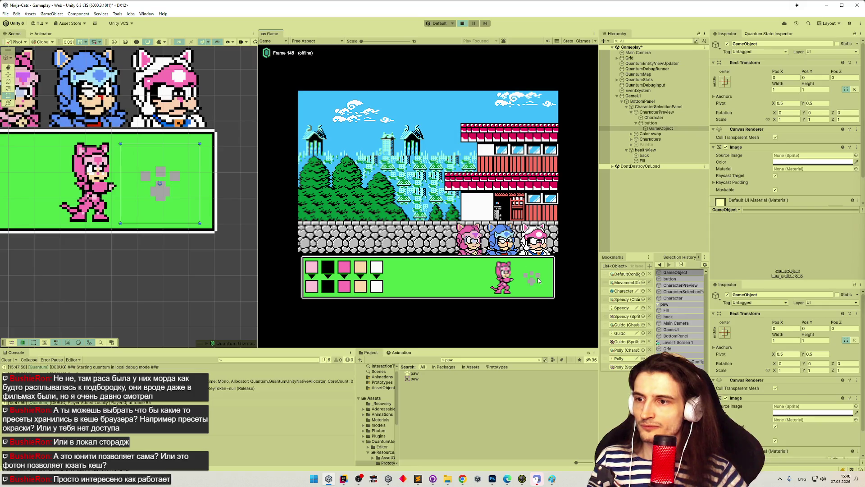
left_click(534, 277)
left_click(534, 277)
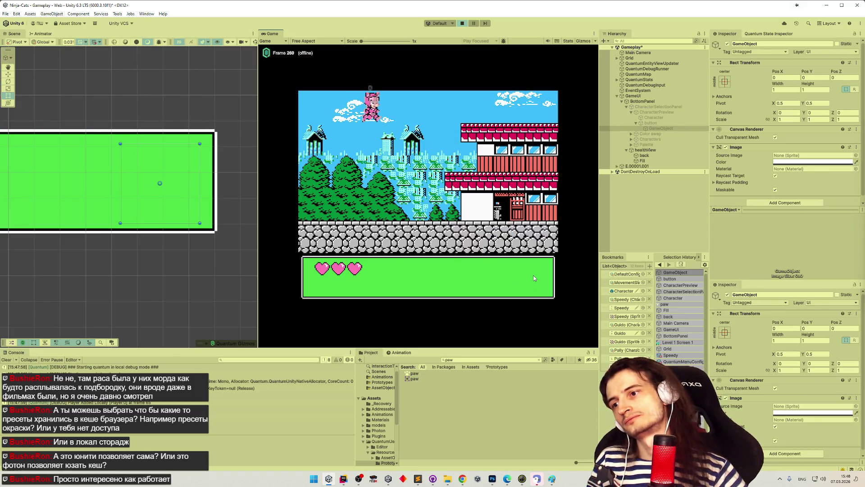
key("ctrl+p")
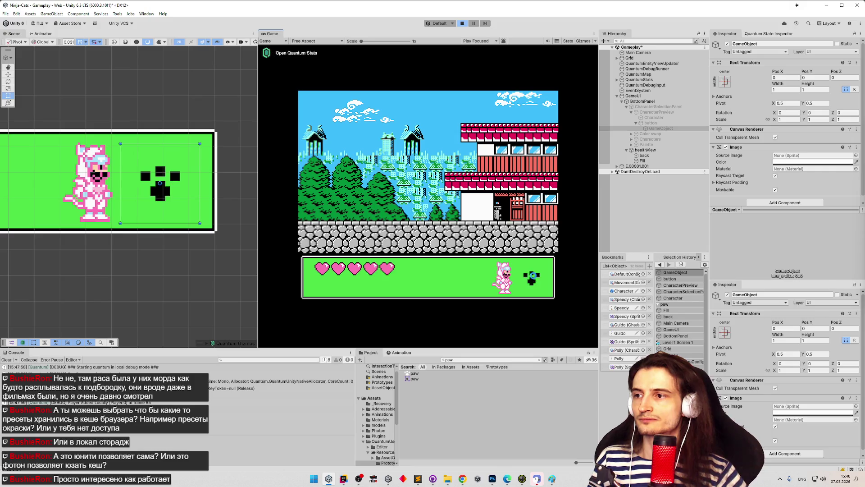
key("ctrl+p")
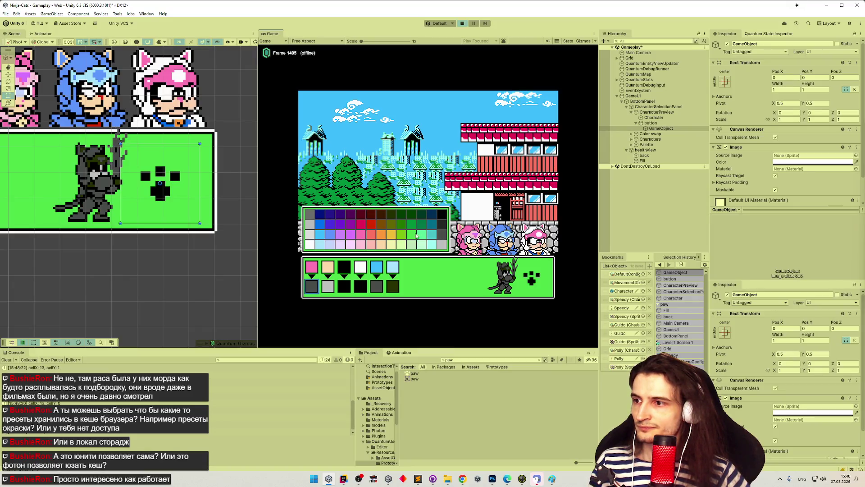
- Recolour the ninja cat's sword golden orange from the palette and start playing
left_click(396, 239)
left_click(397, 246)
left_click(396, 239)
left_click(382, 239)
left_click(391, 245)
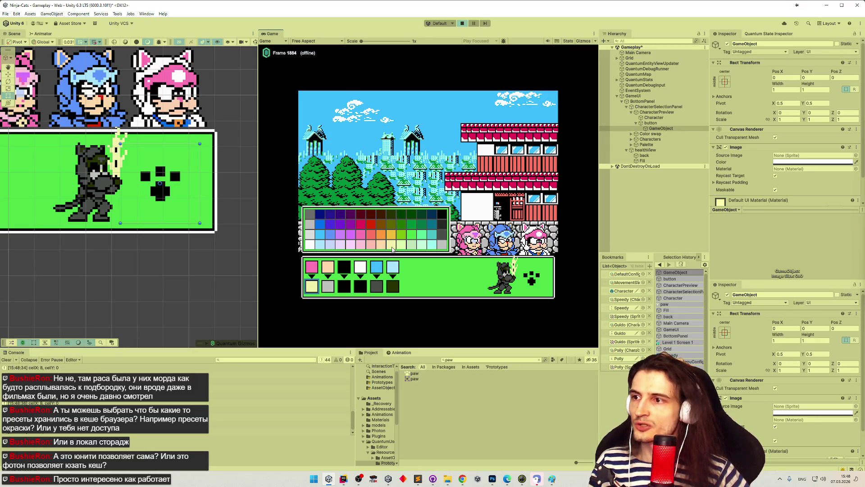
left_click(383, 239)
left_click(391, 238)
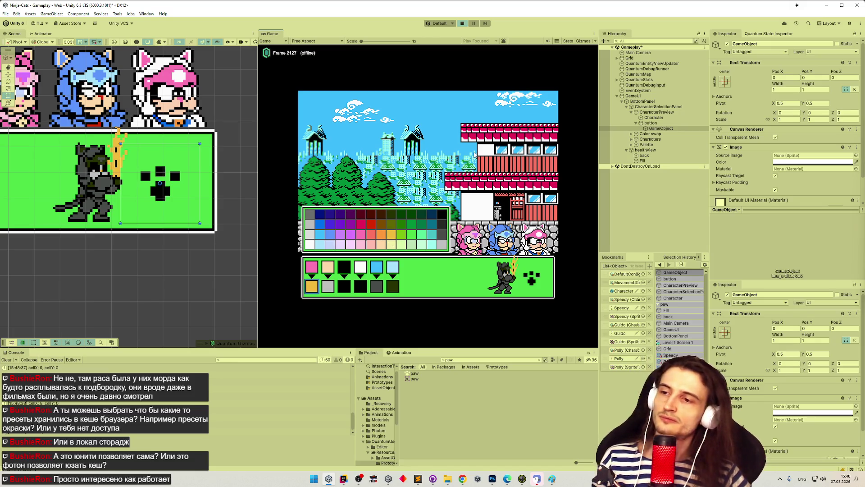
left_click(497, 225)
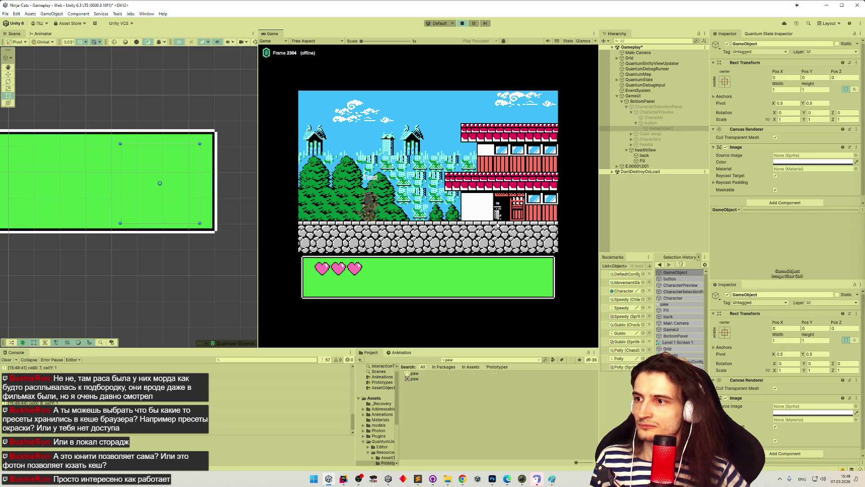
- Maximize the Game view and jump the cat onto the roofs, then walk off left
key("Right")
key("space")
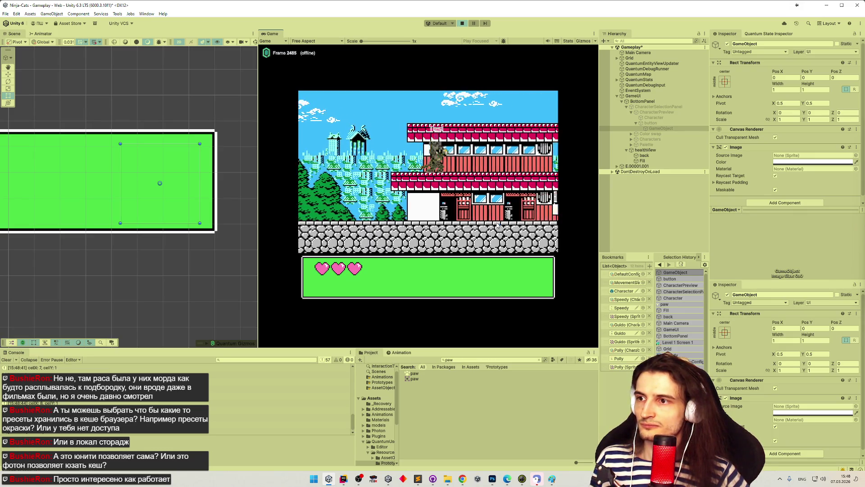
key("shift+space")
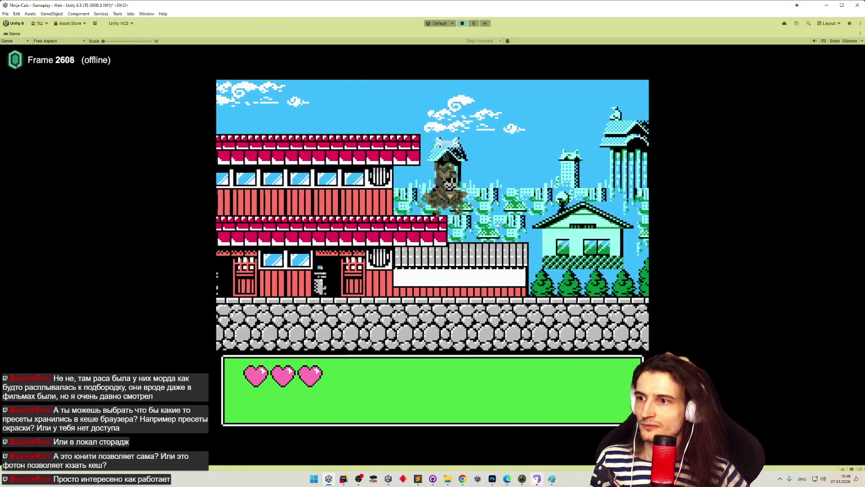
key("Left")
key("space")
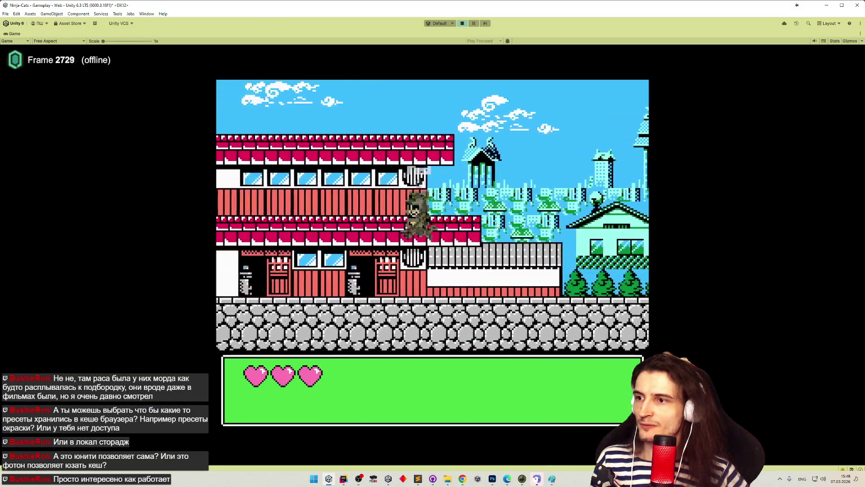
key("Left")
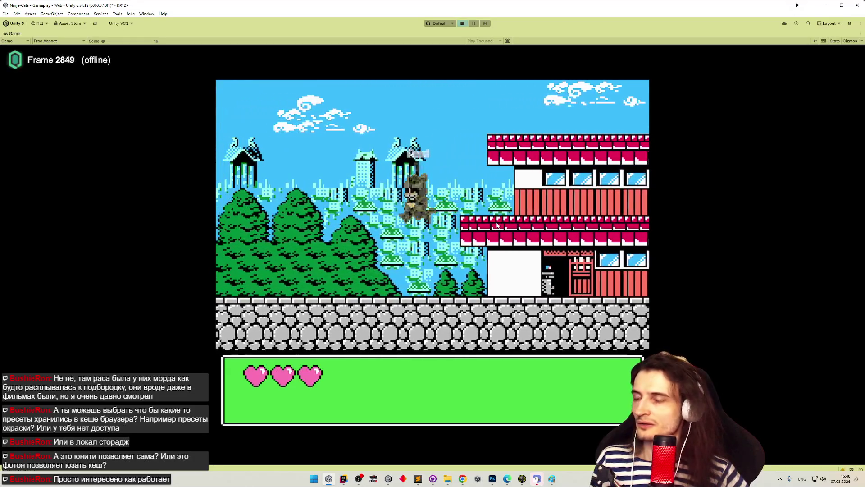
- Run the cat right over the red building and jump onto the higher stone wall
key("Right")
key("space")
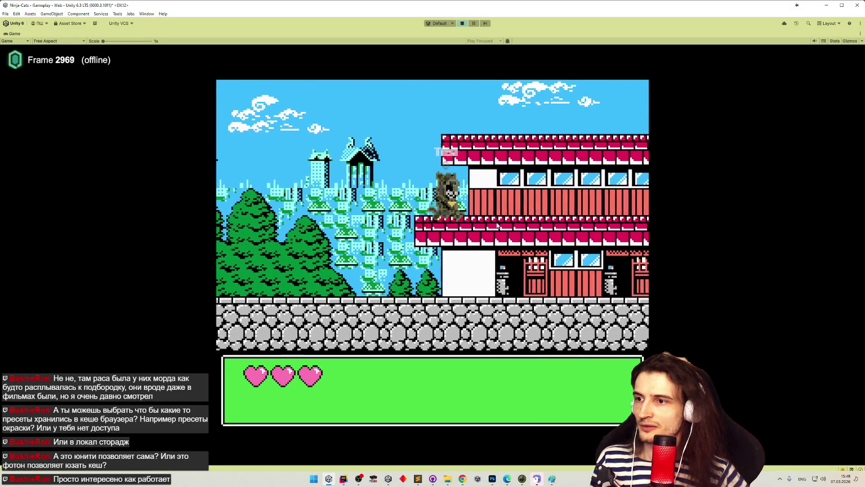
key("Right")
key("space")
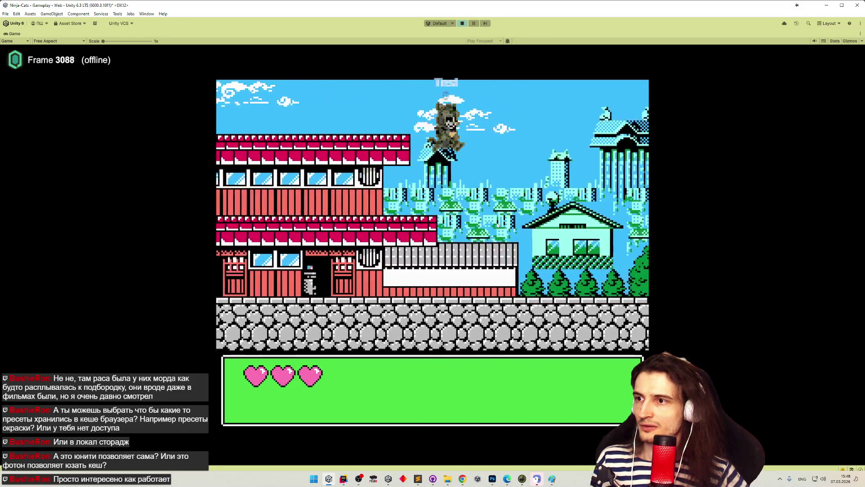
key("Right")
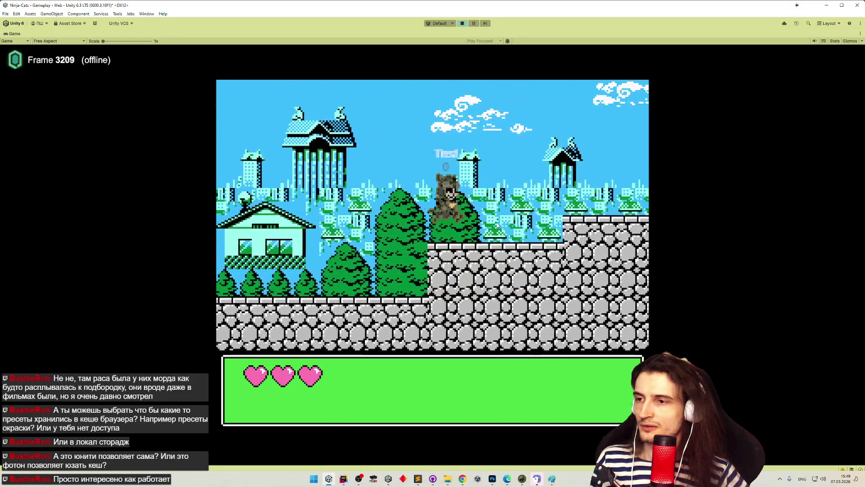
key("Right")
key("space")
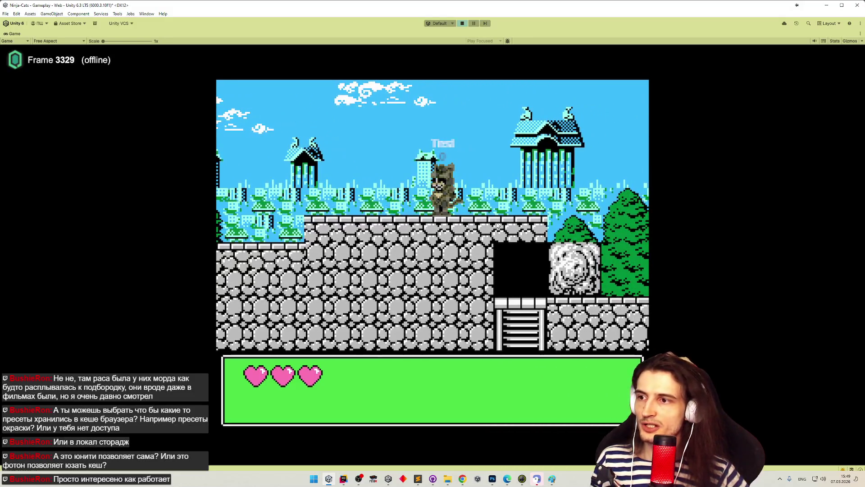
- Switch the Game view to 1024x896 and run the cat left, jumping onto the red building
left_click(69, 41)
left_click(60, 167)
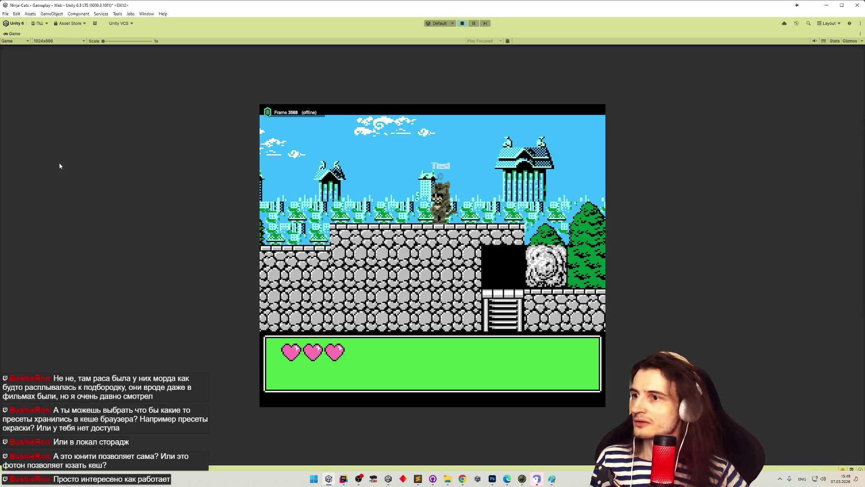
key("Left")
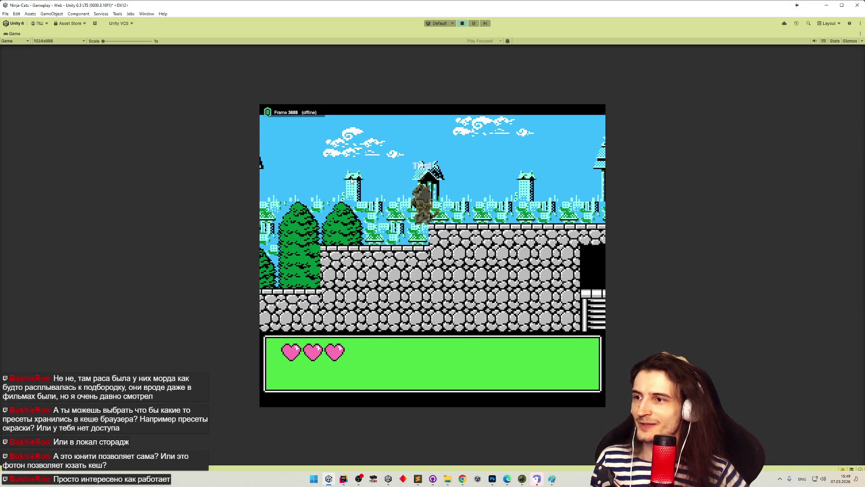
key("Left")
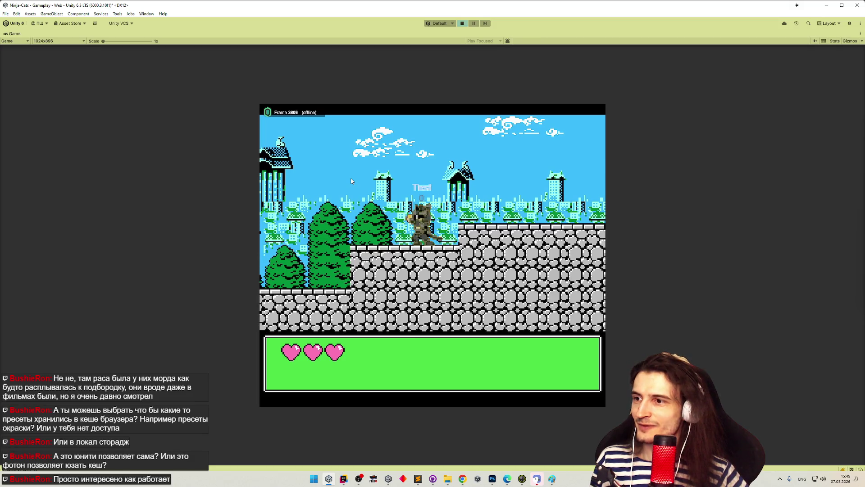
key("Left")
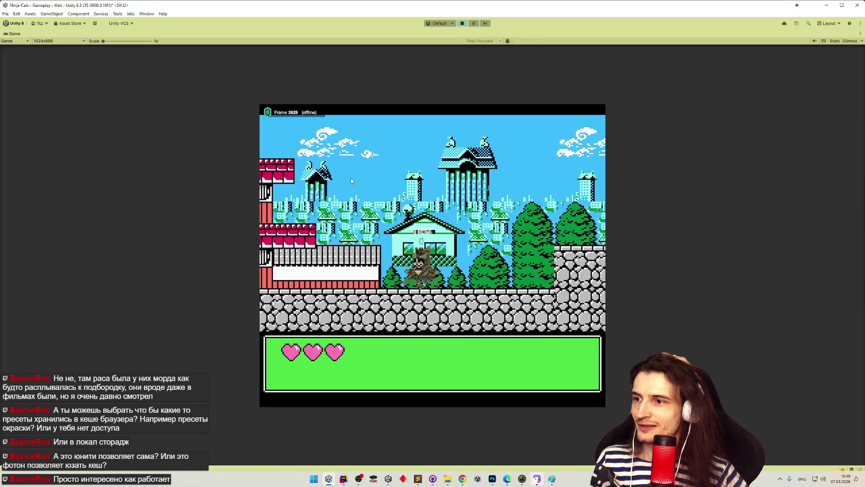
key("Left")
key("space")
- Move the cat left and right around the building, then restore the normal editor layout
key("Left")
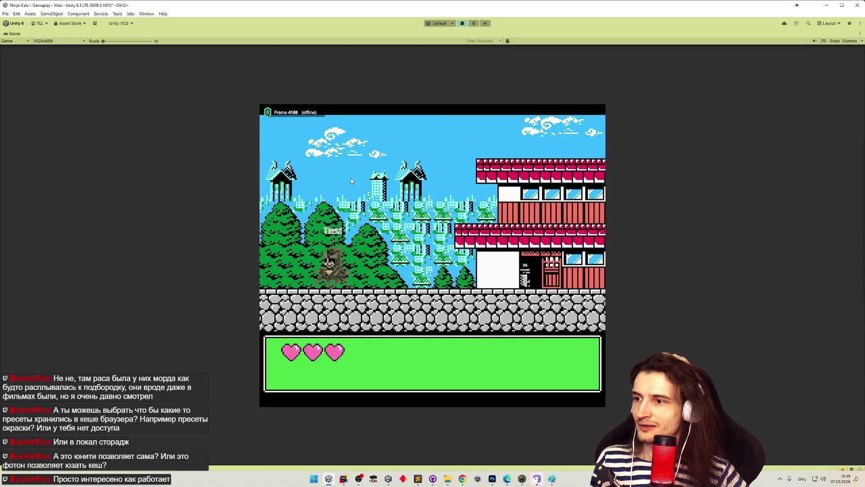
key("Right")
key("Right")
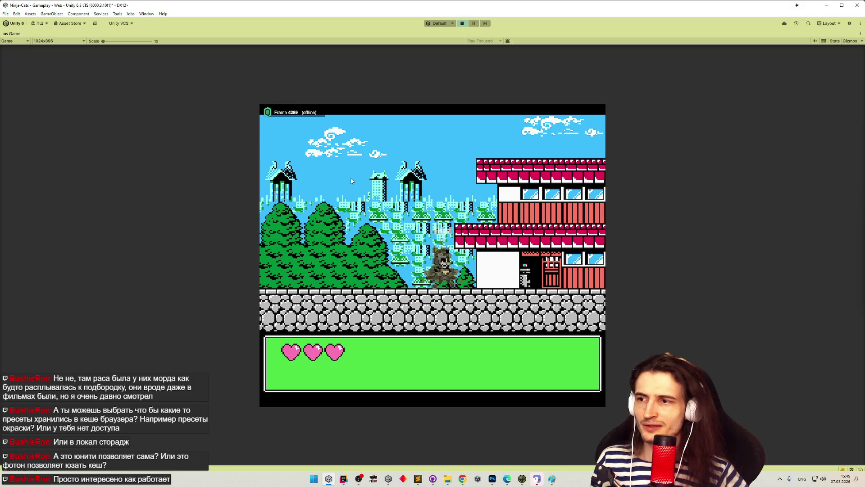
key("Left")
key("Left")
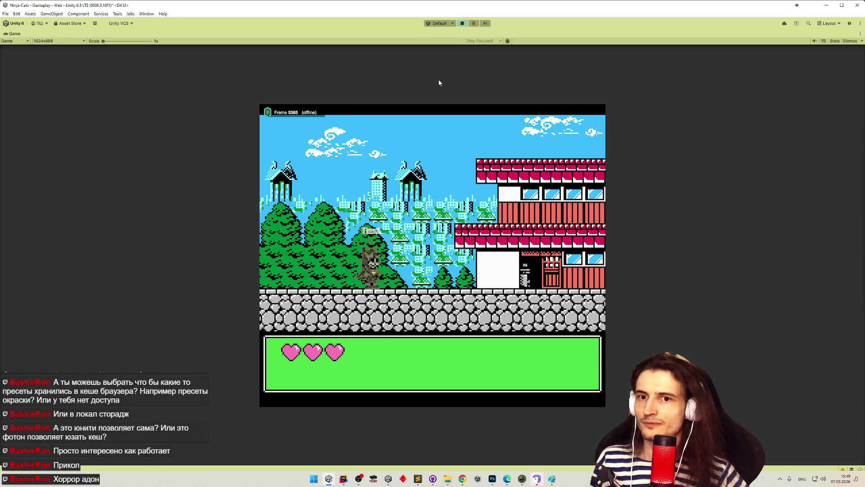
key("shift+space")
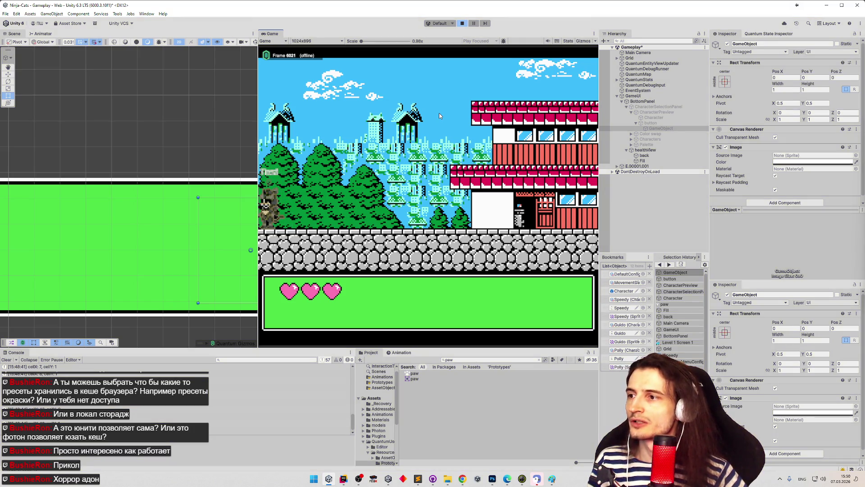
- Confirm a cat in a new playtest, open Project Settings, then view the repository's pending changes
key("ctrl+p")
key("ctrl+p")
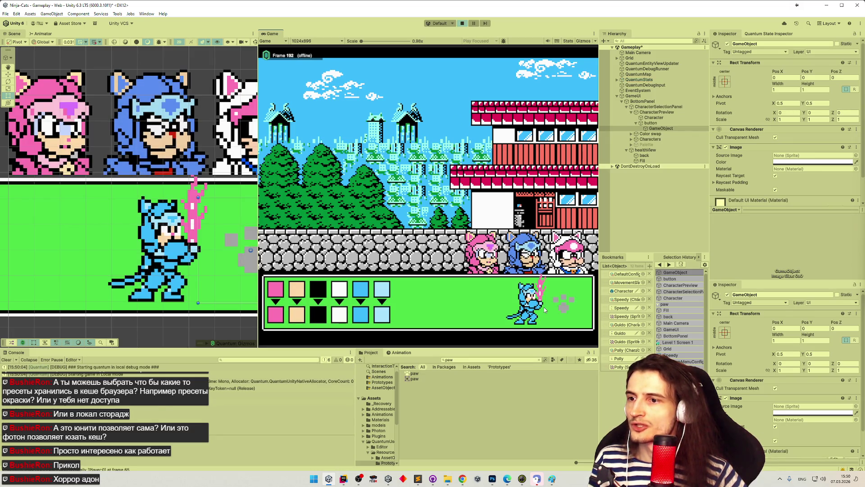
left_click(529, 242)
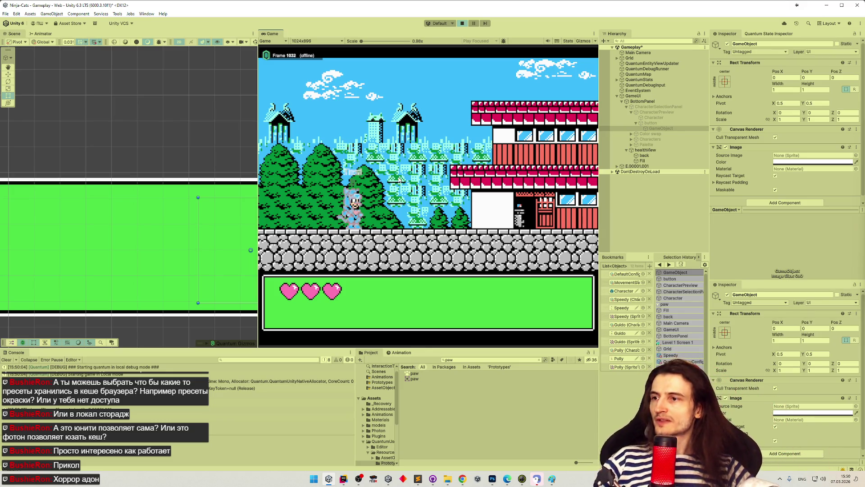
left_click(16, 13)
left_click(41, 189)
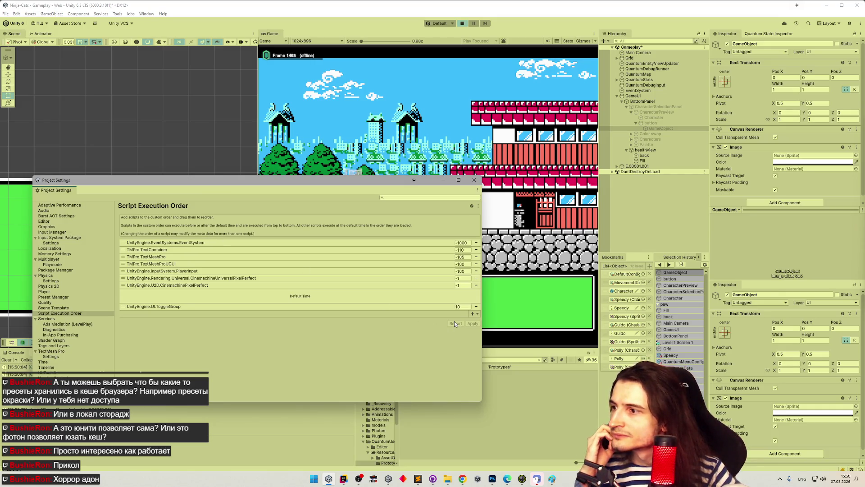
left_click(434, 479)
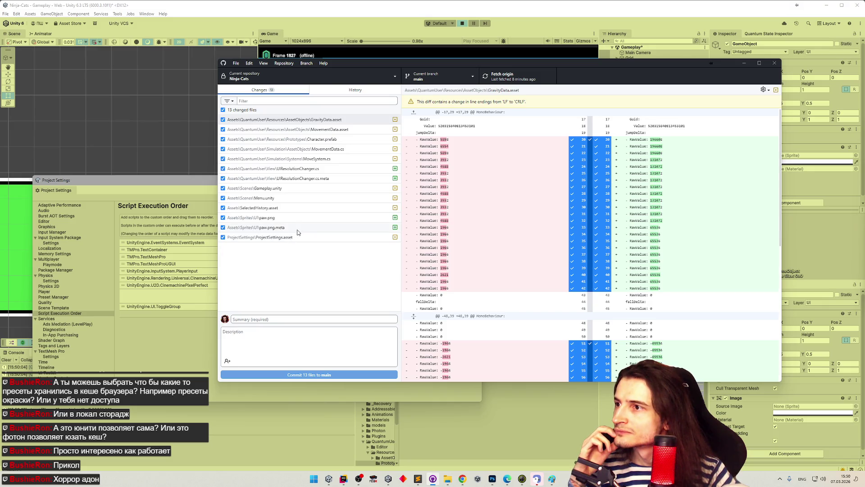
- Read through the ProjectSettings.asset diff with hidden lines expanded, then return to Unity
left_click(297, 238)
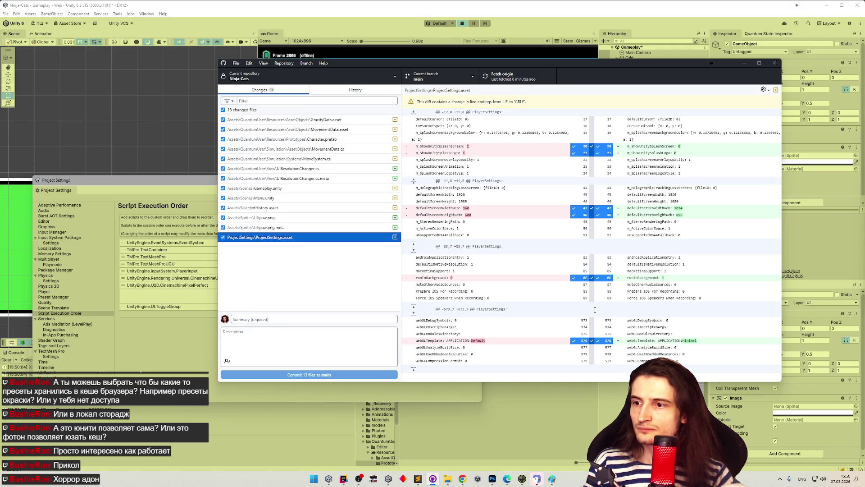
left_click_drag(493, 384, 499, 432)
left_click(414, 368)
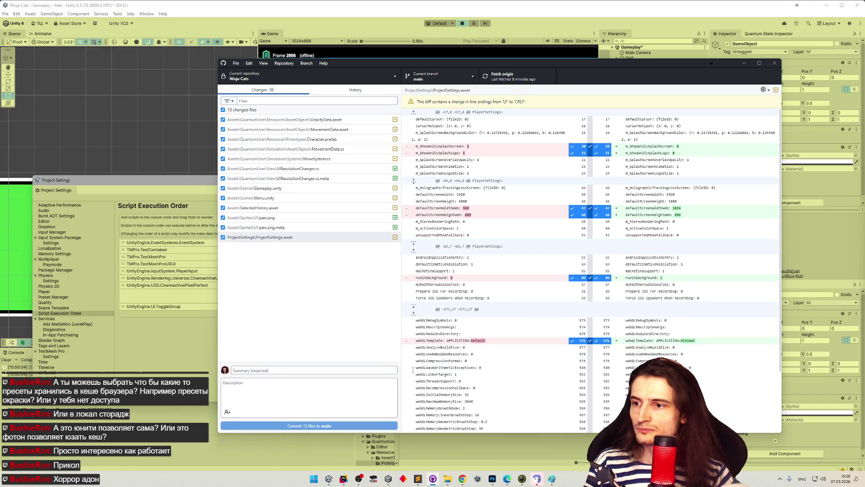
left_click(414, 314)
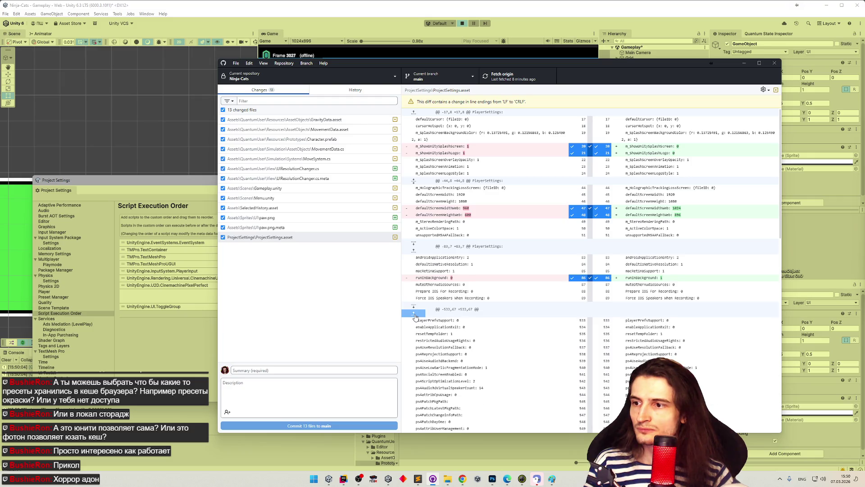
scroll(416, 317, "down", 5)
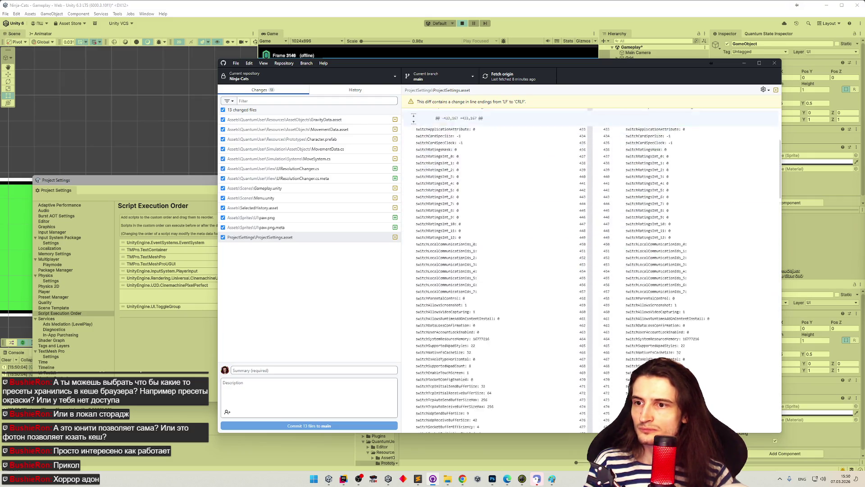
scroll(664, 318, "up", 5)
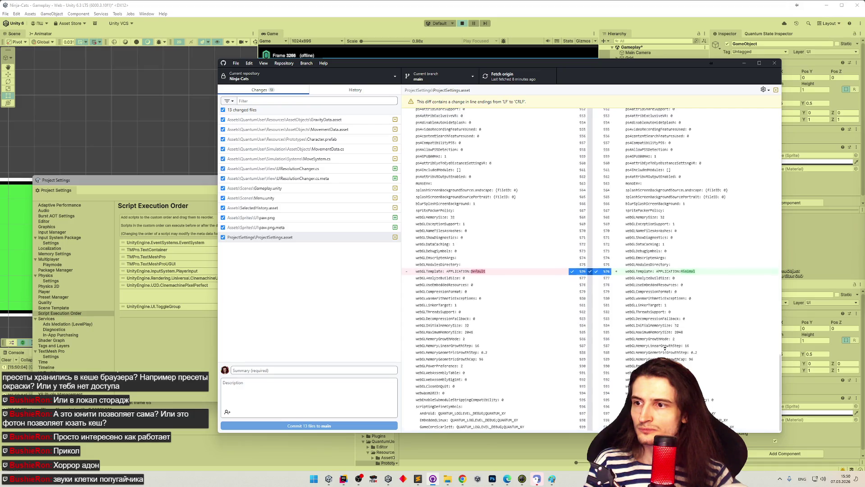
scroll(664, 318, "up", 15)
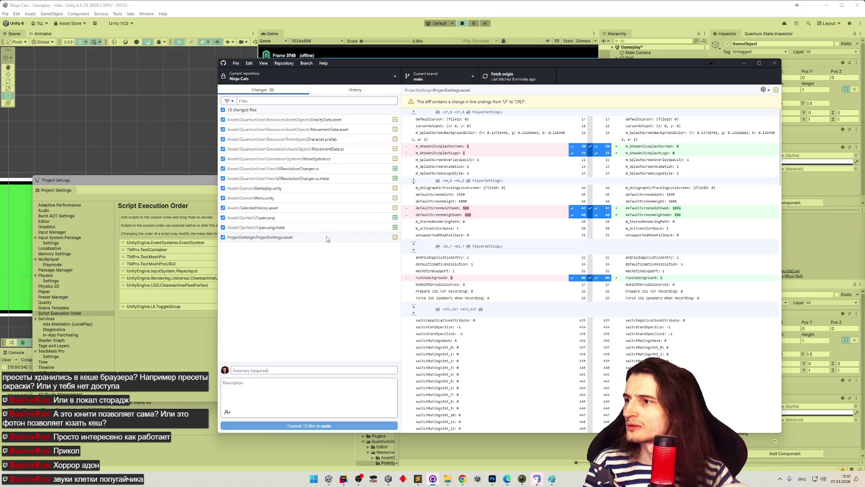
key("alt+Tab")
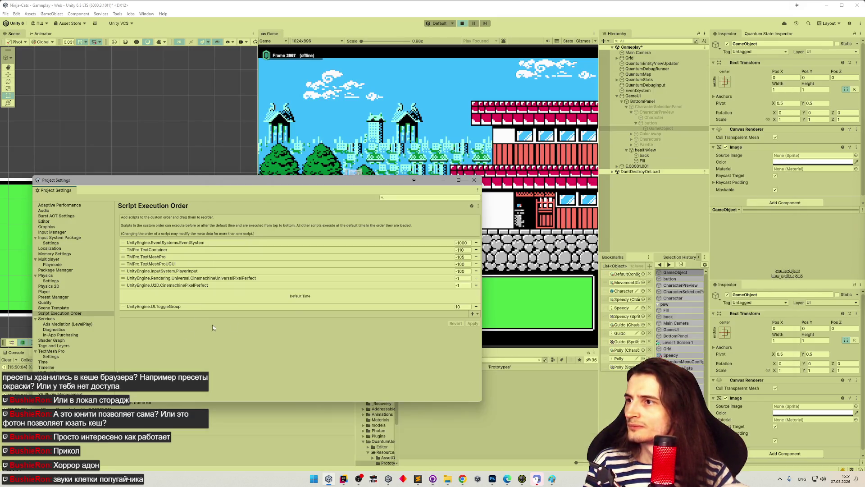
- Add UIResolutionChanger to the Script Execution Order at 100 and apply
left_click(473, 314)
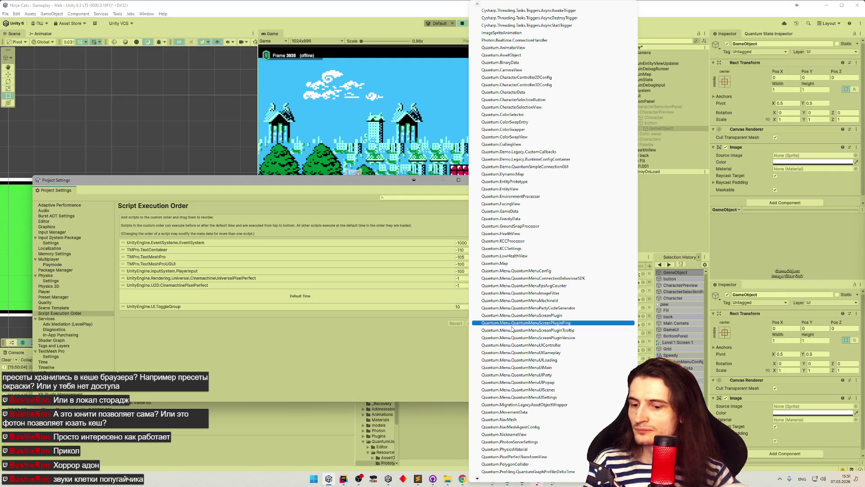
left_click(513, 328)
left_click(472, 330)
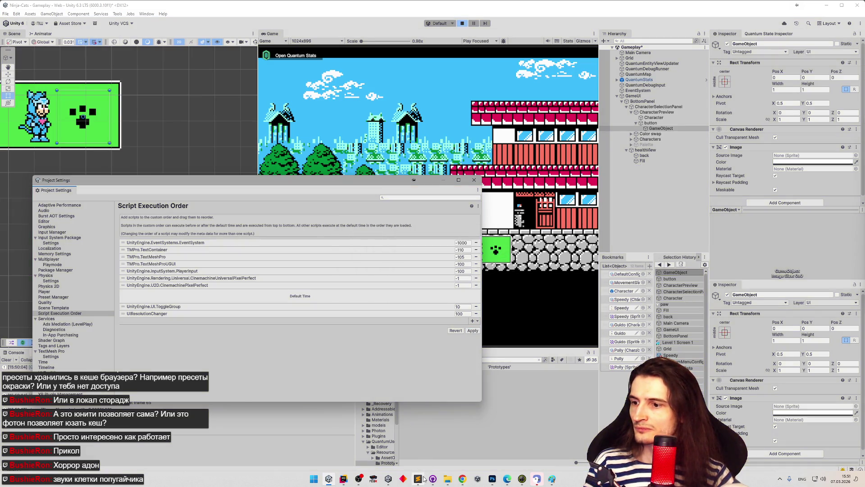
- Glance at the tasks.todo notes, then reopen the ProjectSettings.asset diff in GitHub Desktop
mouse_move(418, 477)
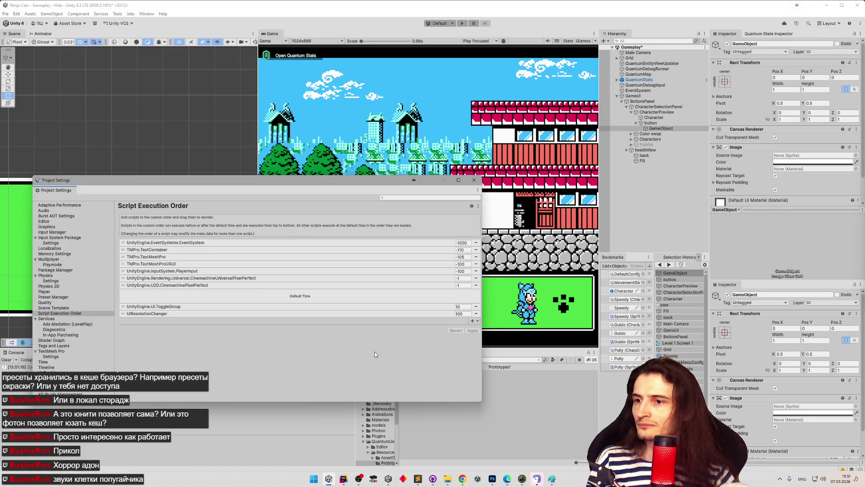
left_click(418, 477)
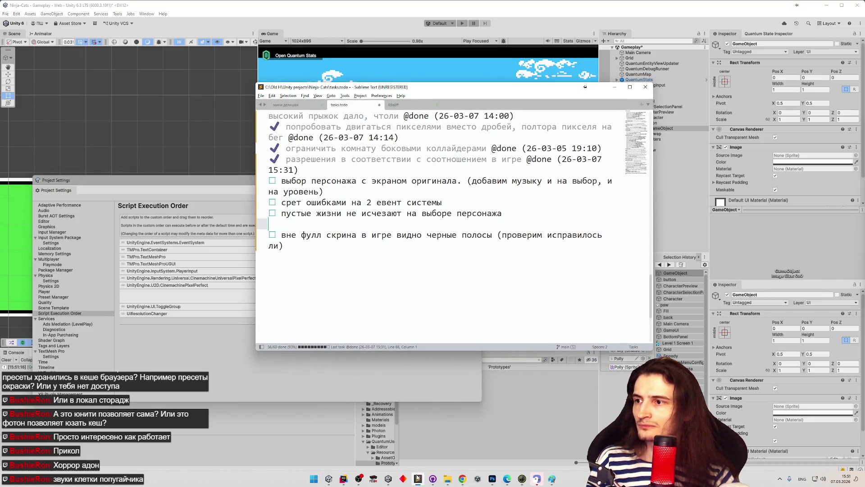
left_click(417, 478)
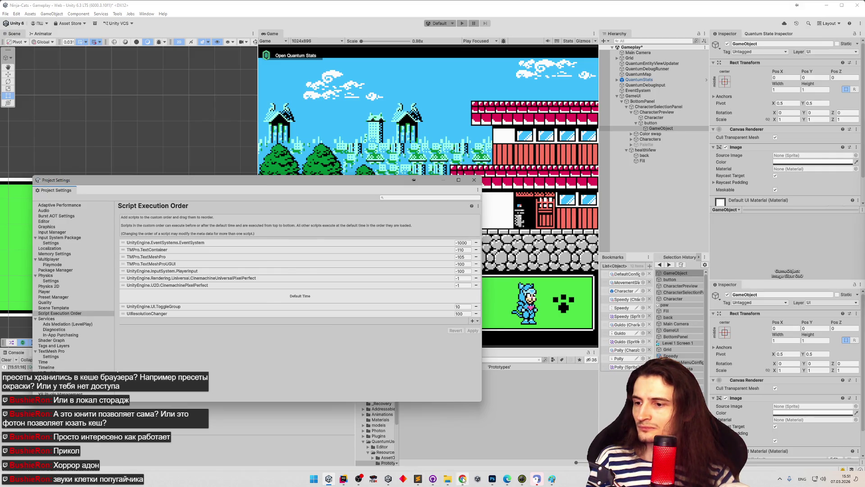
left_click(433, 478)
left_click(297, 240)
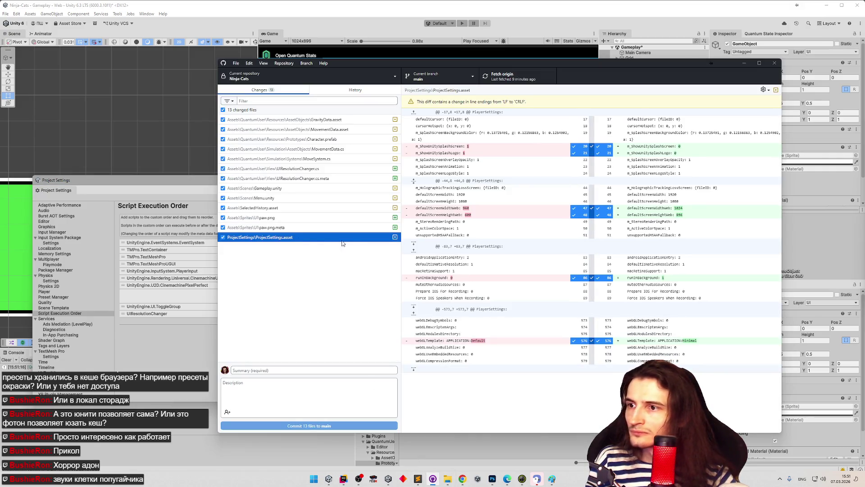
- Recheck the ProjectSettings.asset diff, then save the modified Unity scene
left_click(523, 245)
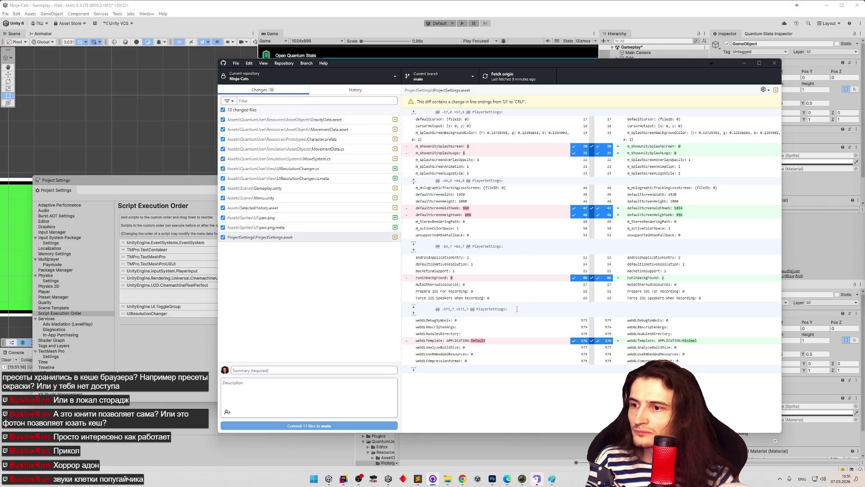
left_click(301, 240)
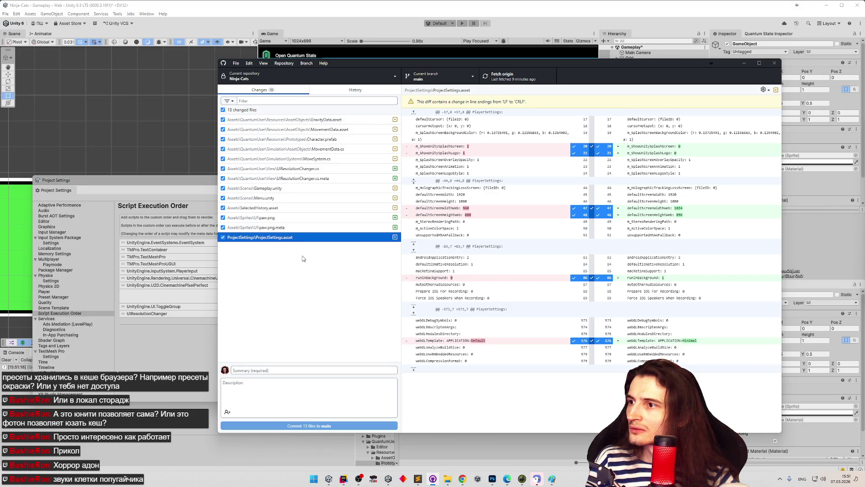
left_click(214, 200)
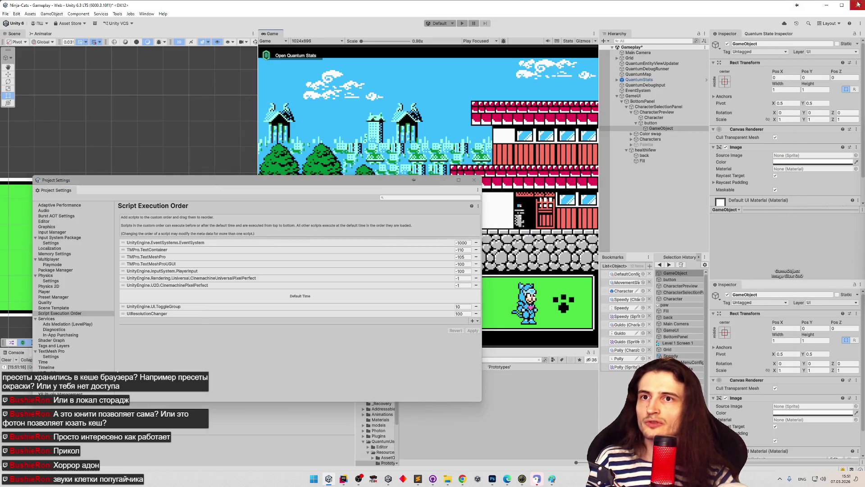
left_click(420, 256)
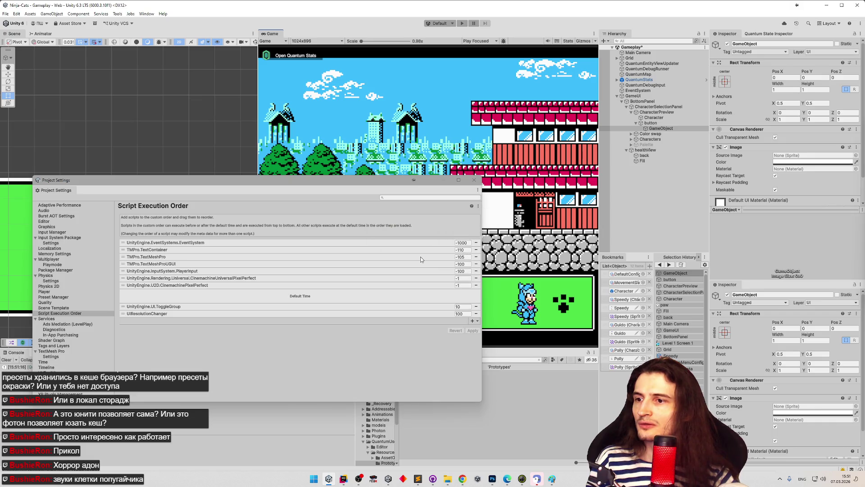
key("alt+Tab")
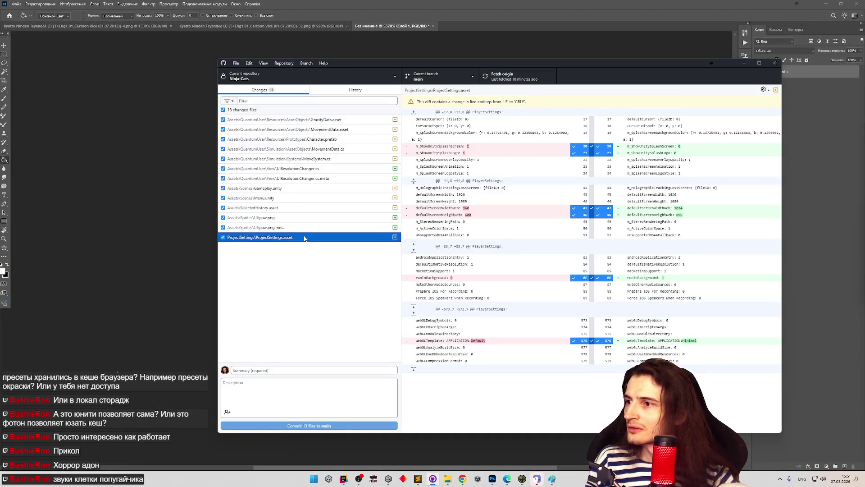
- Review the diffs of paw.png, SelectedHistory.asset, Gameplay.unity, paw.png.meta and ProjectSettings.asset
left_click(306, 229)
left_click(306, 220)
left_click(307, 208)
left_click(308, 198)
left_click(310, 188)
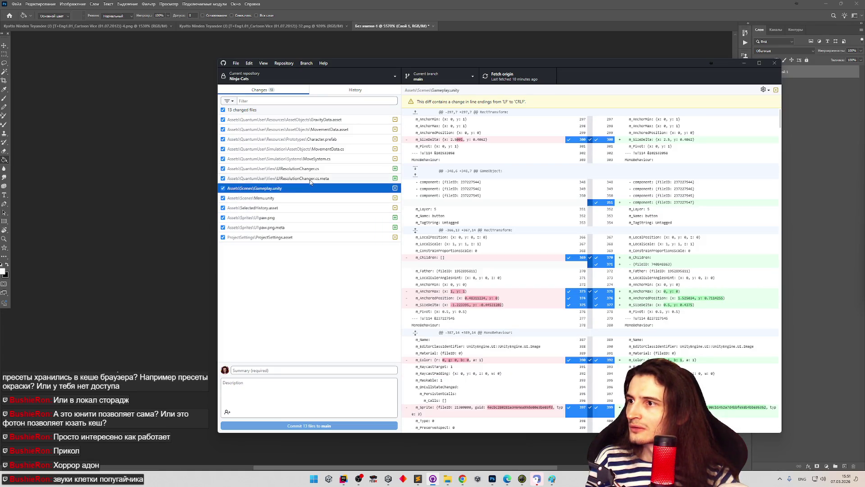
left_click(310, 180)
left_click(309, 188)
left_click(307, 228)
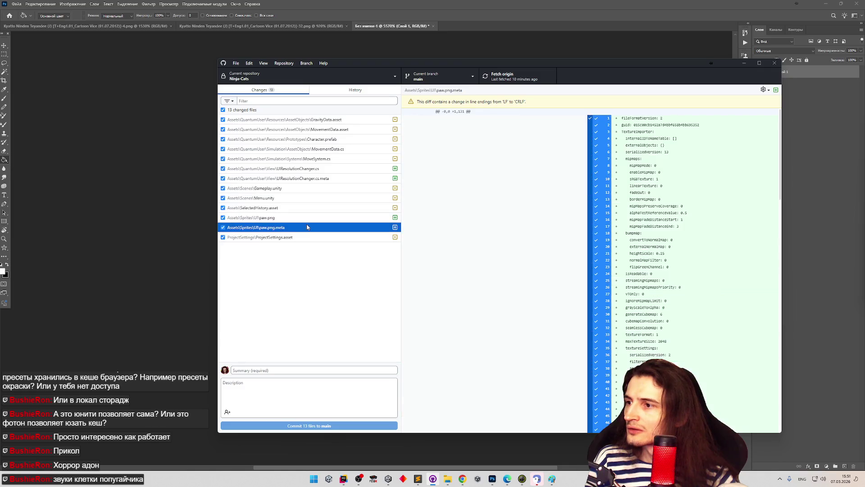
left_click(305, 237)
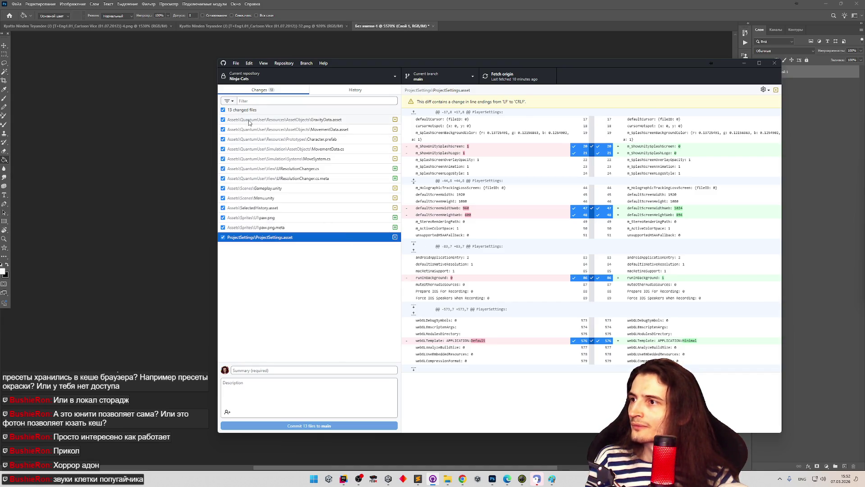
- Inspect the 'Before pixel movement' commit in History, then minimise GitHub Desktop
left_click(398, 92)
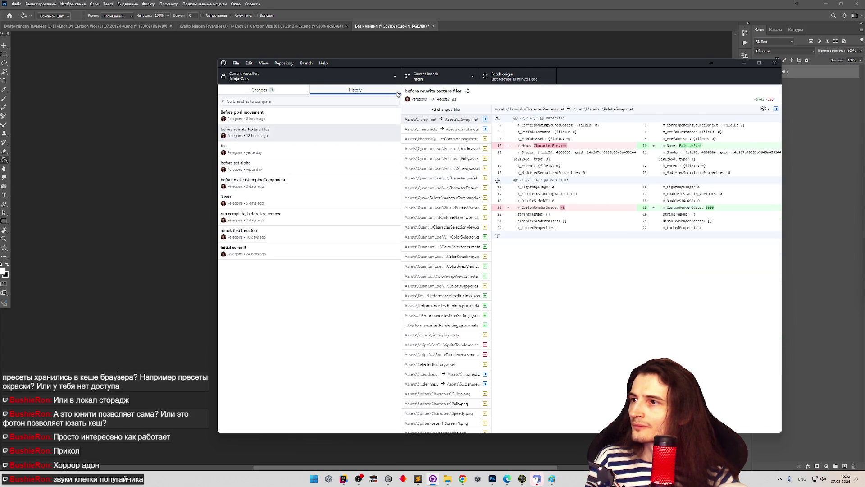
left_click(315, 112)
key("Down")
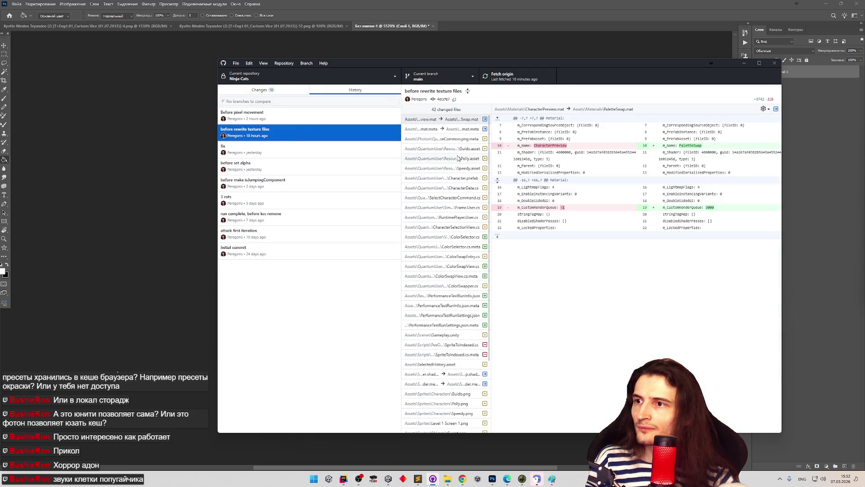
left_click(277, 117)
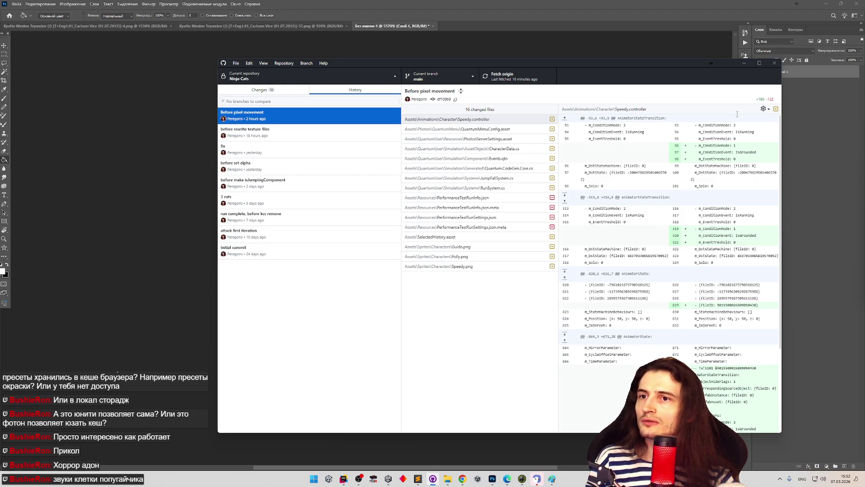
left_click(743, 64)
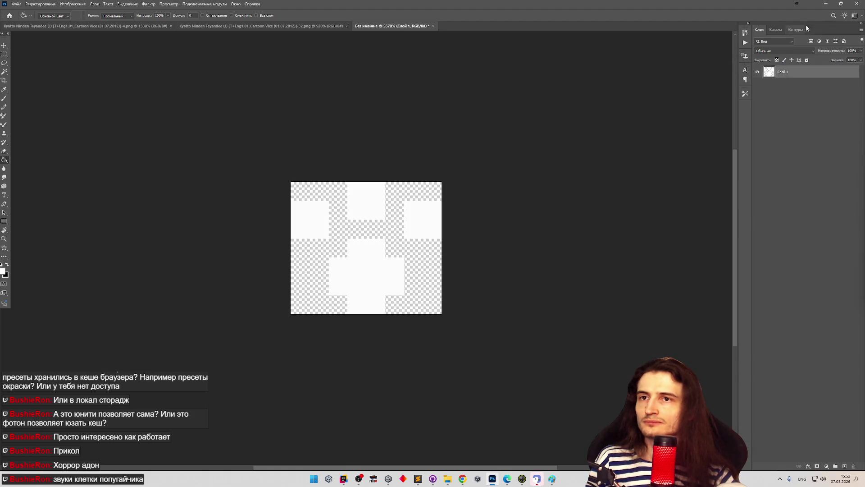
- Restore and minimise Photoshop, then close Snap Camera
double_click(826, 8)
left_click(492, 479)
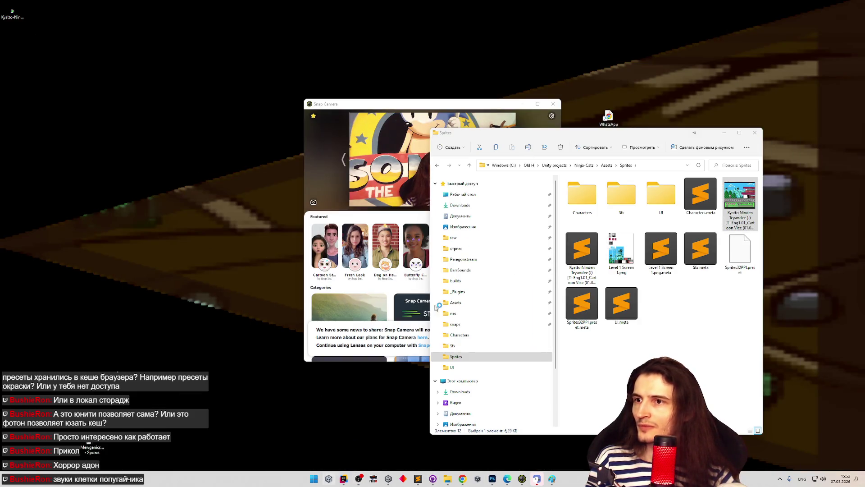
left_click(554, 104)
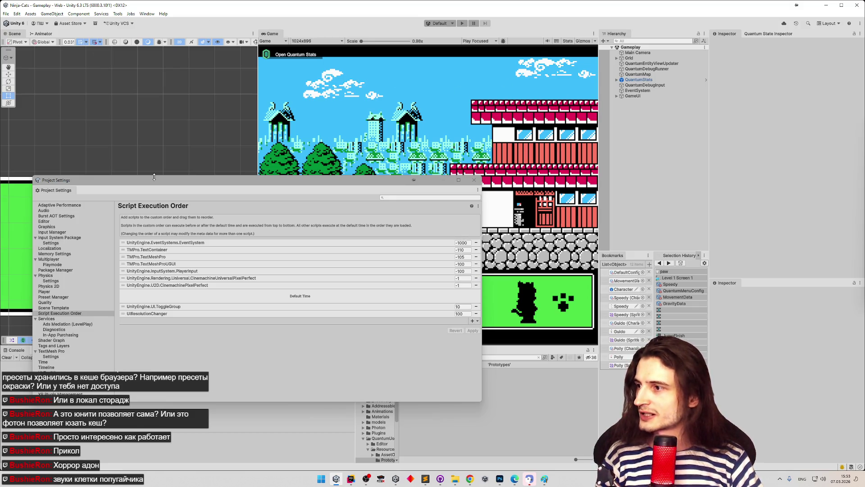
- Remove UIResolutionChanger from the Script Execution Order, apply, and bring back GitHub Desktop
left_click(476, 313)
left_click(477, 327)
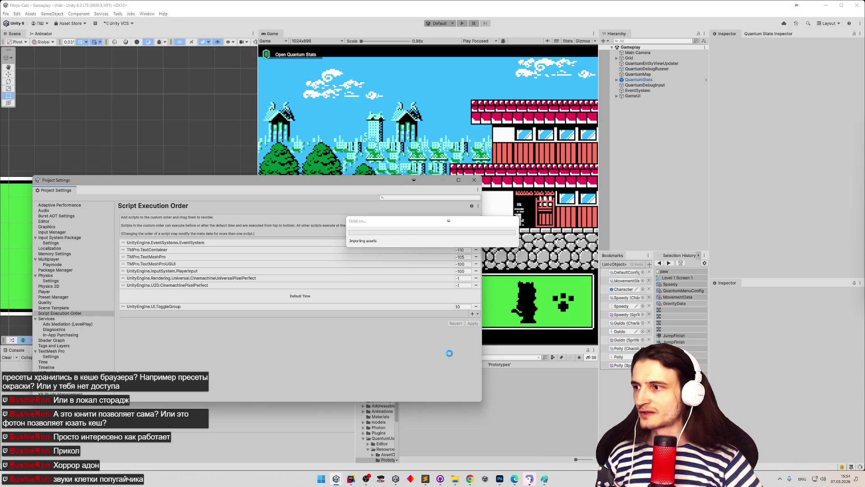
left_click(441, 479)
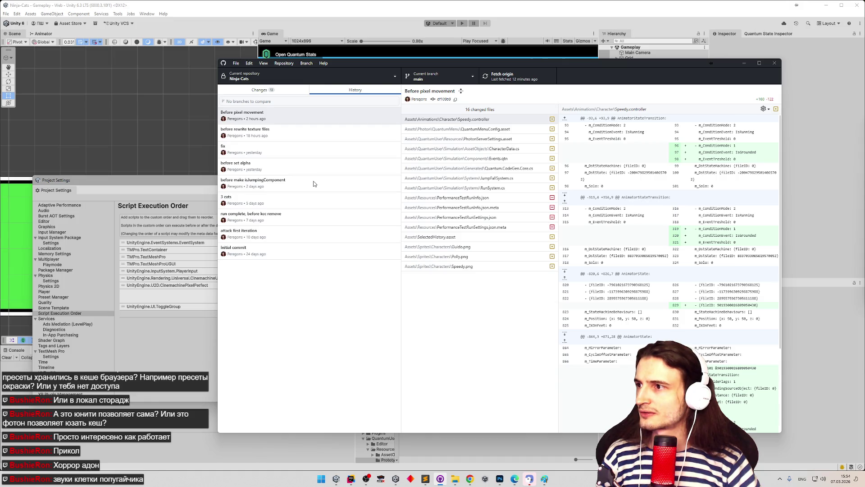
- Recheck the ProjectSettings.asset diff among the 13 uncommitted changes, then switch back to Unity
left_click(313, 134)
left_click(285, 92)
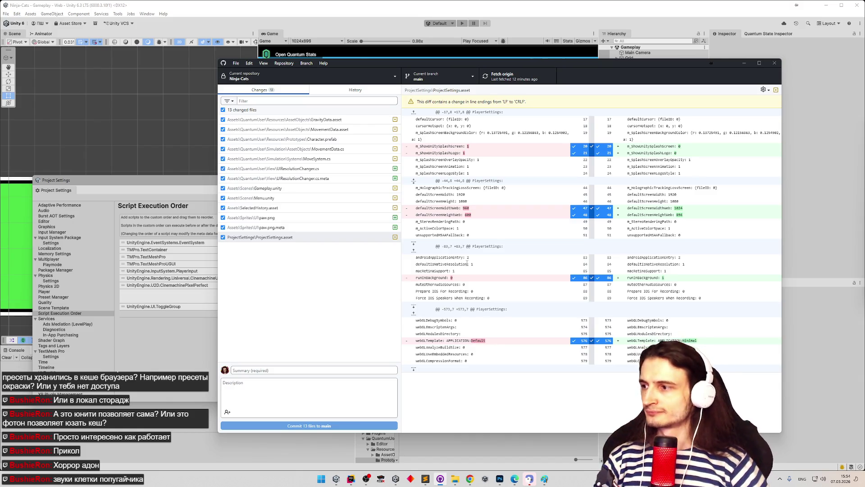
left_click(91, 312)
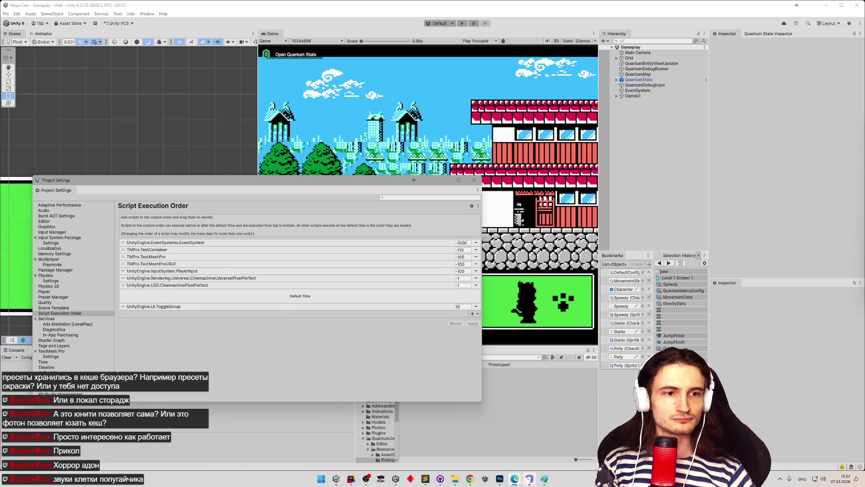
- Close Project Settings, playtest the pink cat at 1x game view scale, then restart play mode
left_click(474, 180)
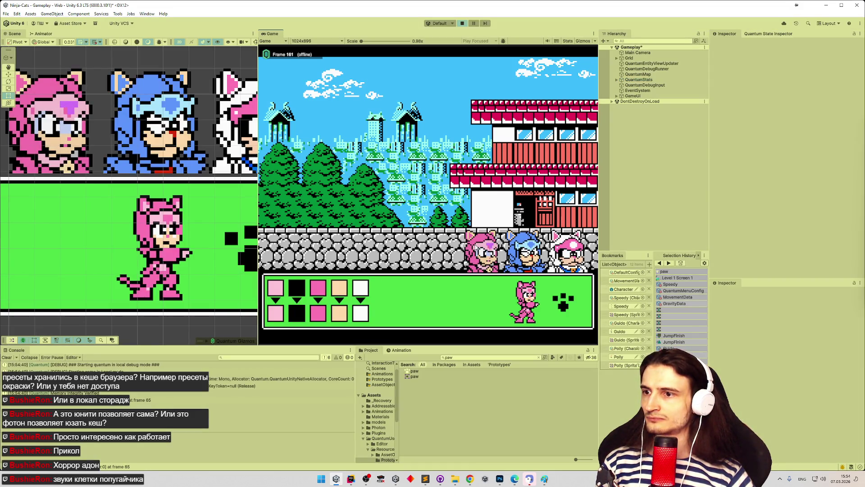
left_click(477, 248)
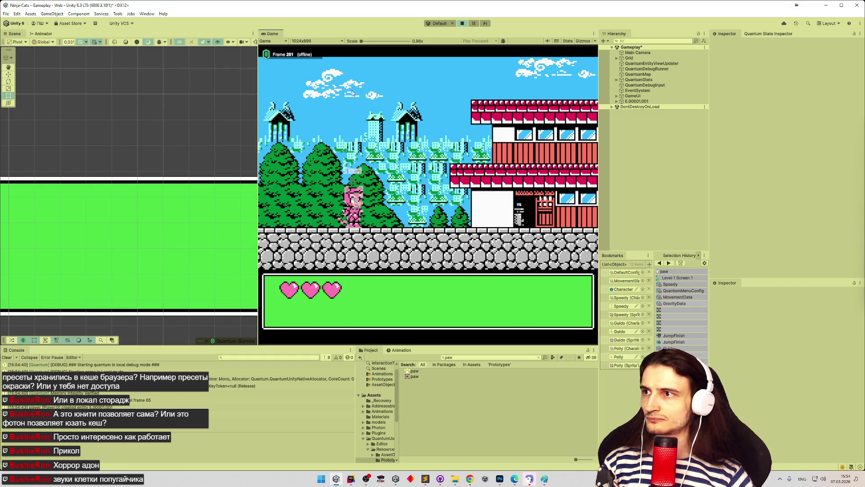
left_click(362, 42)
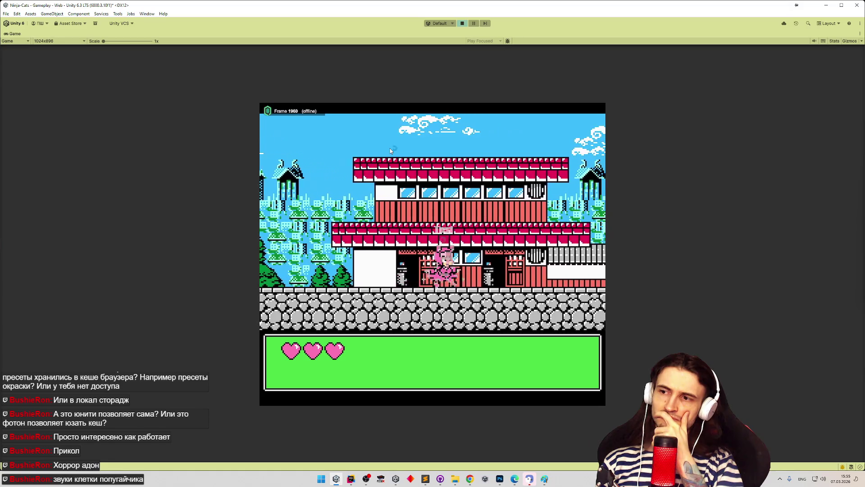
key("ctrl+p")
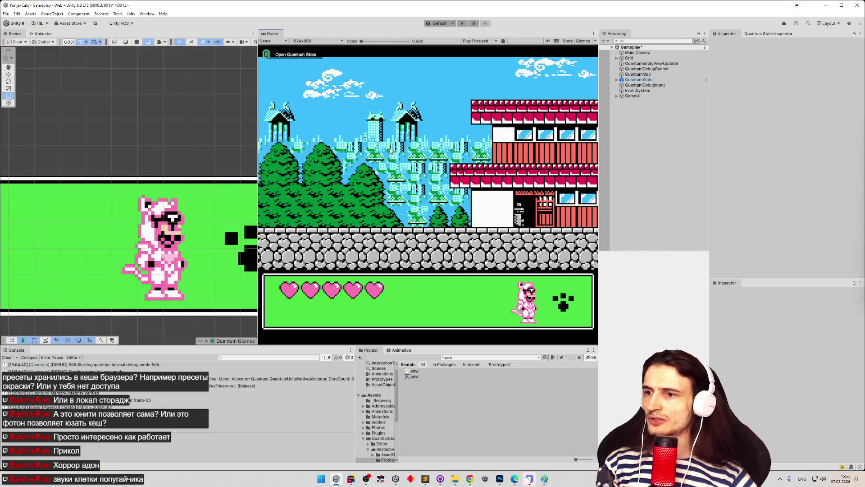
key("ctrl+p")
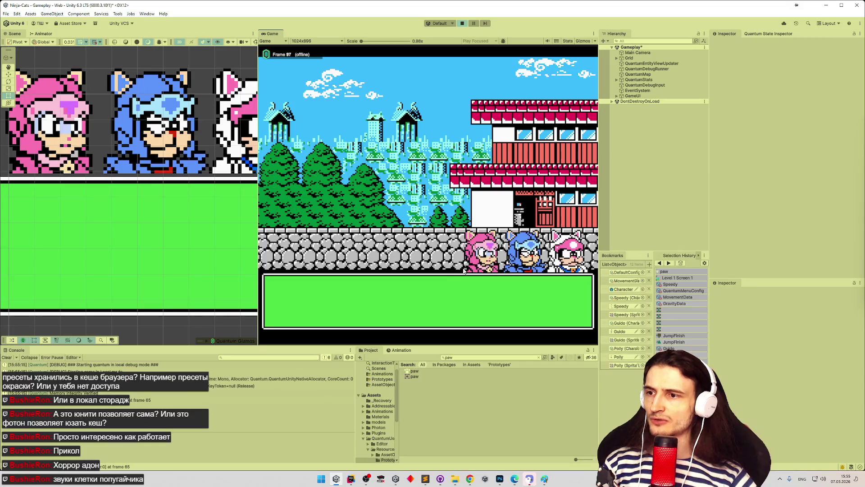
- Recolour the cat's third palette colour green, start the level, and run left, right and jump
left_click(360, 316)
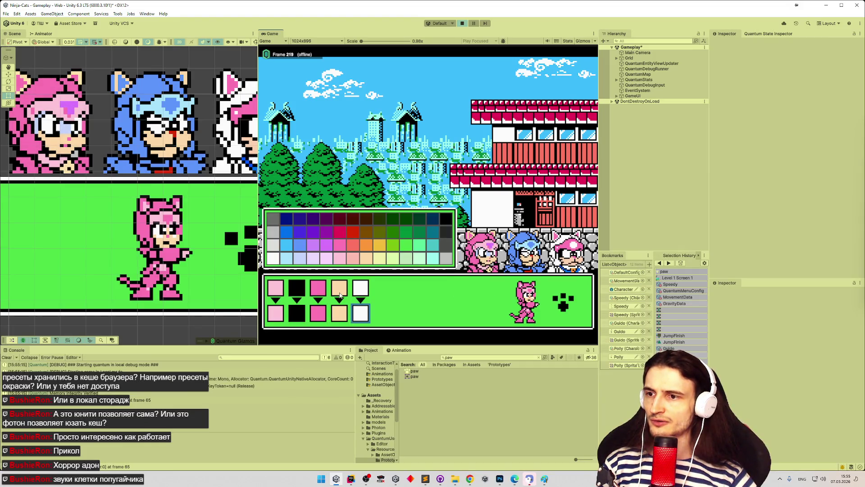
left_click(319, 313)
left_click(395, 244)
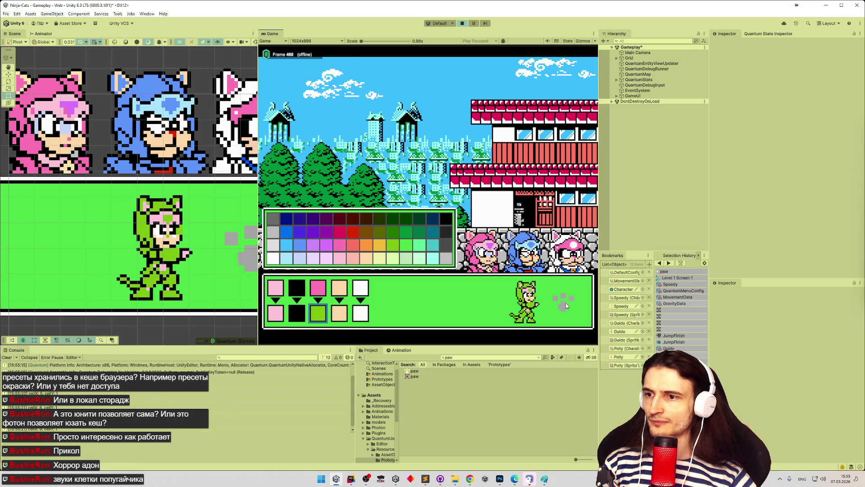
left_click(563, 302)
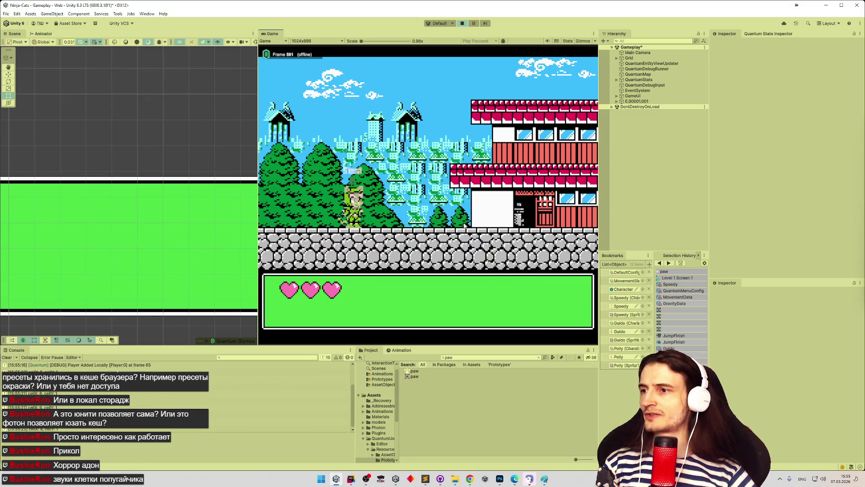
key("Right")
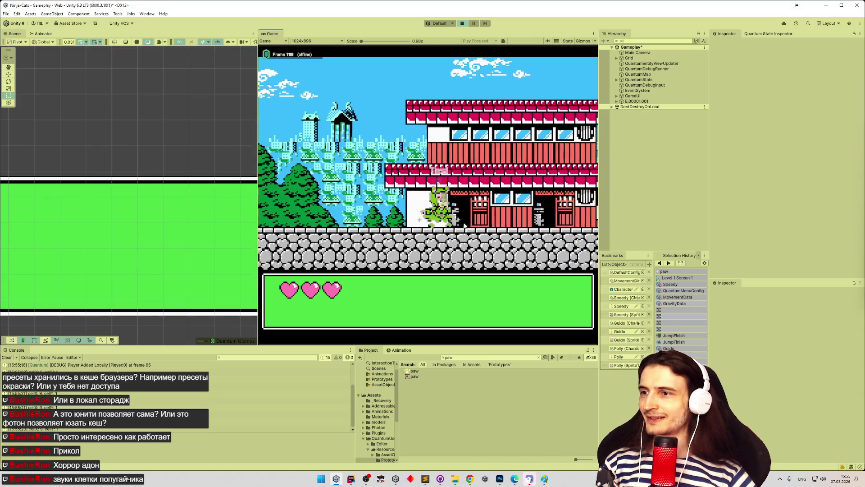
key("Right")
key("Right")
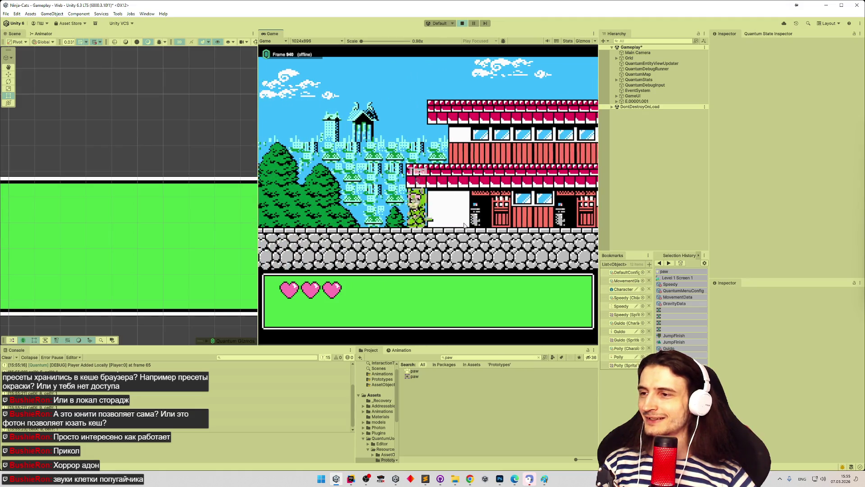
key("Left")
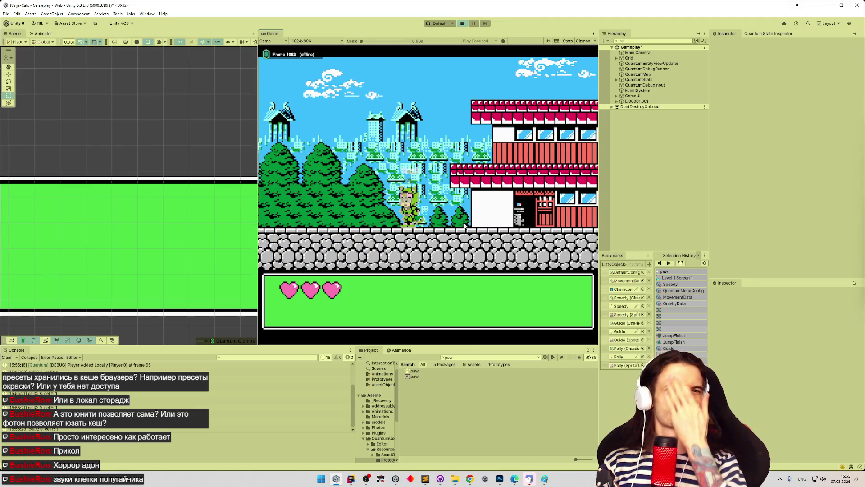
key("space")
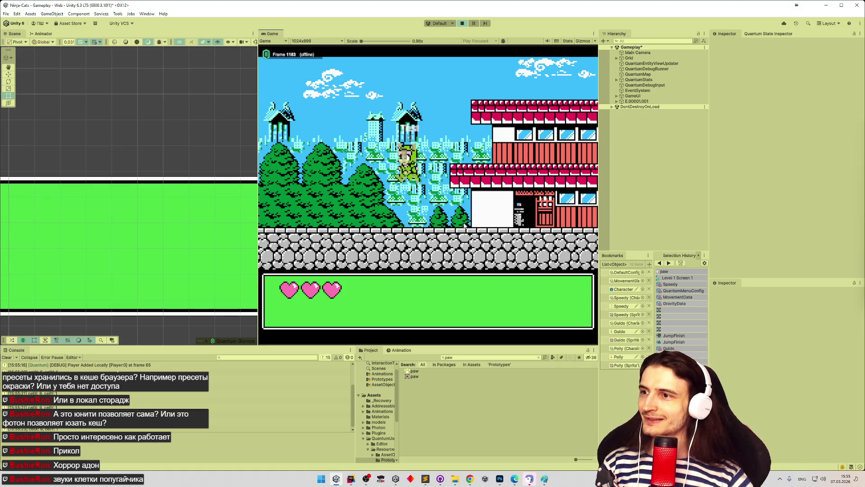
key("space")
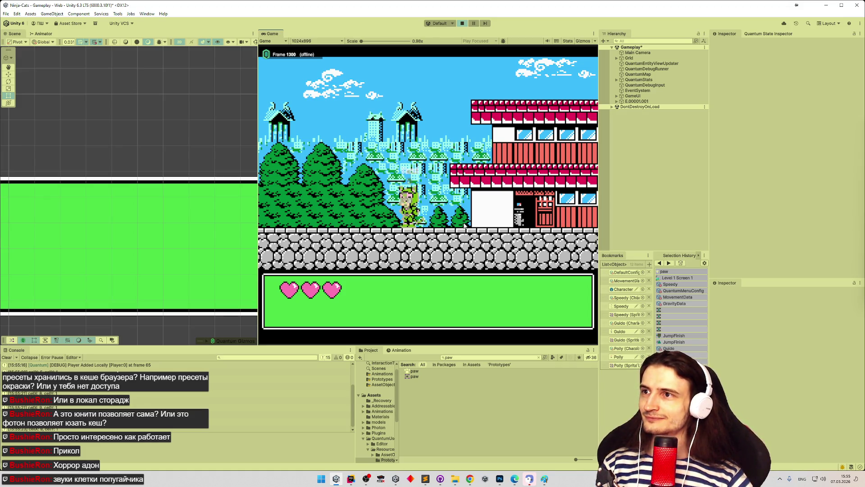
- Stop play mode, clear the console, widen the game view, and bring up GitHub Desktop
key("ctrl+p")
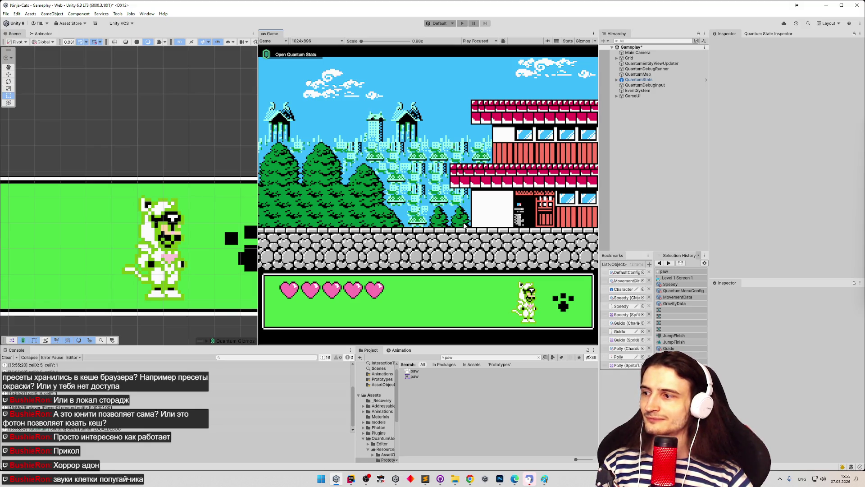
left_click(10, 359)
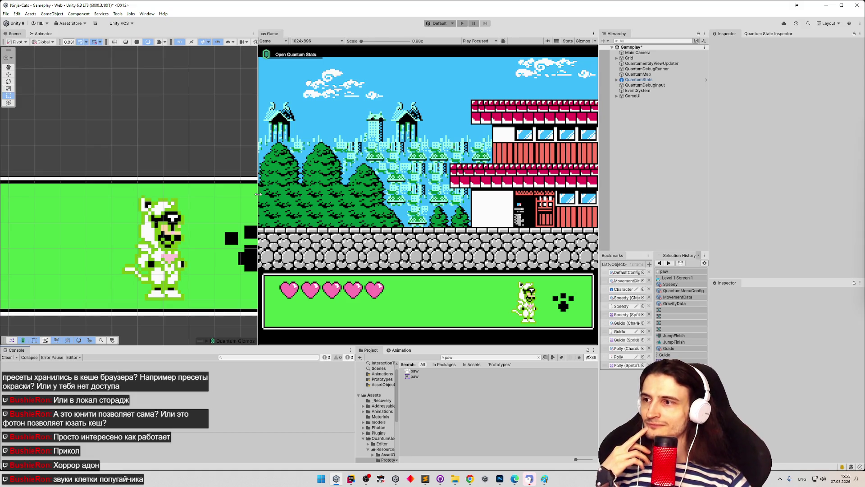
left_click_drag(258, 193, 226, 194)
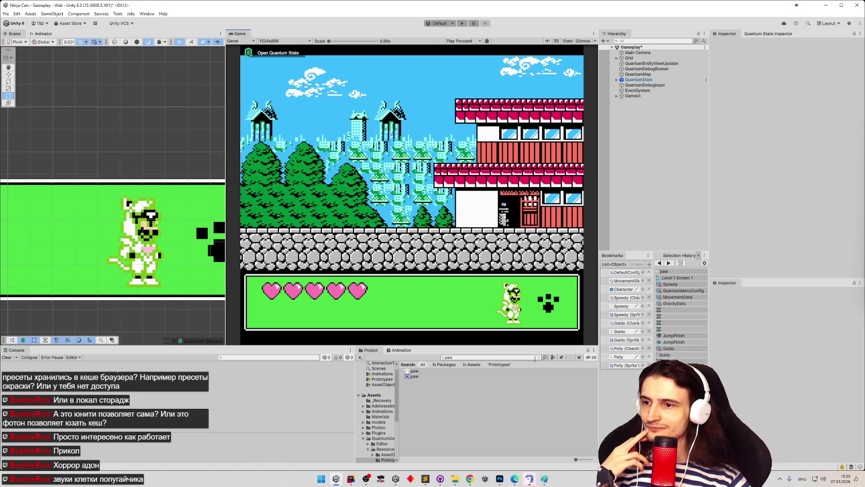
left_click(440, 480)
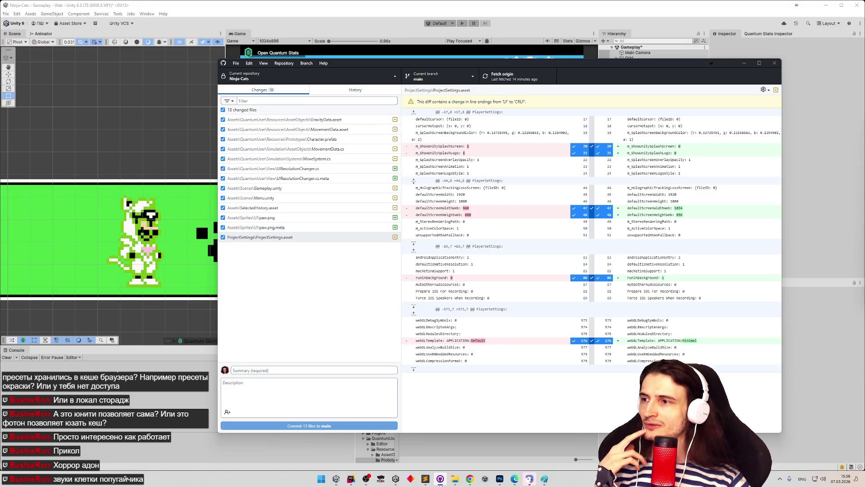
- Scroll through the Gameplay.unity scene diff, then minimise GitHub Desktop
left_click(363, 189)
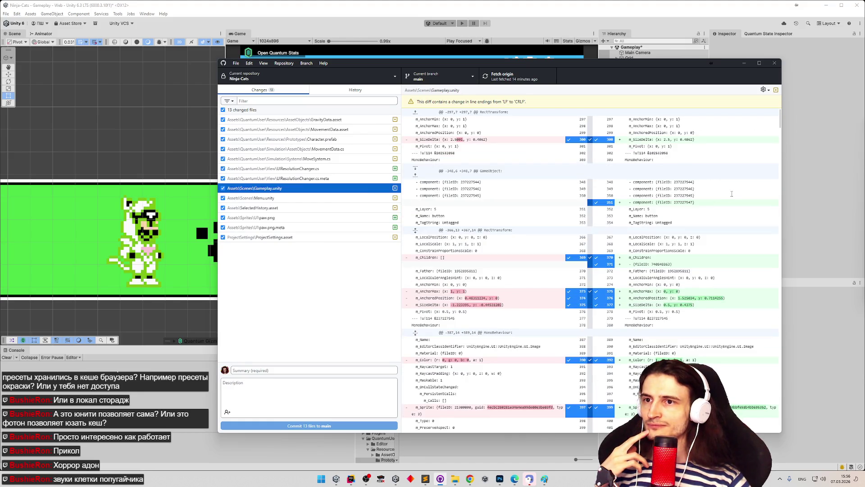
left_click(718, 223)
scroll(717, 234, "down", 10)
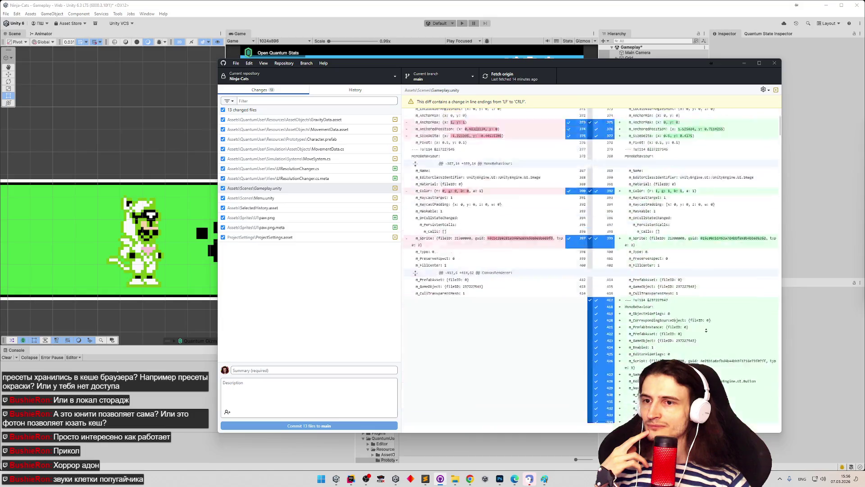
scroll(698, 329, "down", 5)
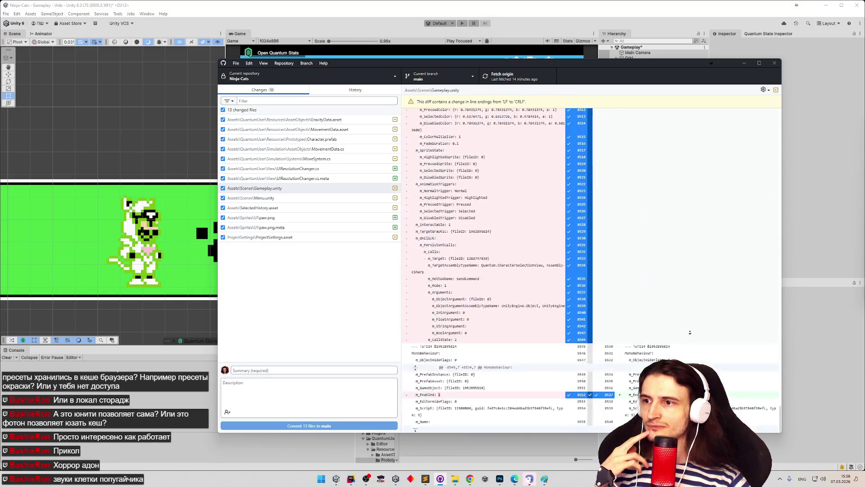
left_click(743, 63)
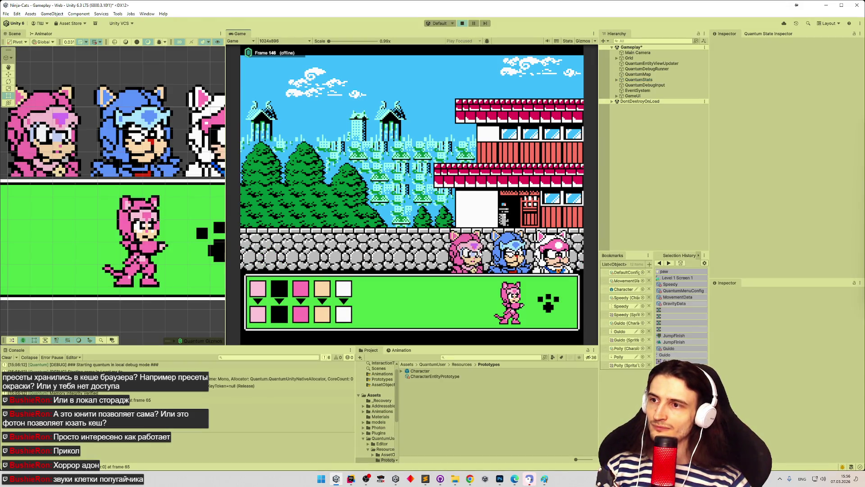
- Stop play, set the Play Mode Scenario to StartFromMenu, and replay, saving the Gameplay scene
left_click(549, 303)
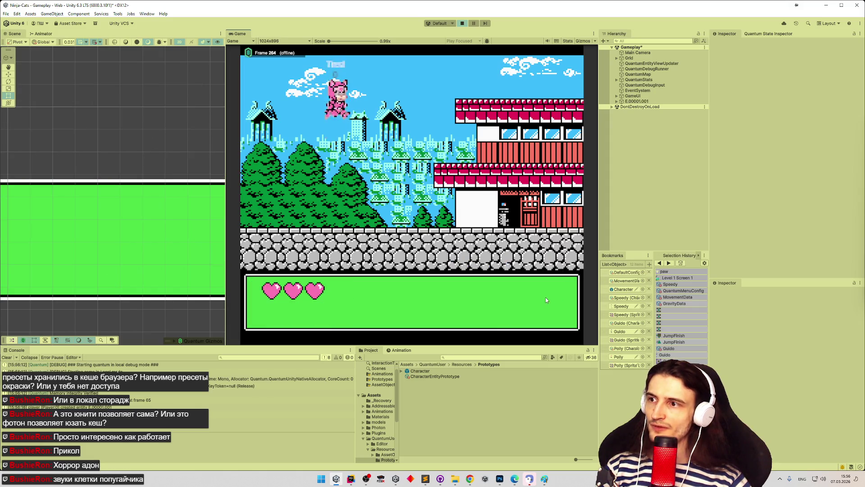
key("shift+space")
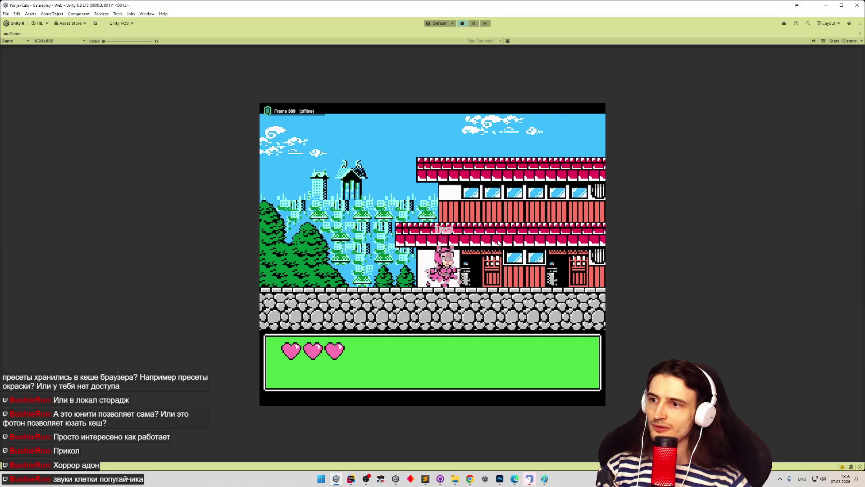
key("shift+space")
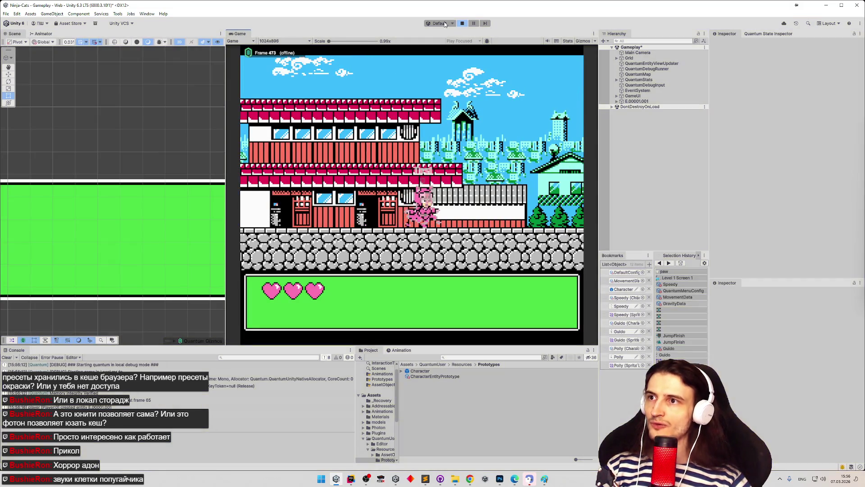
left_click(450, 23)
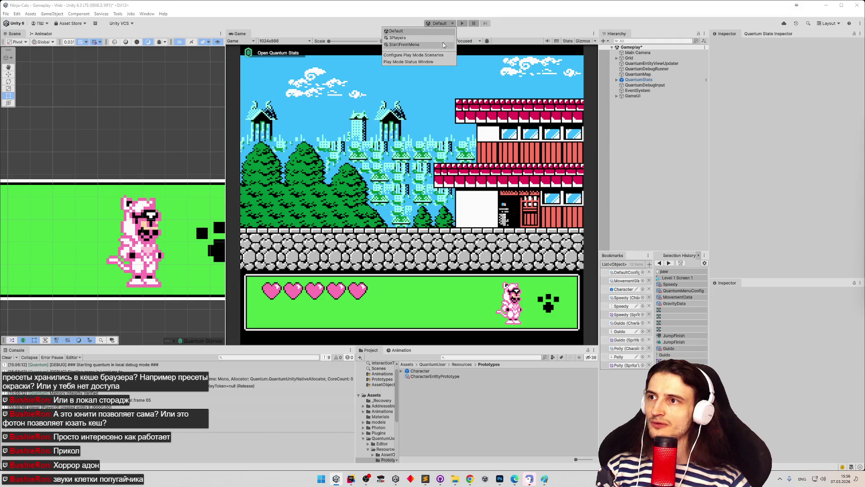
left_click(444, 44)
left_click(487, 23)
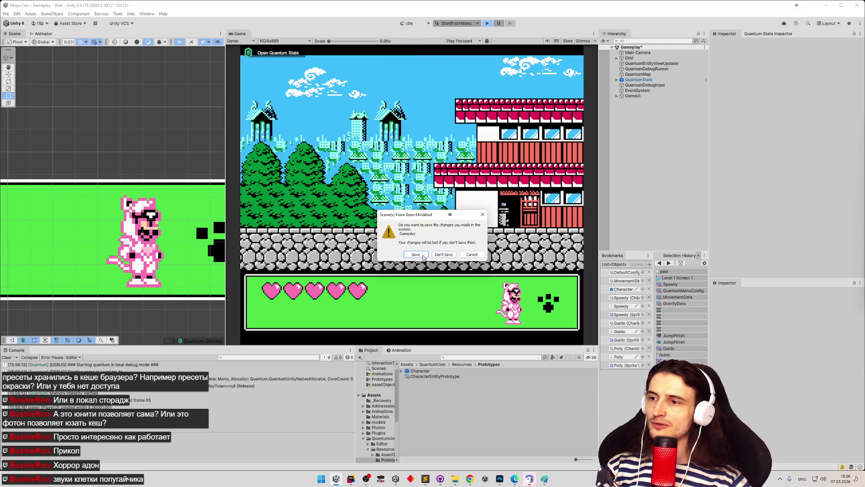
key("Return")
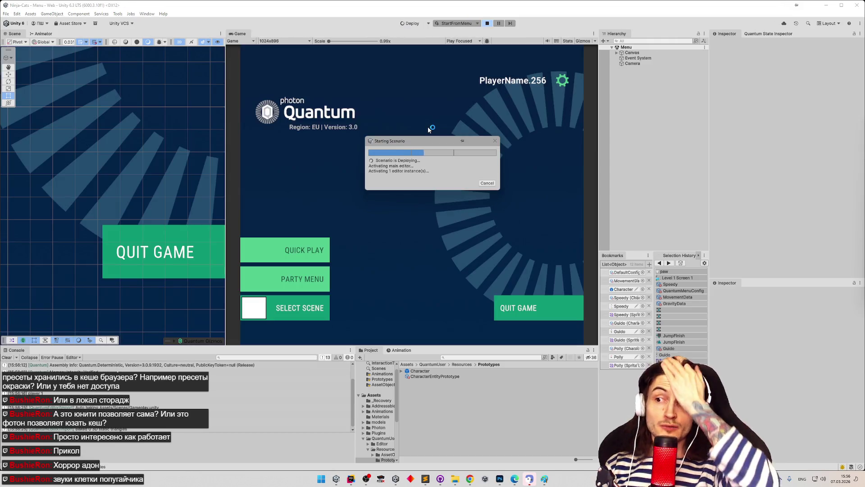
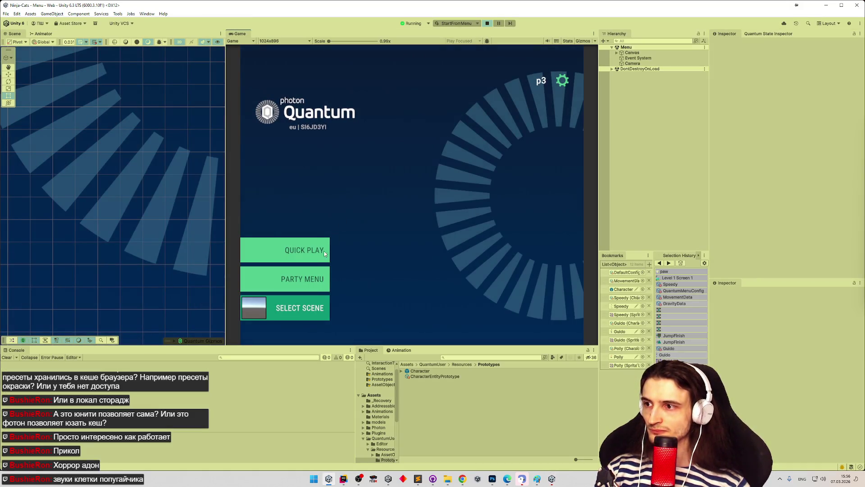
- Run a Quick Play session where Player 2 picks a cat and palette, then stop play mode
left_click(324, 253)
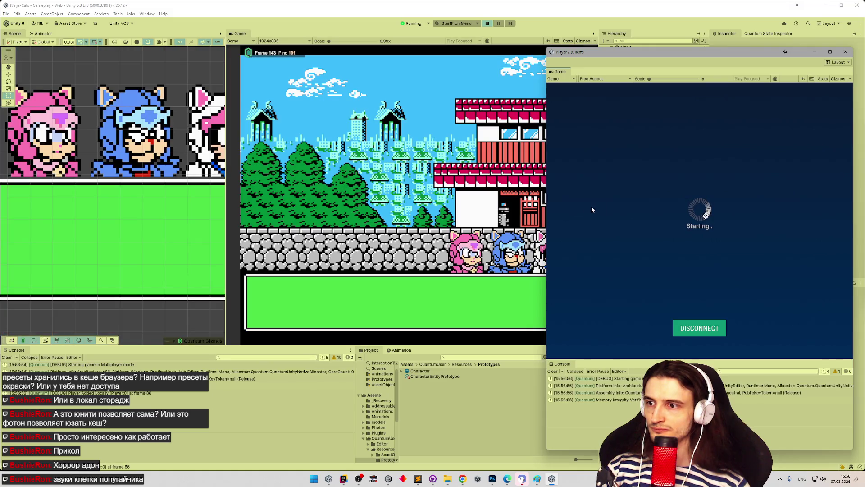
left_click(551, 305)
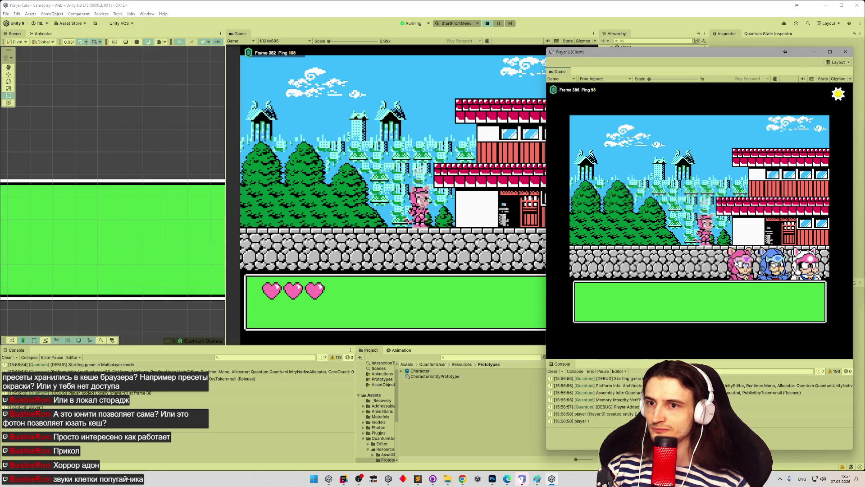
left_click(632, 310)
left_click(774, 264)
left_click(648, 311)
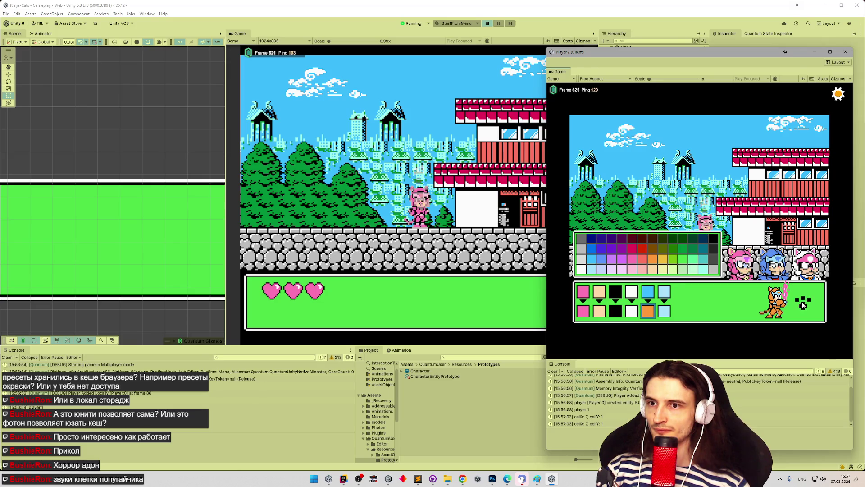
double_click(658, 264)
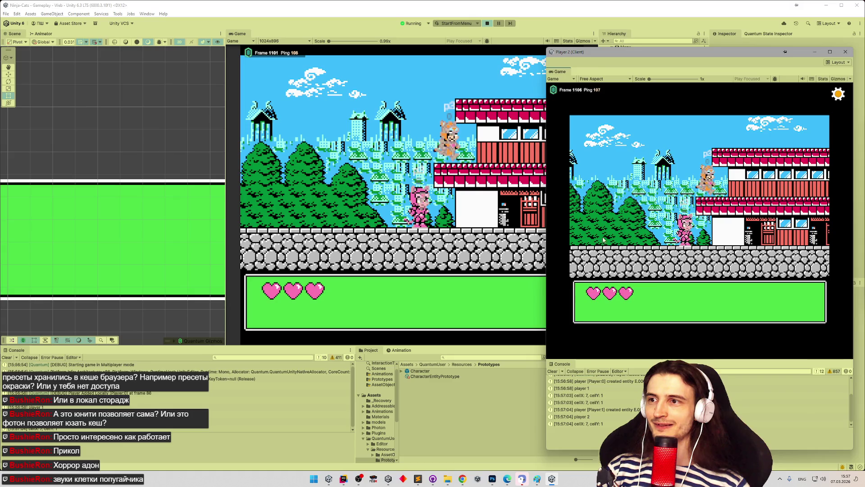
left_click(505, 229)
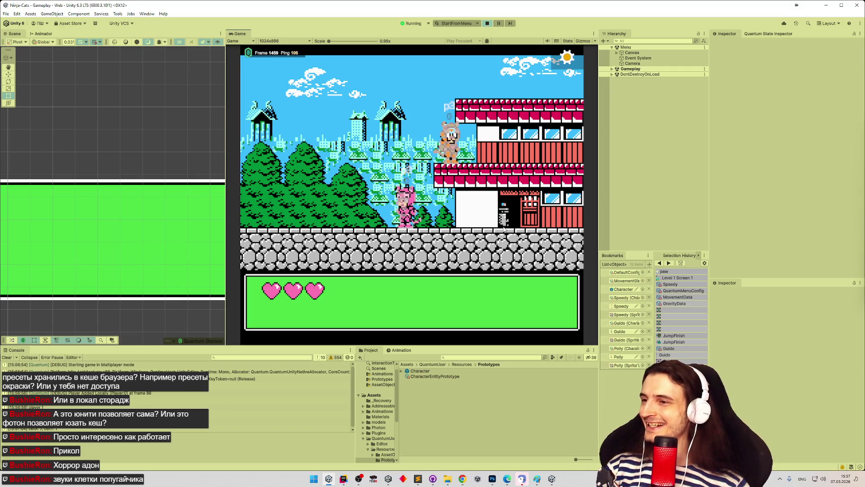
key("ctrl+p")
type("moveme")
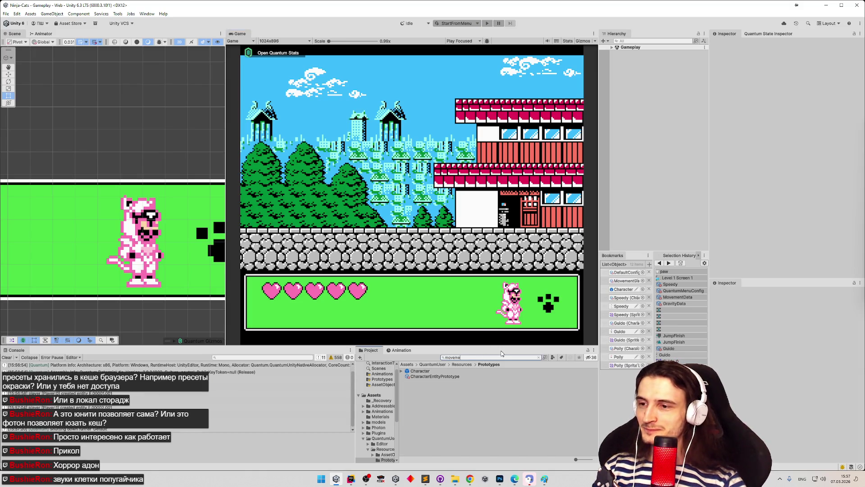
- Inspect the MovementData asset and briefly run play mode from the menu scene
left_click(456, 372)
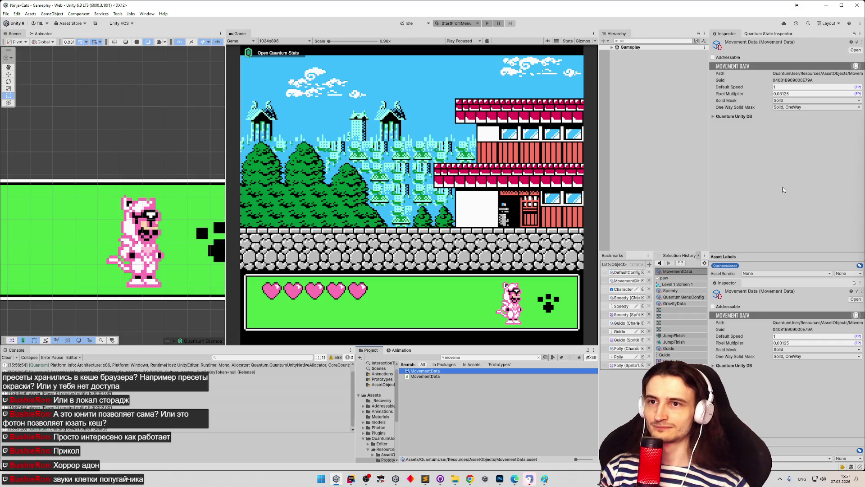
left_click(487, 23)
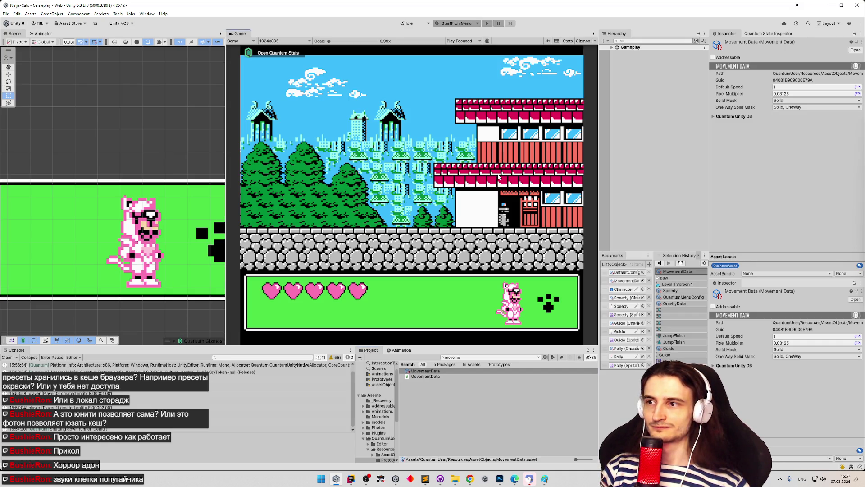
key("ctrl+p")
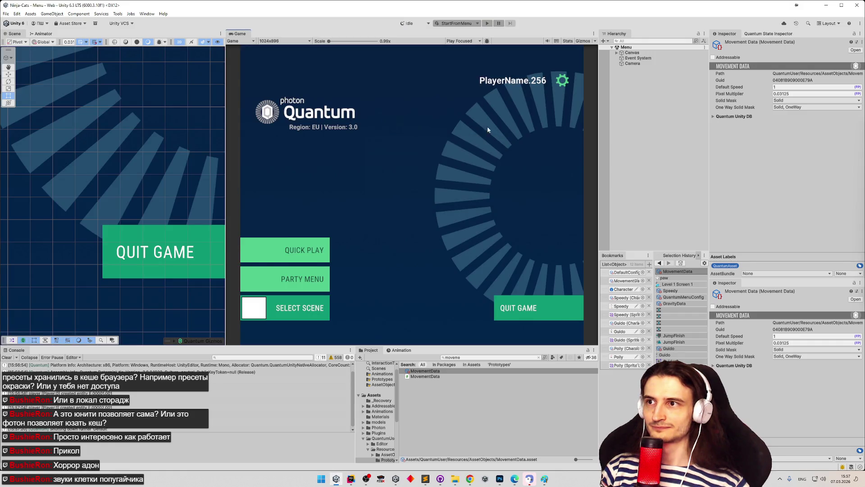
- Switch the play start scene from StartFromMenu to Default and test-run the pink cat
left_click(452, 23)
left_click(471, 30)
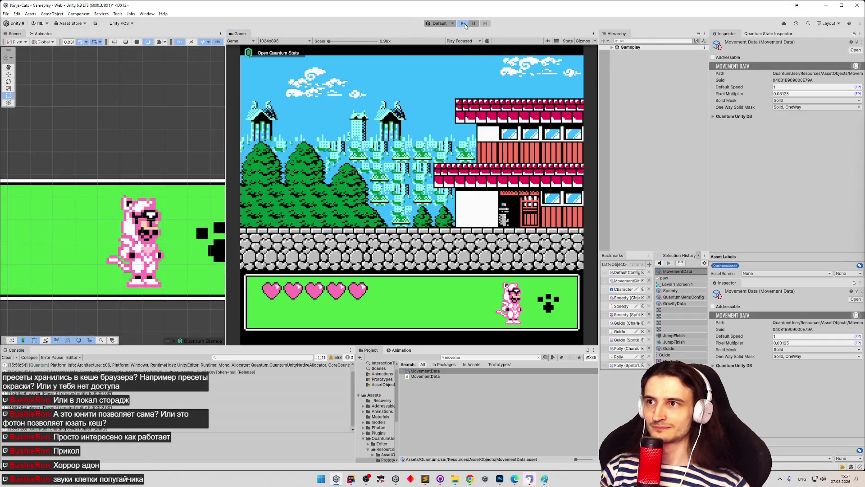
left_click(463, 23)
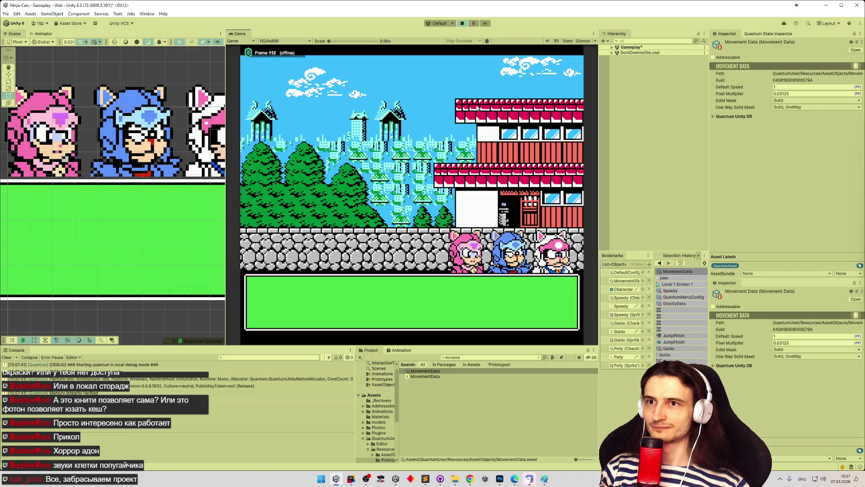
key("Return")
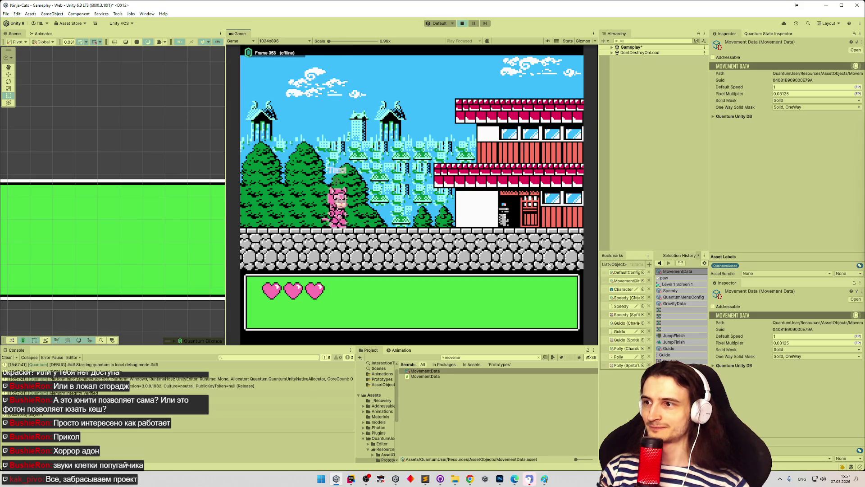
key("space")
key("Right")
key("Left")
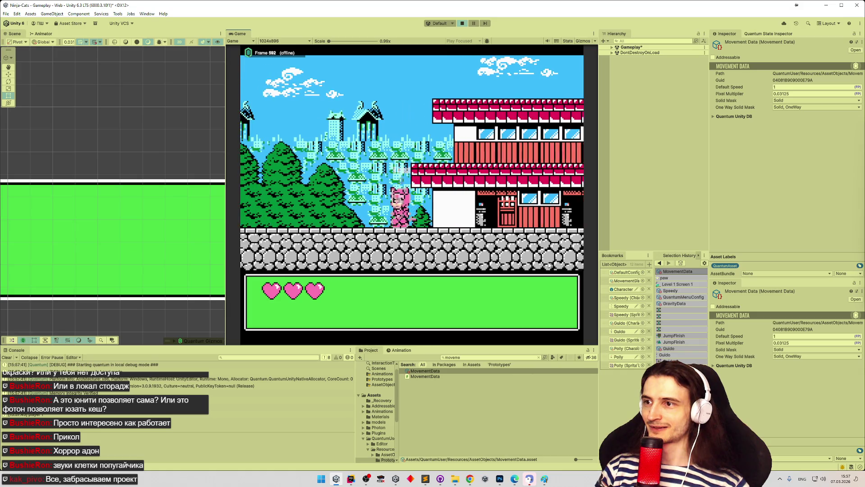
- Glance at the code editor, then jump to the Character prototype in the project
left_click(351, 479)
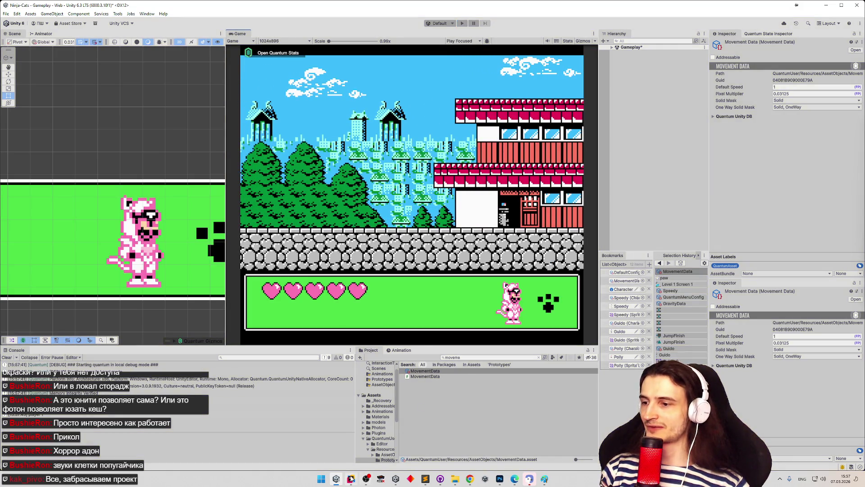
left_click(491, 27)
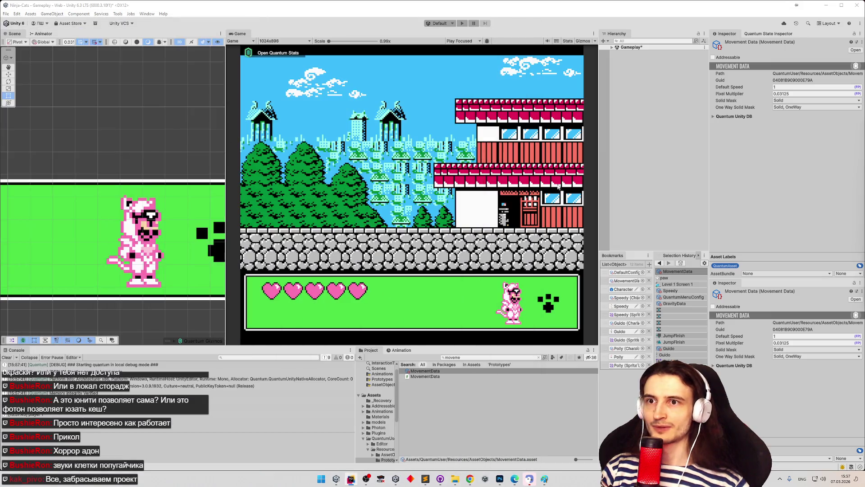
left_click(625, 290)
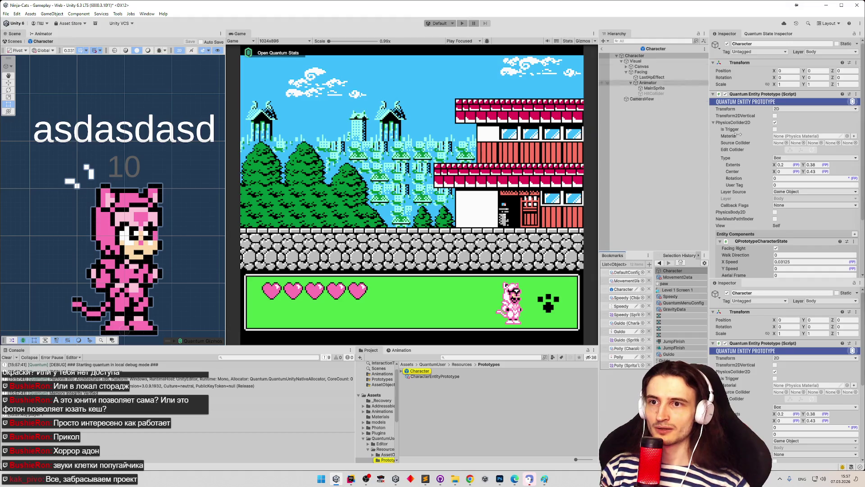
- Set X Speed to 1 in QPrototypeCharacterState and collapse that component
scroll(785, 180, "down", 4)
left_click(796, 192)
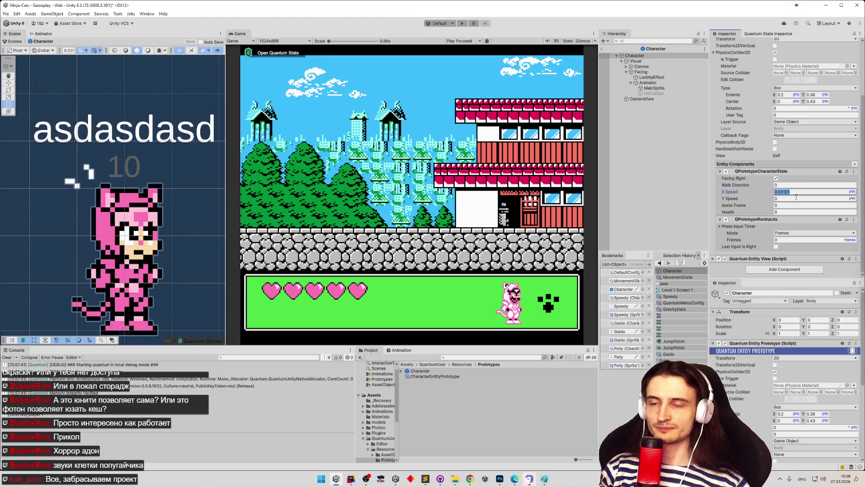
type("1")
left_click(796, 198)
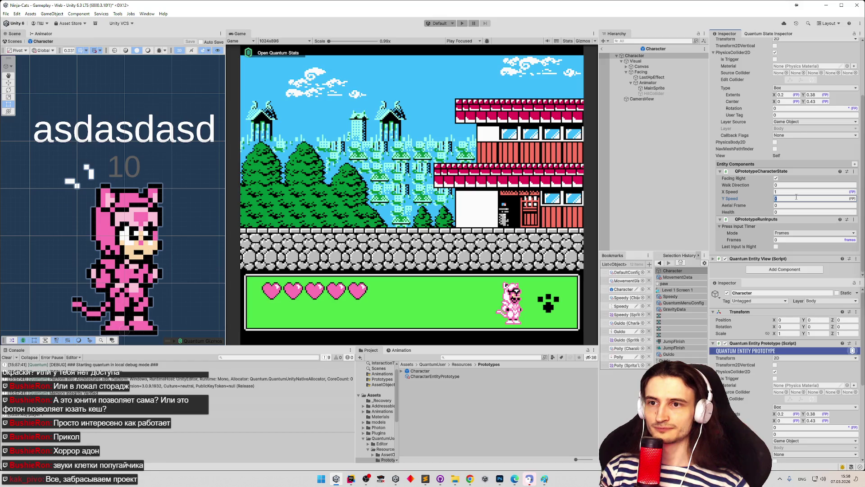
left_click(721, 171)
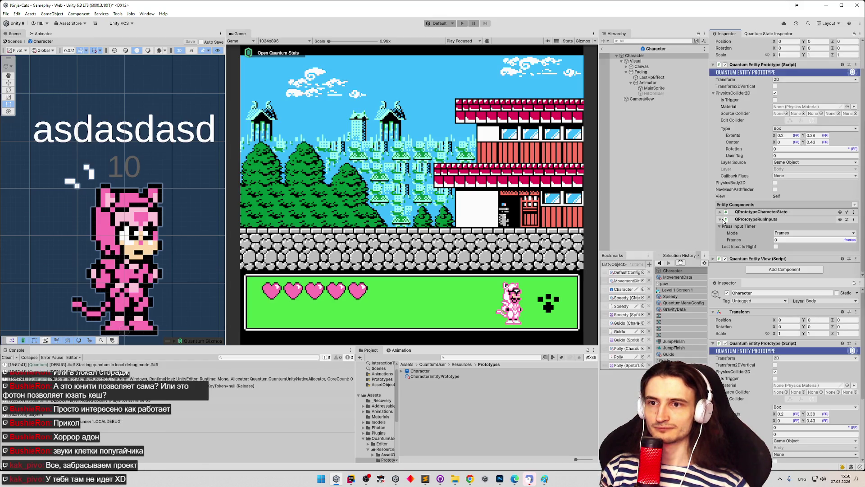
- Leave Press Input Timer mode on Frames, review the run inputs, and start play mode
left_click(779, 233)
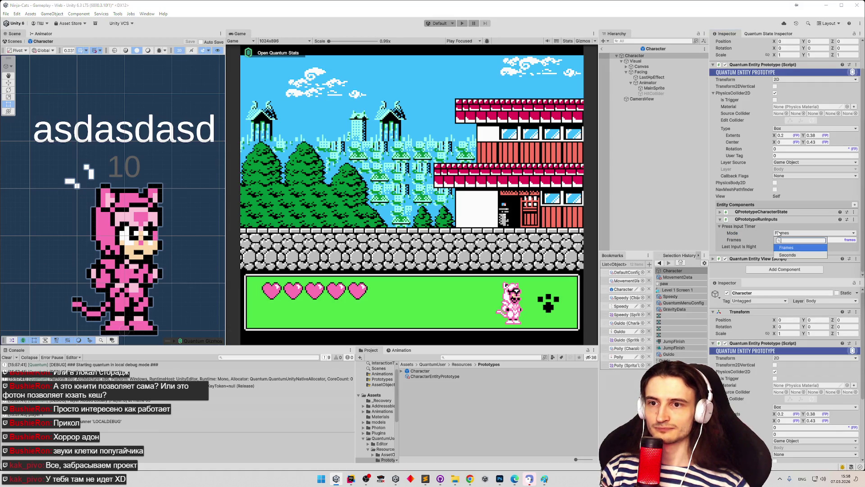
left_click(722, 225)
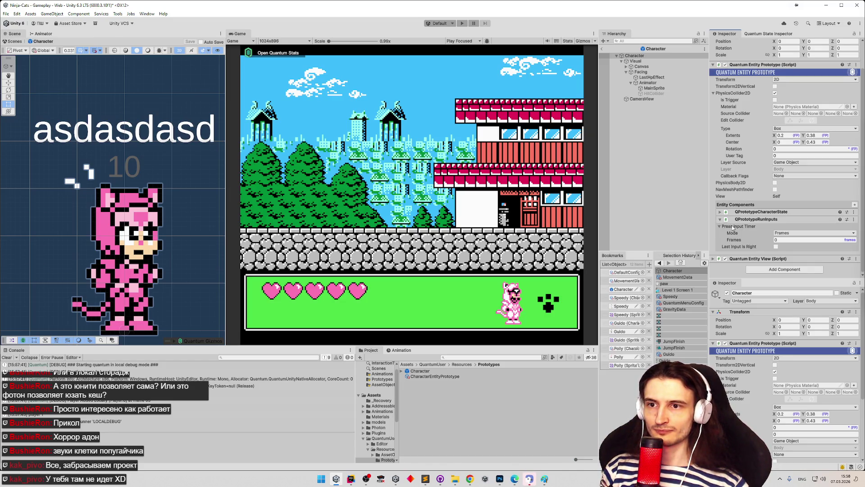
left_click(721, 220)
left_click(721, 246)
scroll(735, 225, "down", 2)
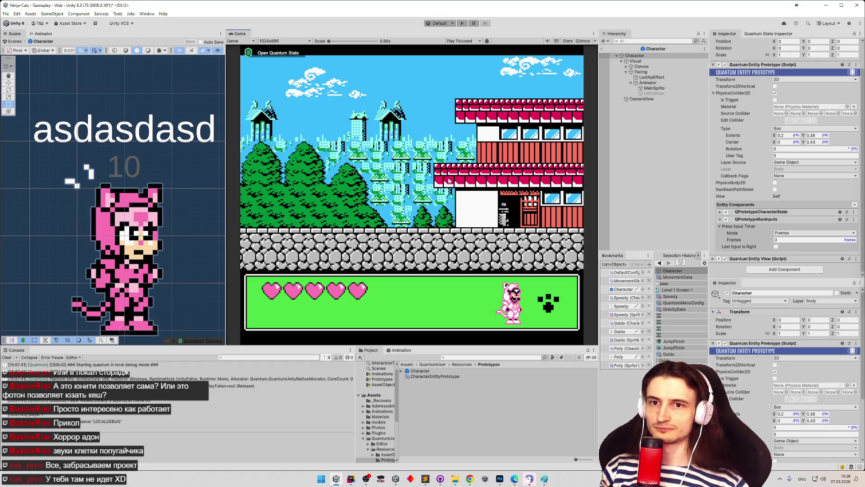
key("ctrl+p")
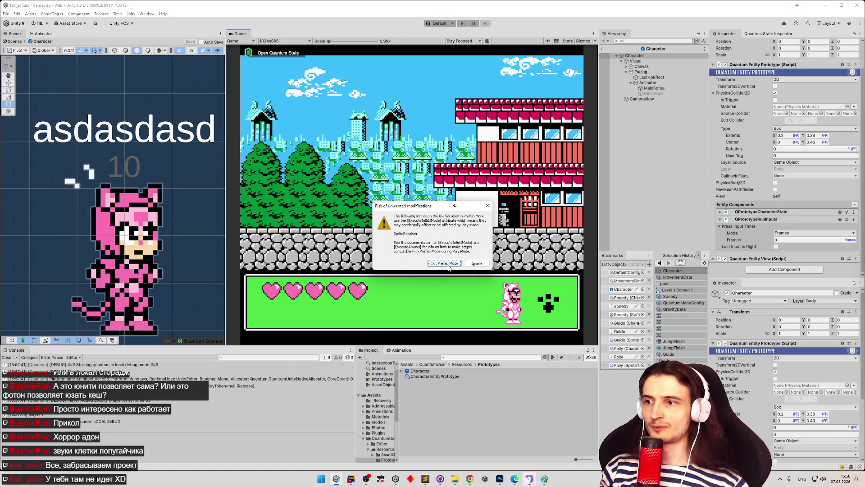
- Leave prefab editing and test the pink cat walking left and right, restarting play once
left_click(446, 264)
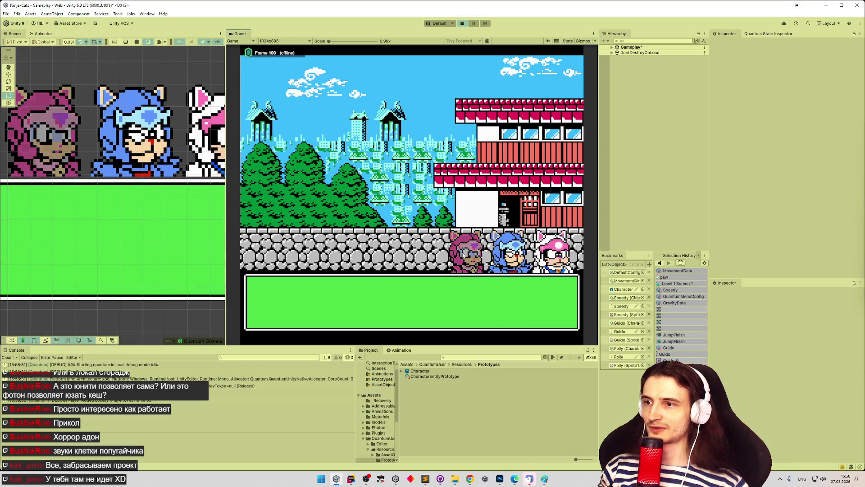
key("Return")
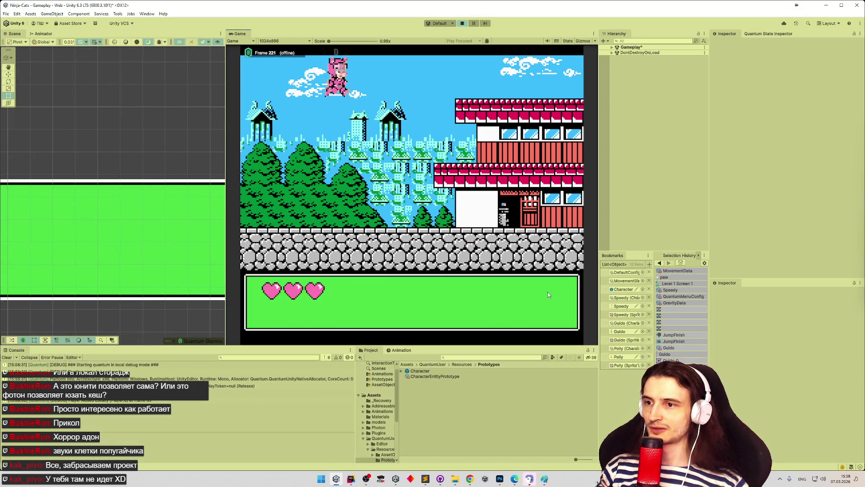
key("Right")
key("Left")
key("ctrl+p")
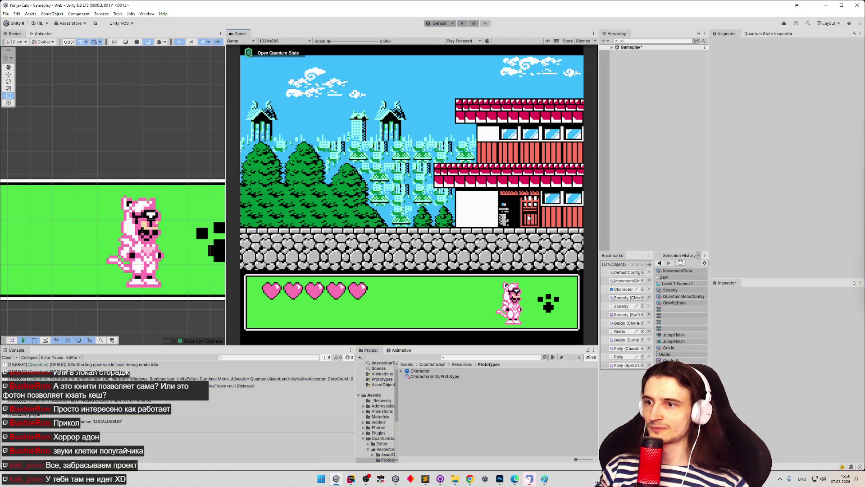
key("ctrl+p")
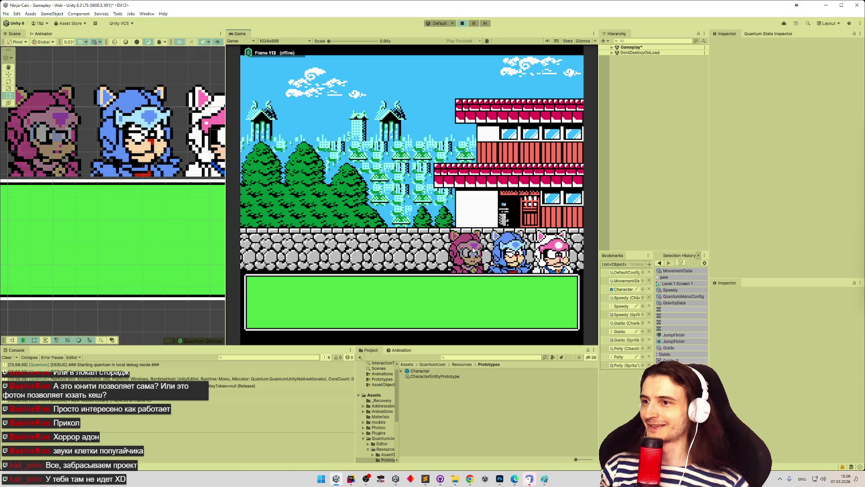
key("Return")
key("Right")
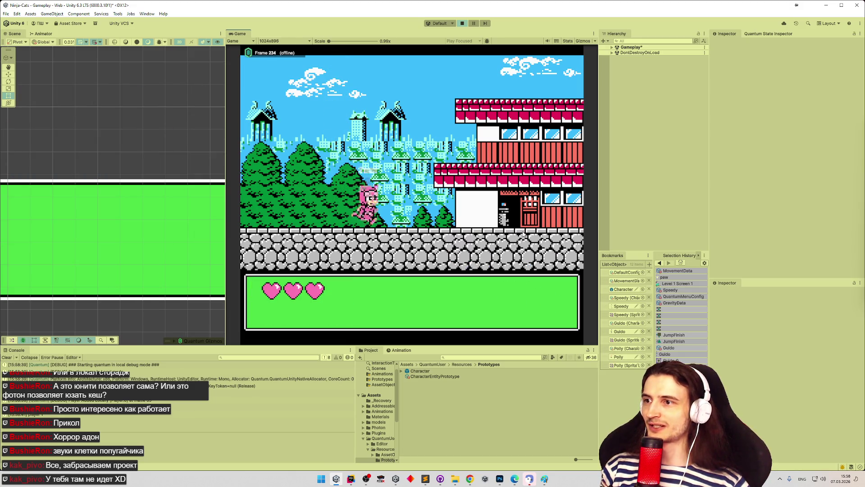
- Inspect the Polly sprite sheet's import settings, then drag the splitters to enlarge the Game view
left_click(462, 365)
type("polly")
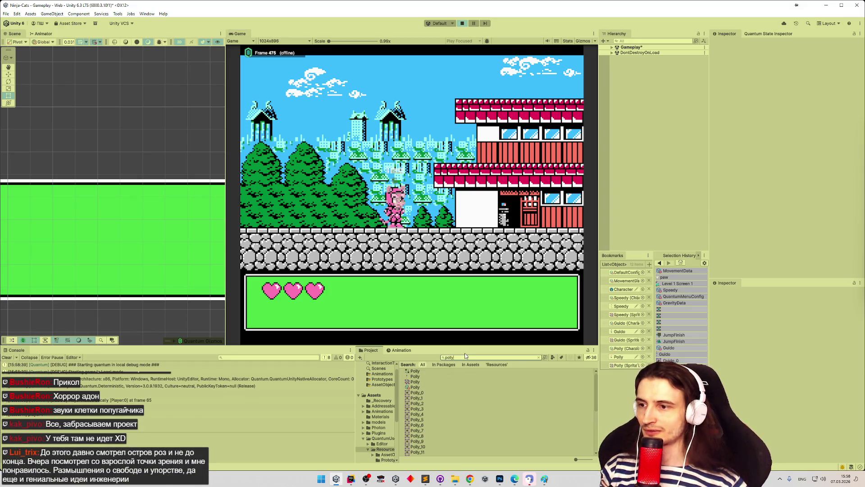
left_click(431, 374)
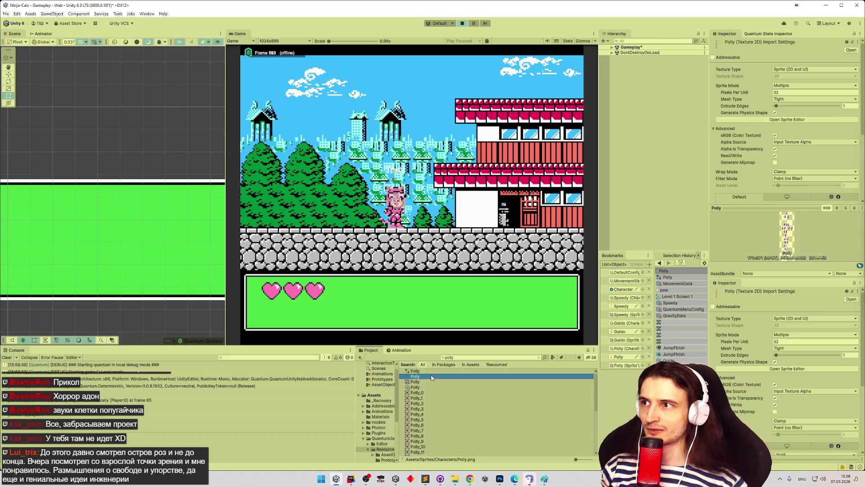
mouse_move(329, 41)
left_mouse_down()
mouse_move(380, 42)
mouse_move(284, 42)
left_mouse_up()
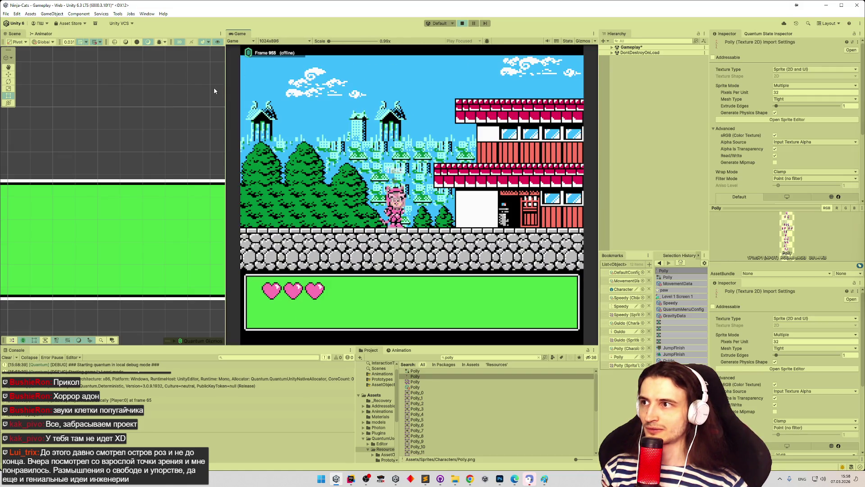
left_click_drag(225, 87, 144, 87)
left_click_drag(505, 350, 505, 401)
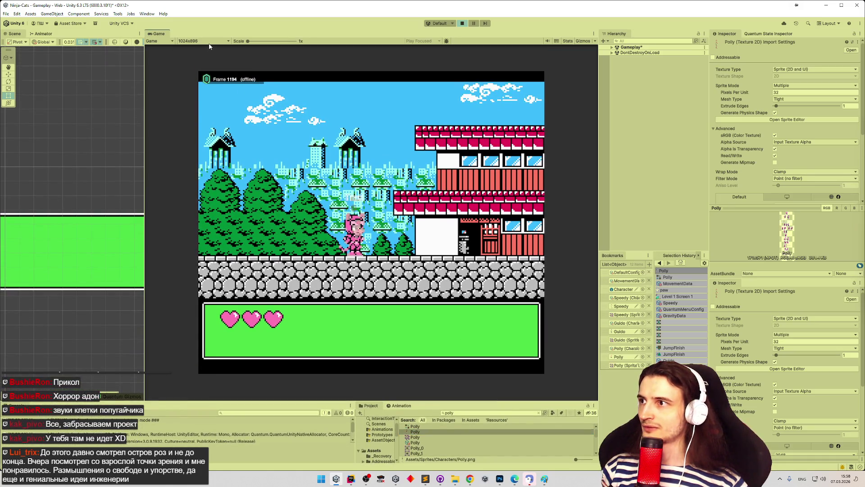
- Try Game view resolutions Nes (256x224), 16:9 and 16:10, settling on Full HD (1920x1080)
left_click(211, 41)
left_click(208, 159)
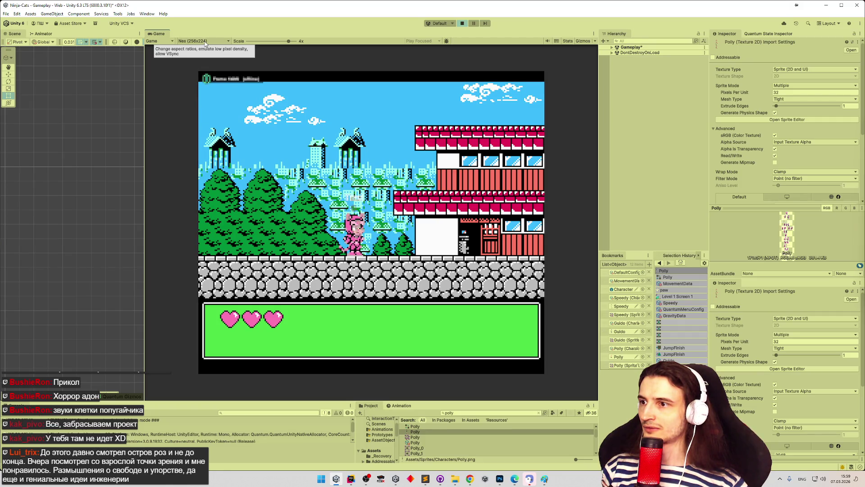
mouse_move(145, 118)
left_mouse_down()
mouse_move(521, 144)
mouse_move(127, 135)
mouse_move(170, 135)
left_mouse_up()
left_click(224, 41)
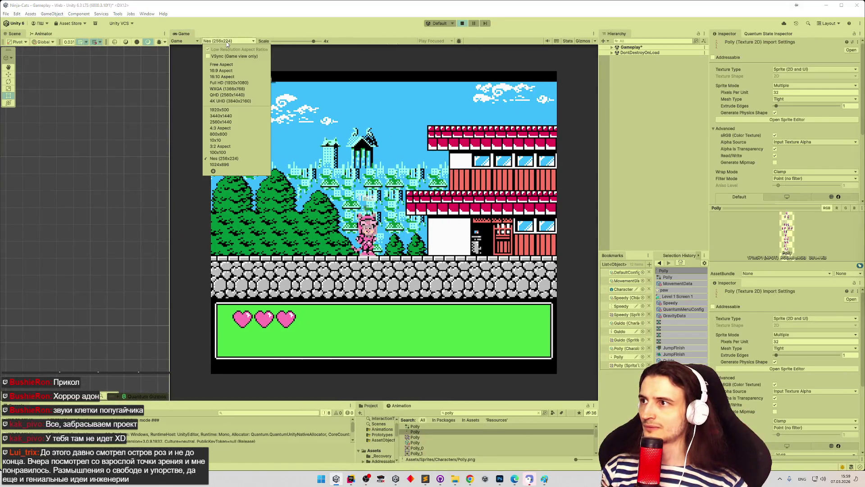
left_click(291, 47)
left_click_drag(313, 41, 212, 35)
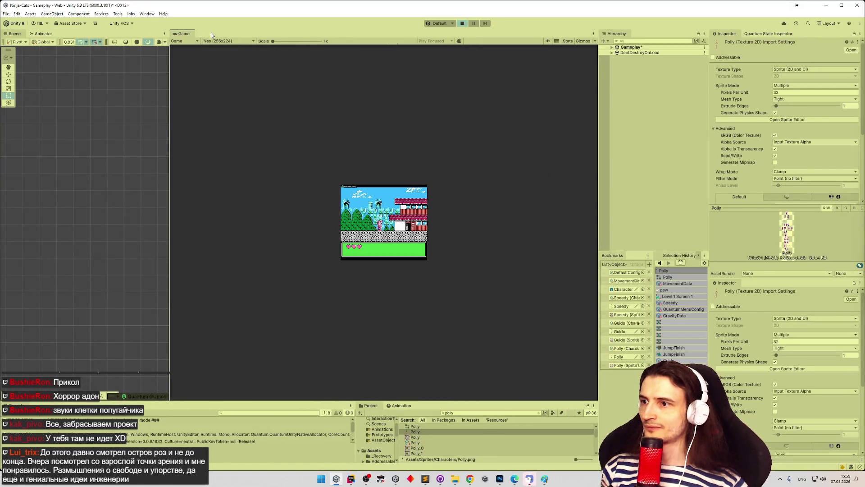
left_click(221, 41)
left_click(223, 66)
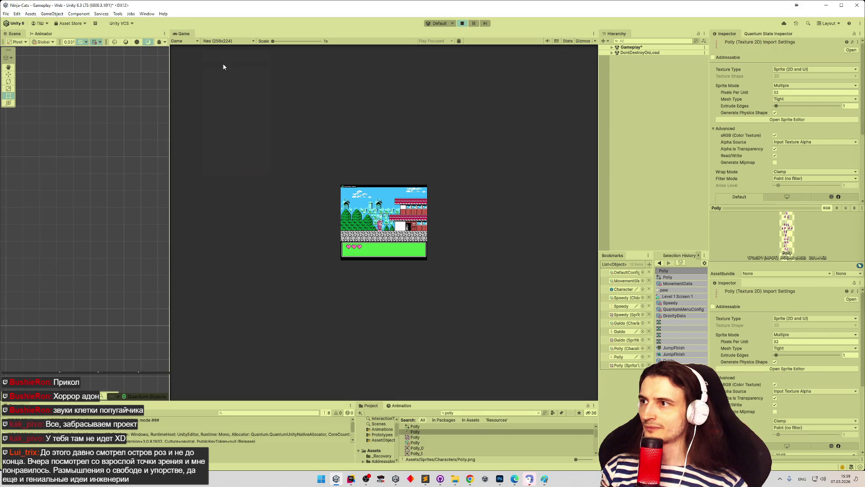
left_click(228, 41)
left_click(231, 46)
left_click(232, 42)
left_click(231, 77)
left_click(234, 41)
left_click(232, 81)
left_click(232, 41)
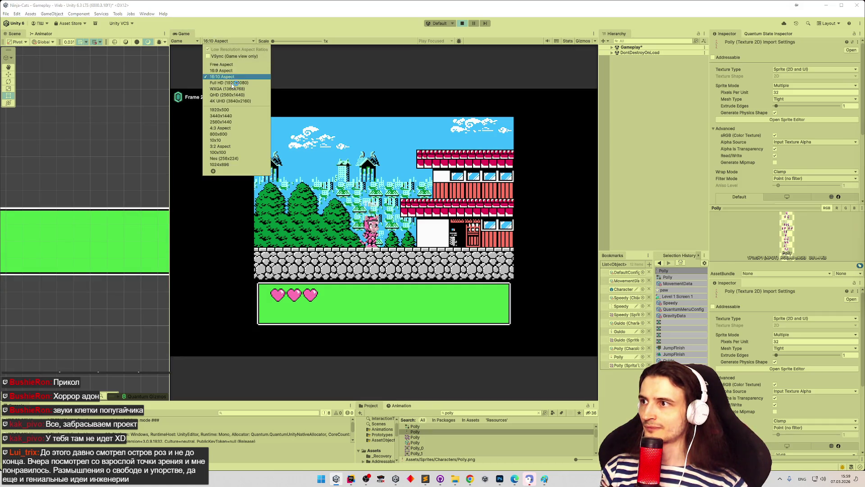
left_click(232, 83)
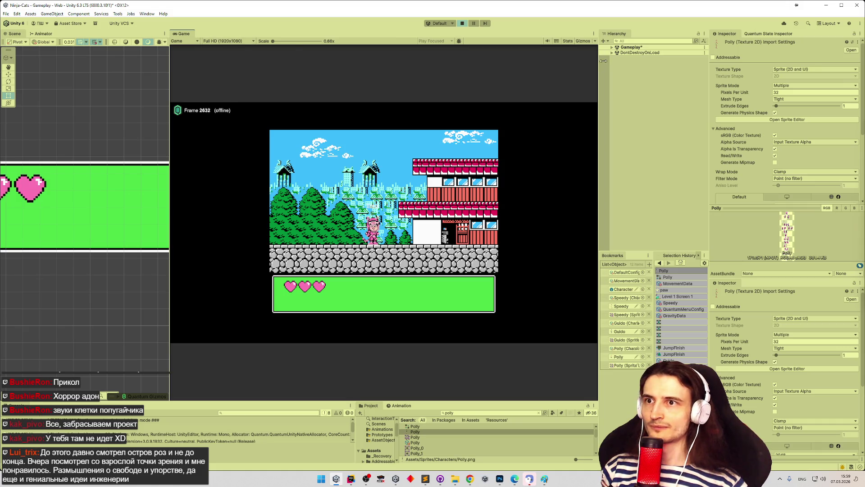
left_click(612, 47)
left_click(637, 52)
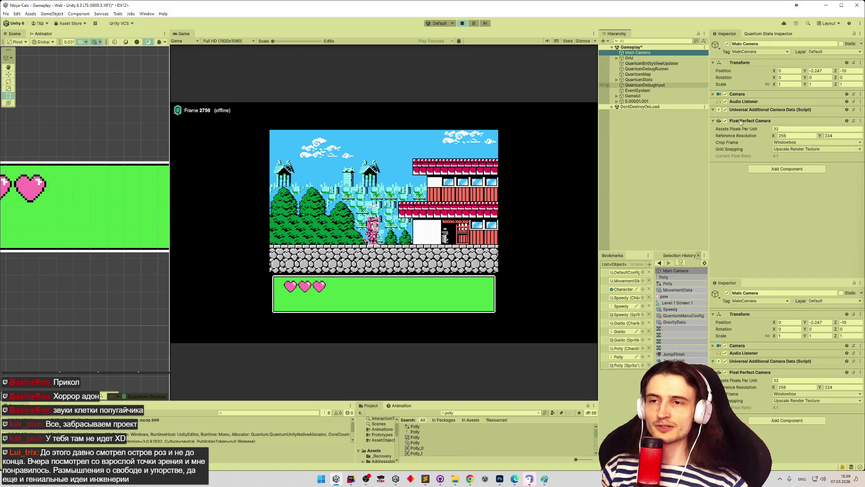
left_click(713, 94)
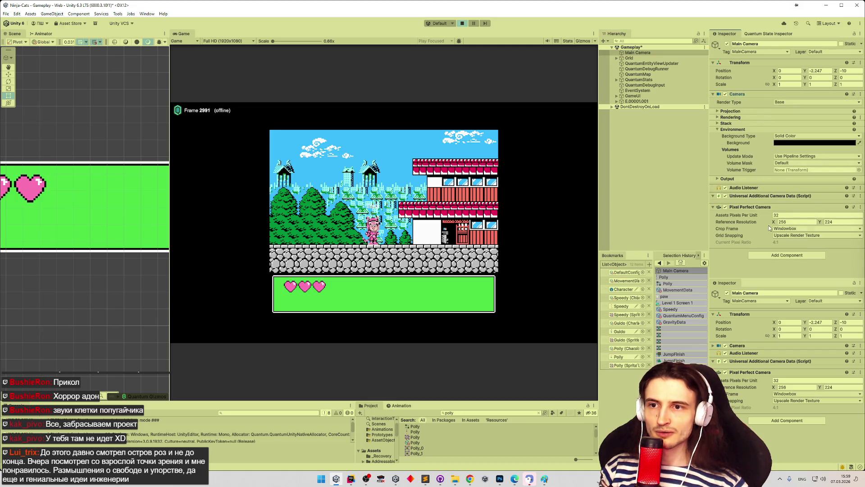
left_click(713, 207)
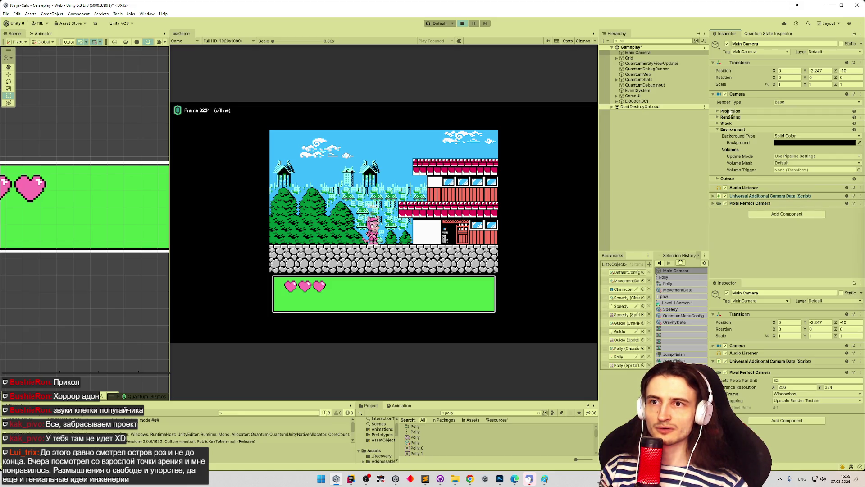
left_click(713, 203)
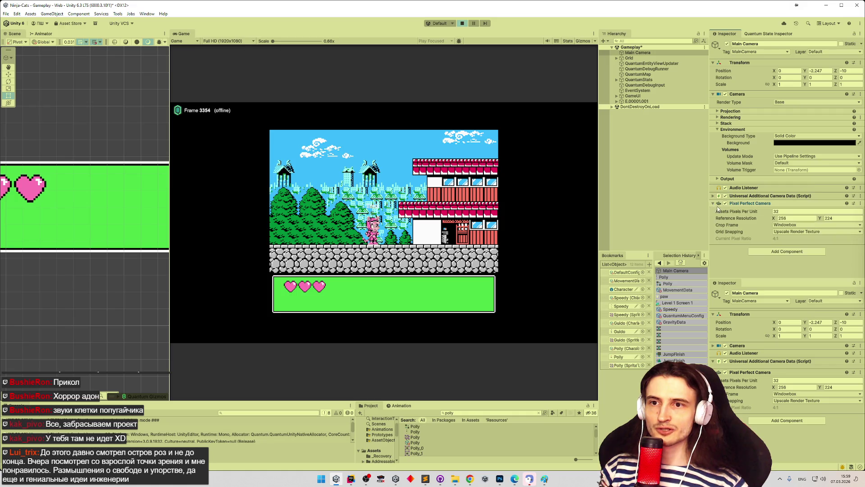
left_click(785, 231)
left_click(766, 229)
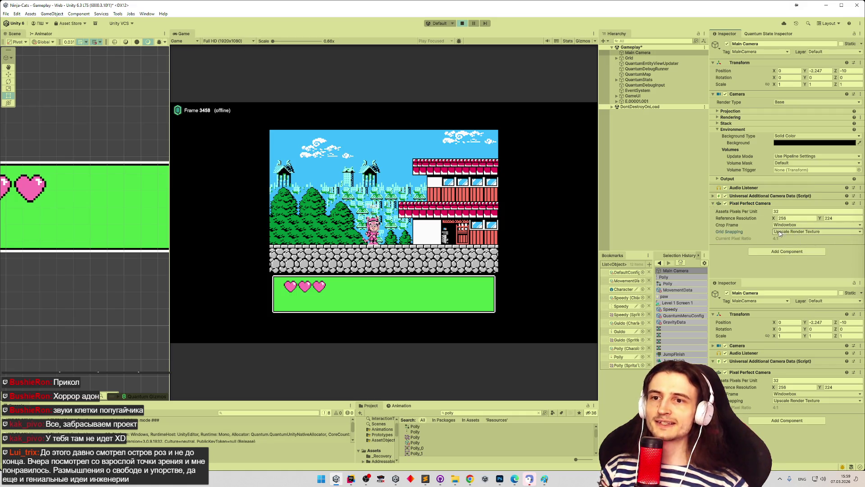
left_click(791, 231)
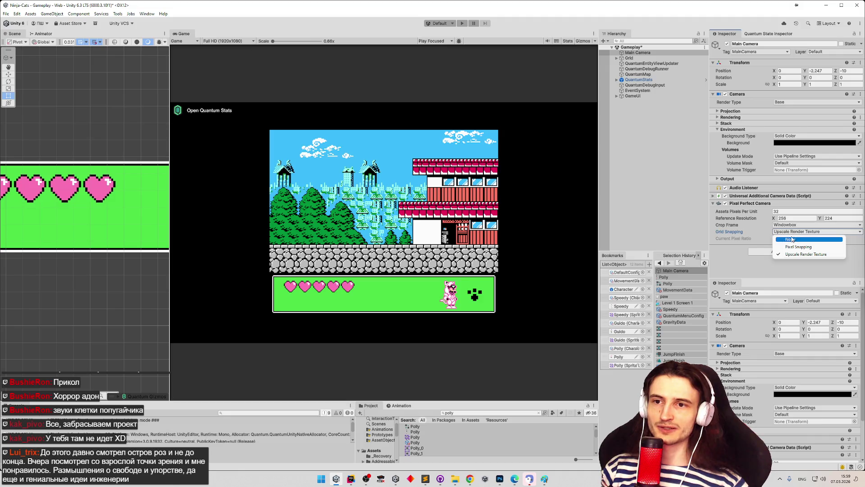
left_click(791, 240)
left_click(792, 232)
left_click(796, 247)
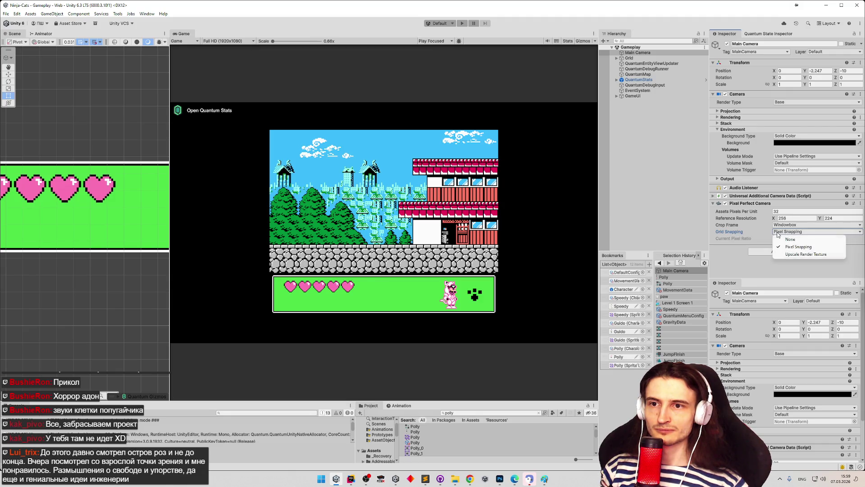
- Play the game in a maximized Game view, then switch to the Sublime Text task list
key("ctrl+p")
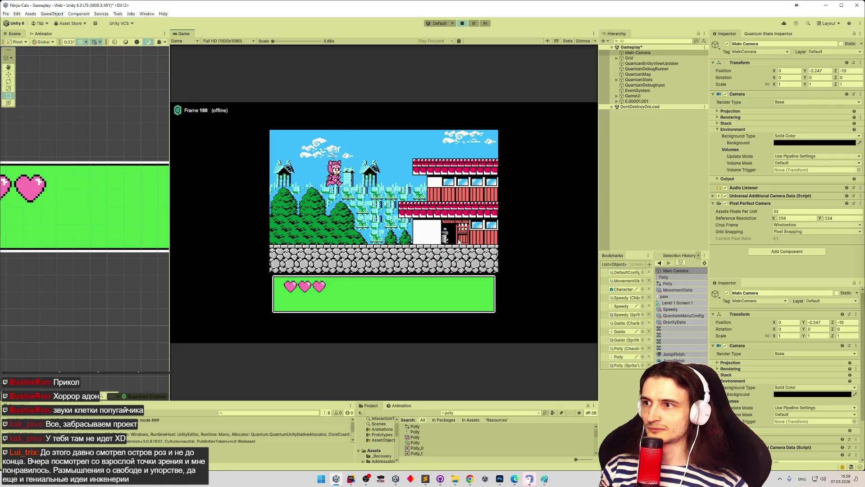
key("Right")
key("shift+space")
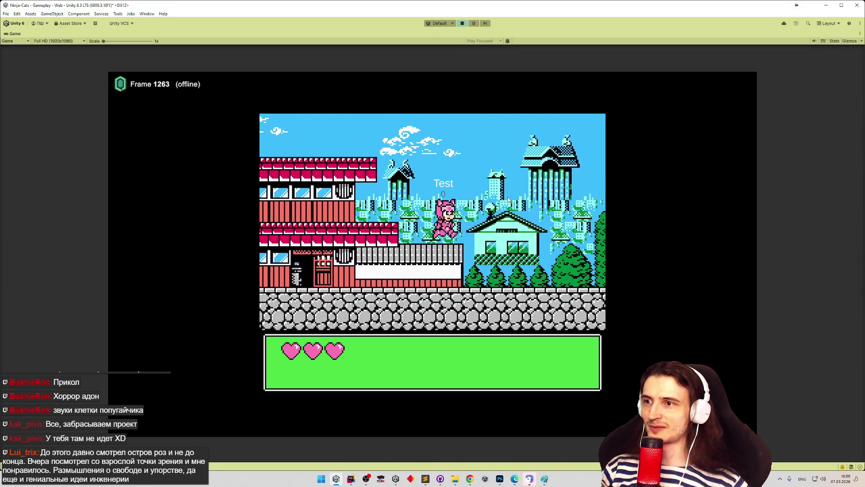
left_click(426, 478)
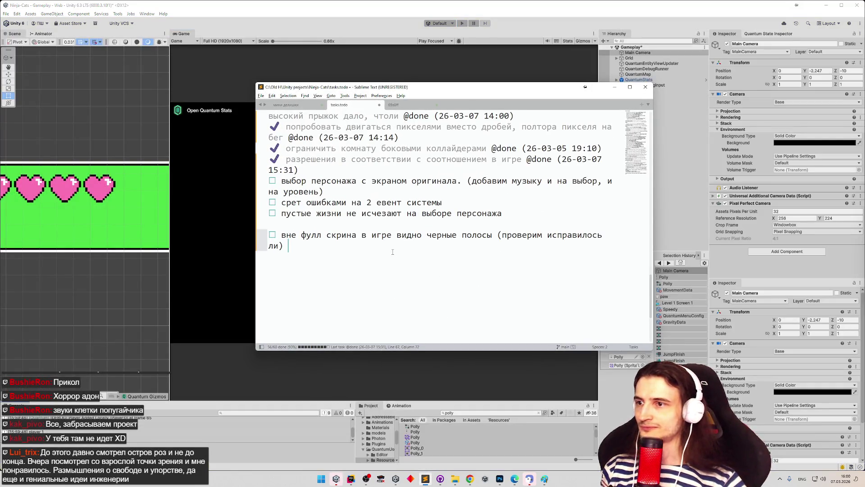
- Add the to-do 'восьмибитный шрифт из котов, можно даже русский добавить' and minimize Sublime Text
key("Return")
type("djcm")
key("BackSpace")
key("BackSpace")
key("BackSpace")
key("super+space")
type("восьм")
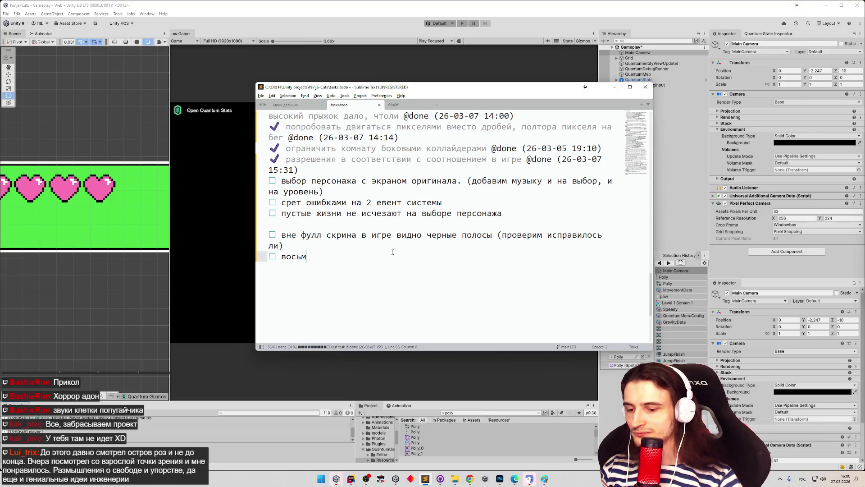
type("ибитный шрифт ")
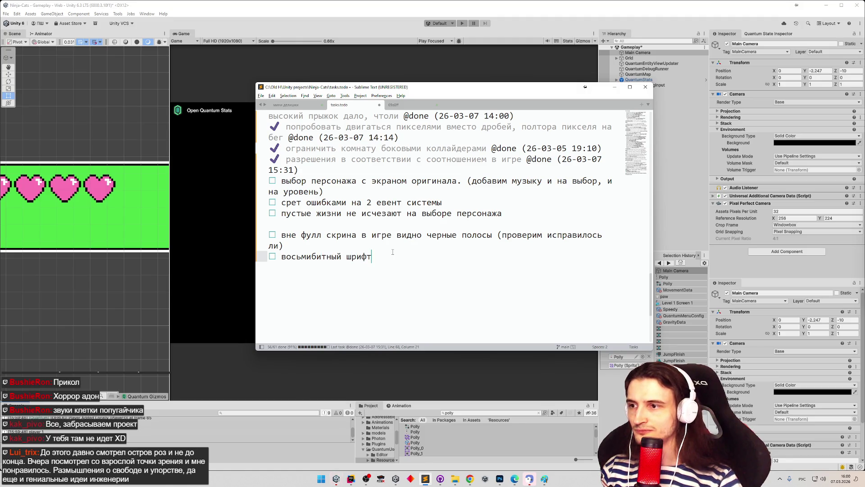
type("из котов")
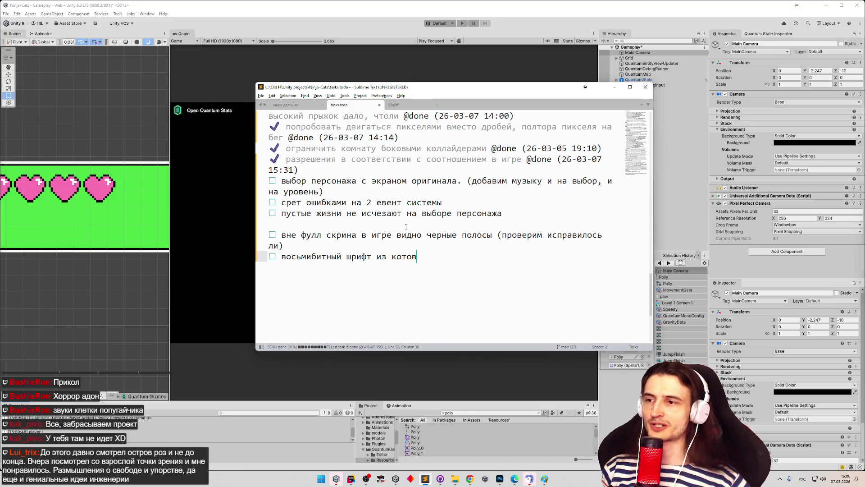
type(", можно даже")
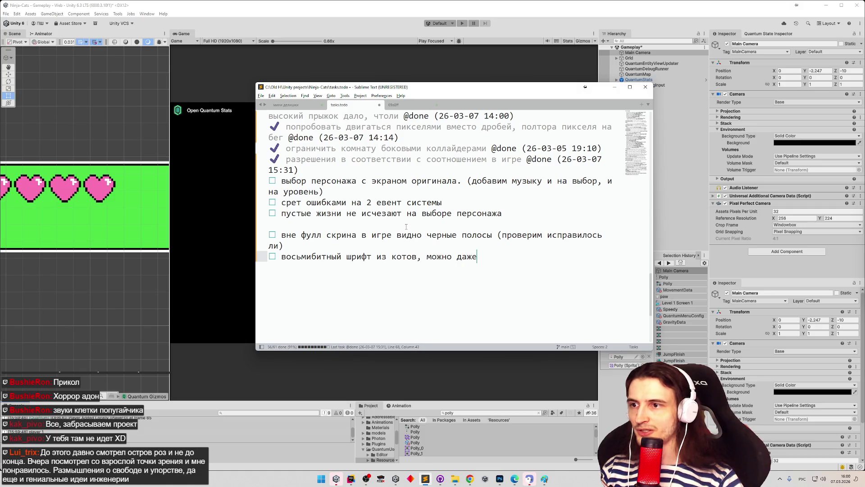
type(" русский добавить")
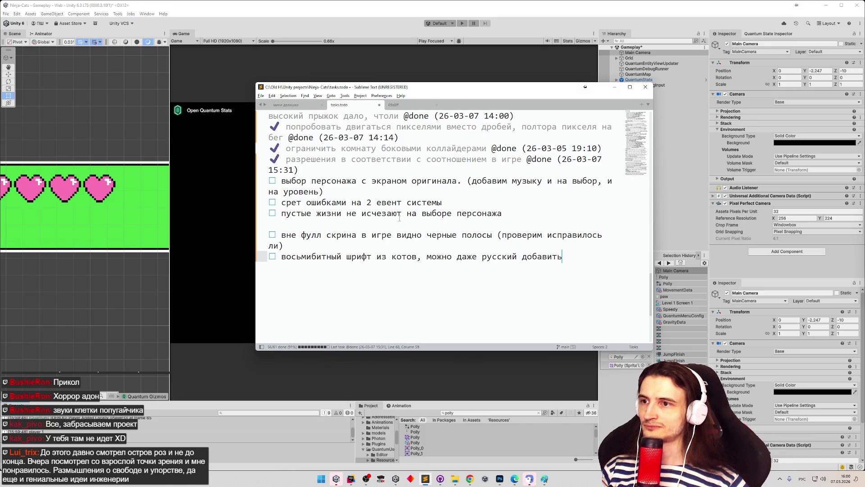
left_click(614, 87)
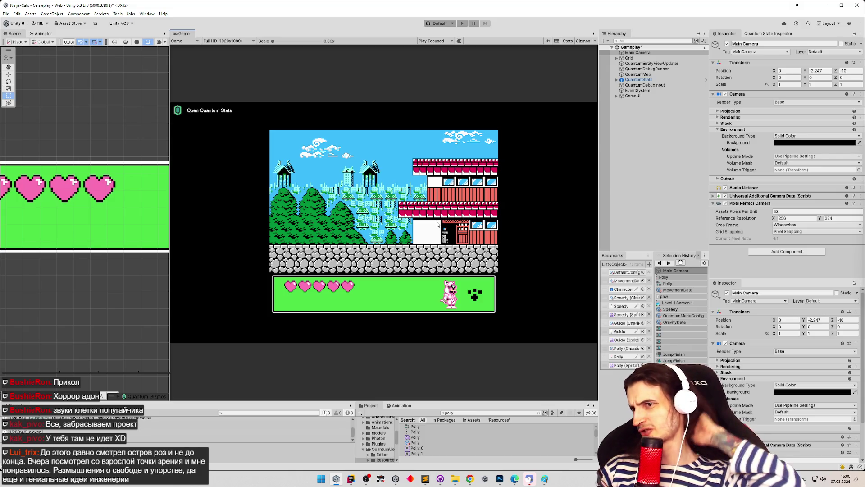
- Save the Gameplay scene and frame CharacterSelectionPanel under GameUI > BottomPanel in the scene
key("ctrl+s")
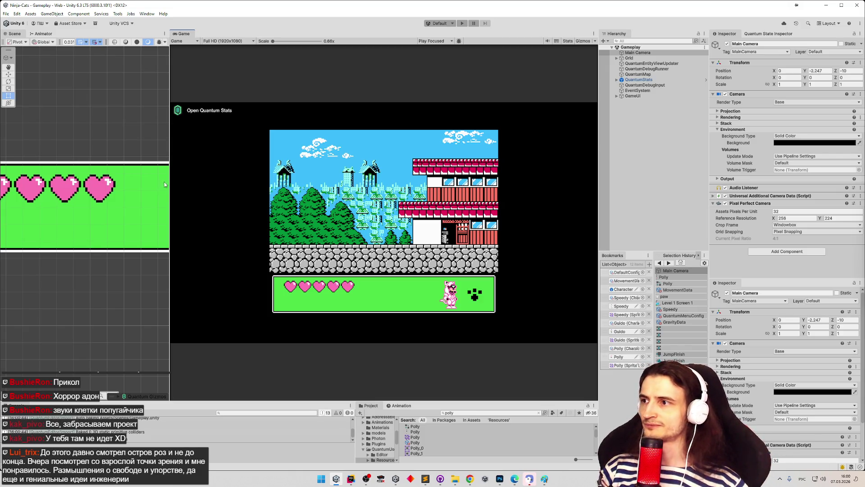
left_click_drag(168, 177, 197, 178)
left_click(617, 96)
left_click(622, 102)
double_click(635, 106)
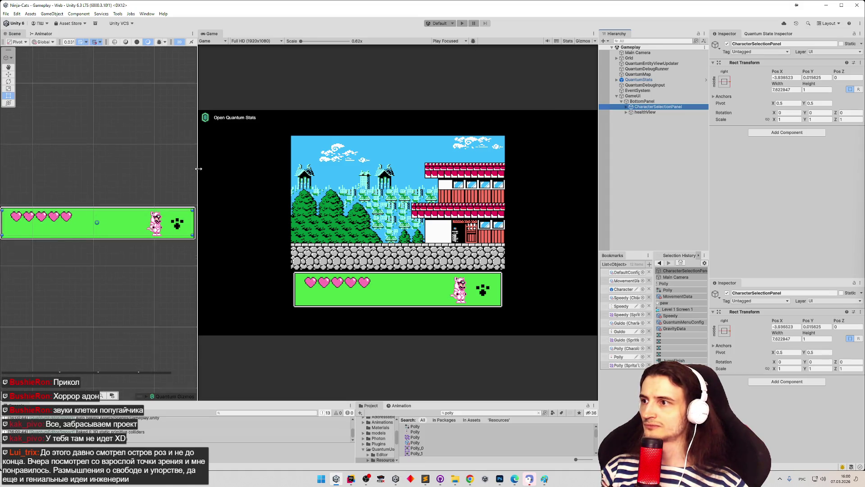
left_click_drag(198, 169, 313, 169)
scroll(223, 172, "up", 4)
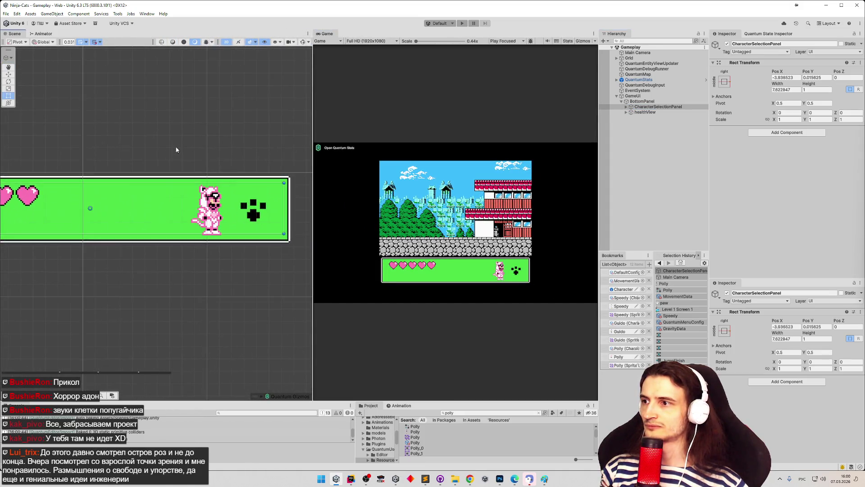
- Inspect BottomPanel, CharacterSelectionPanel and its CharacterPreview child in the Inspector
left_click(642, 101)
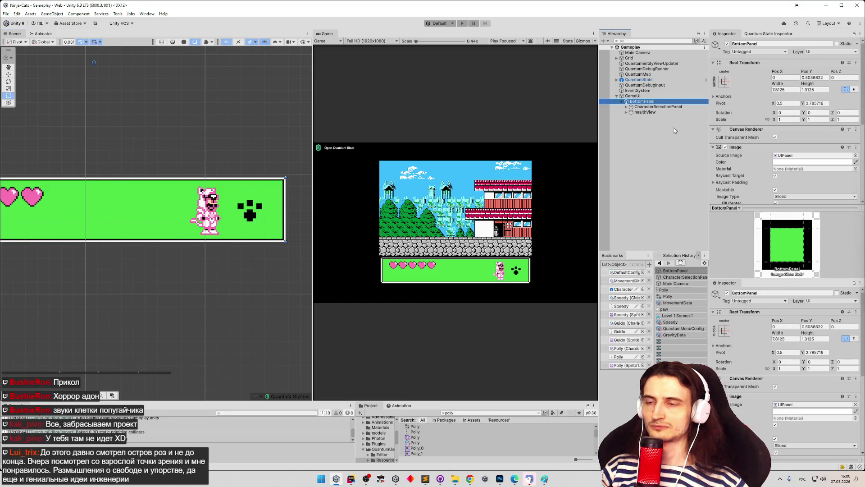
left_click(658, 107)
left_click(626, 107)
left_click(643, 113)
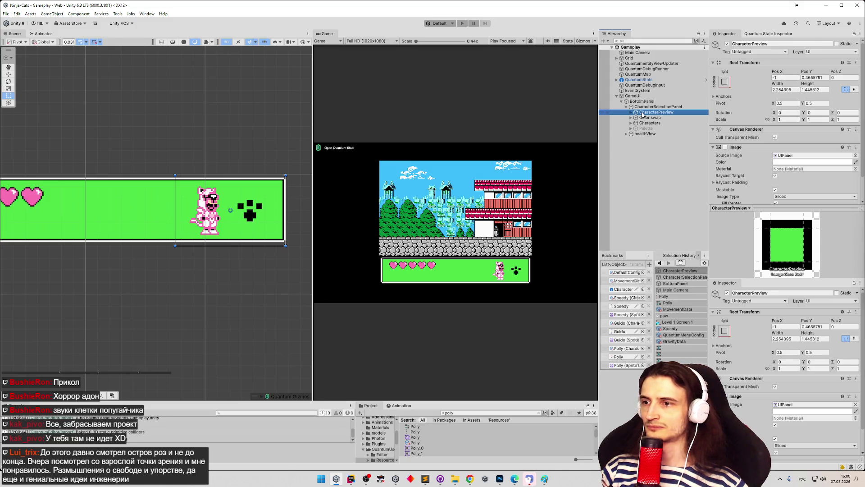
left_click(649, 107)
left_click(652, 112)
left_click(653, 108)
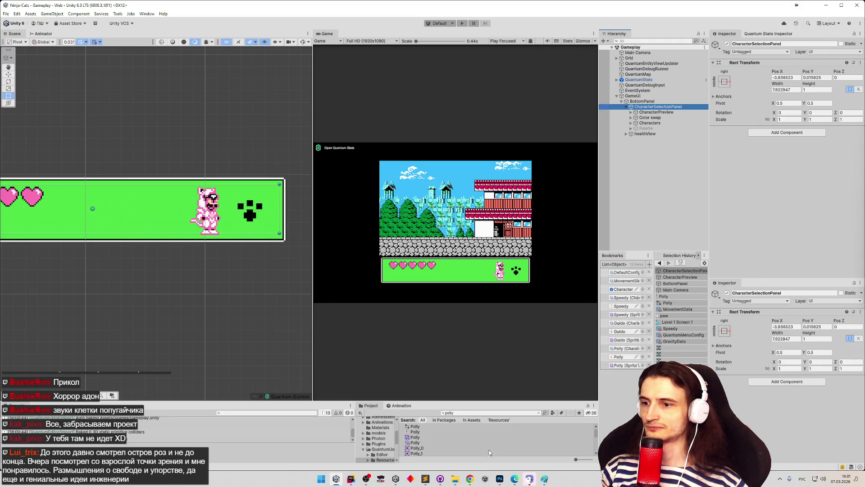
- Open the Samurai pixel-art document in Photoshop and zoom out to see the whole screen
left_click(470, 480)
left_click(470, 480)
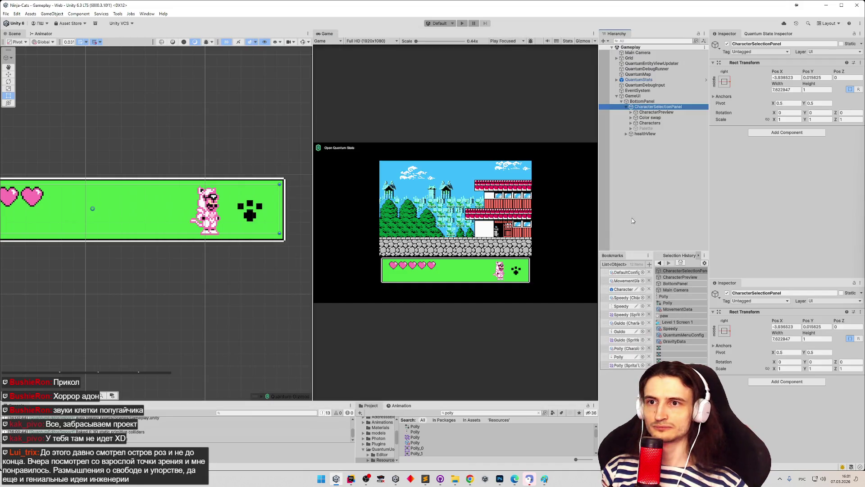
left_click(500, 479)
left_click(225, 26)
key("z")
mouse_move(467, 275)
left_mouse_down()
mouse_move(377, 264)
mouse_move(498, 270)
mouse_move(478, 269)
left_mouse_up()
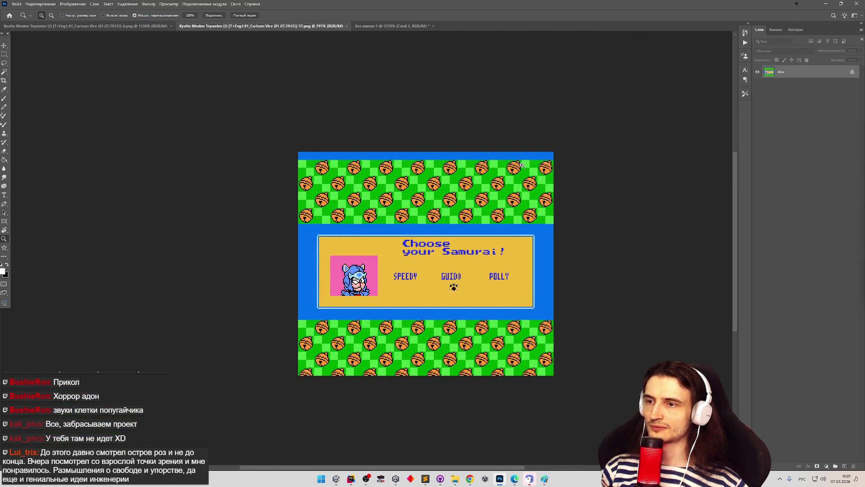
- Hide the Photoshop panels and zoom into the title screen image
left_click_drag(561, 147, 578, 143)
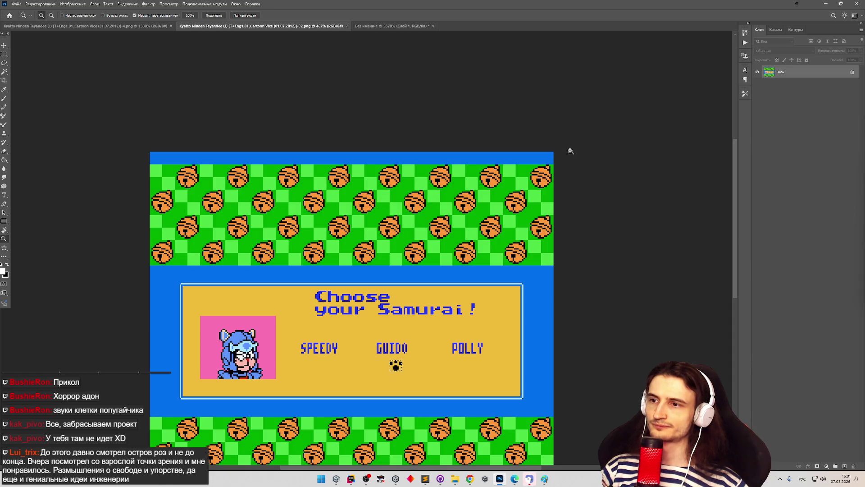
left_click_drag(574, 150, 570, 151)
key("g")
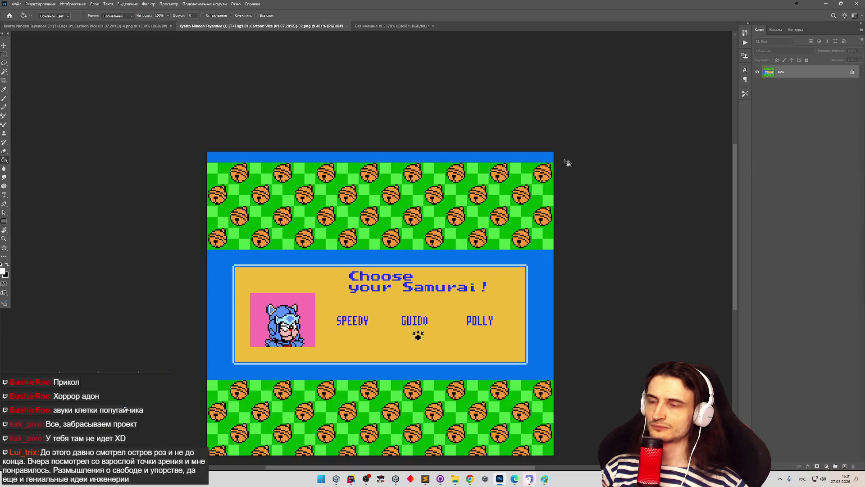
key("Tab")
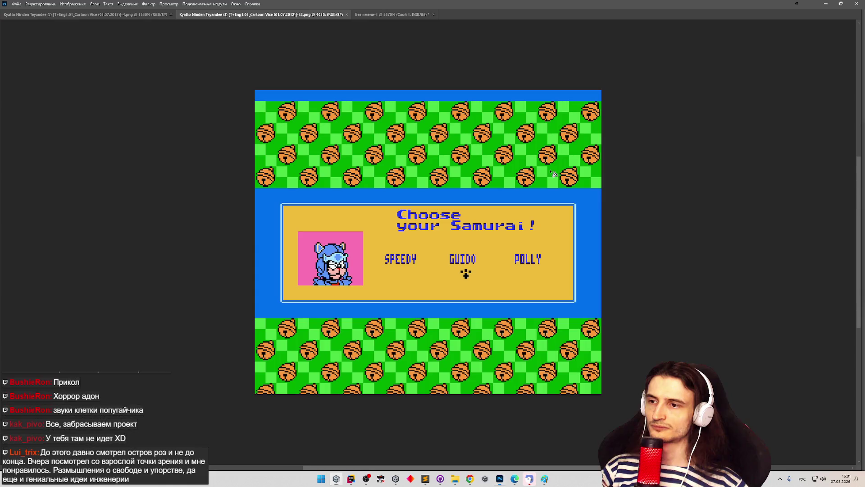
key("z")
mouse_move(553, 173)
left_mouse_down()
mouse_move(595, 164)
mouse_move(556, 158)
left_mouse_up()
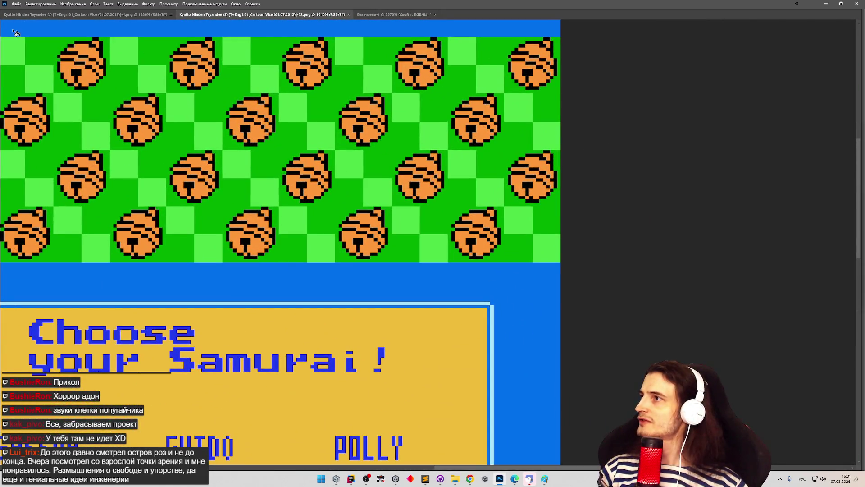
scroll(313, 176, "down", 5)
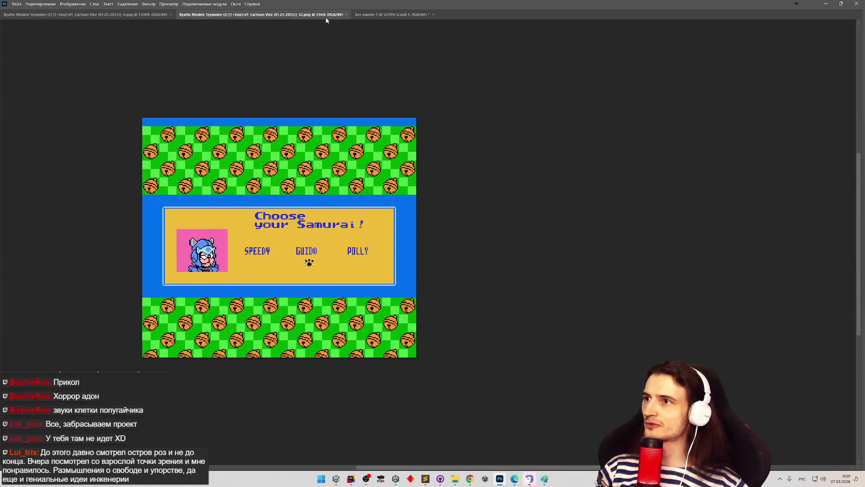
- Resize the Photoshop window to peek at Unity, then maximize it again
mouse_move(500, 479)
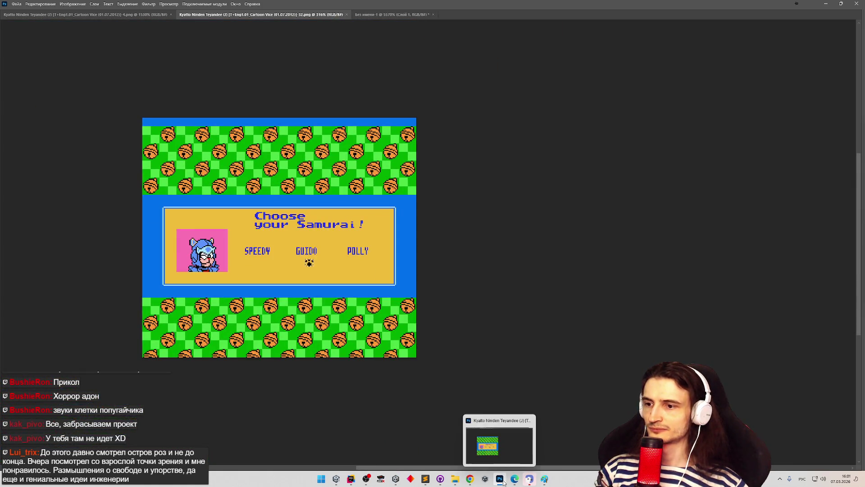
mouse_move(352, 5)
left_mouse_down()
mouse_move(288, 18)
mouse_move(252, 5)
mouse_move(192, 10)
left_mouse_up()
double_click(192, 10)
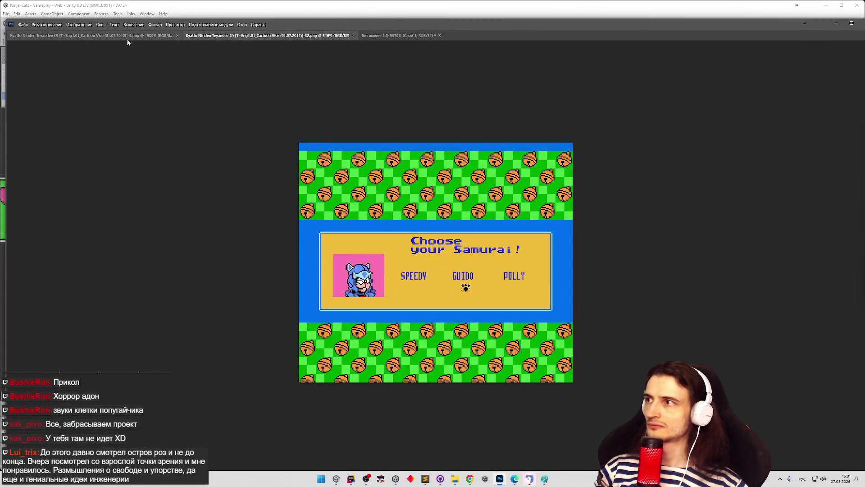
mouse_move(345, 29)
left_mouse_down()
mouse_move(393, 10)
mouse_move(347, 72)
left_mouse_up()
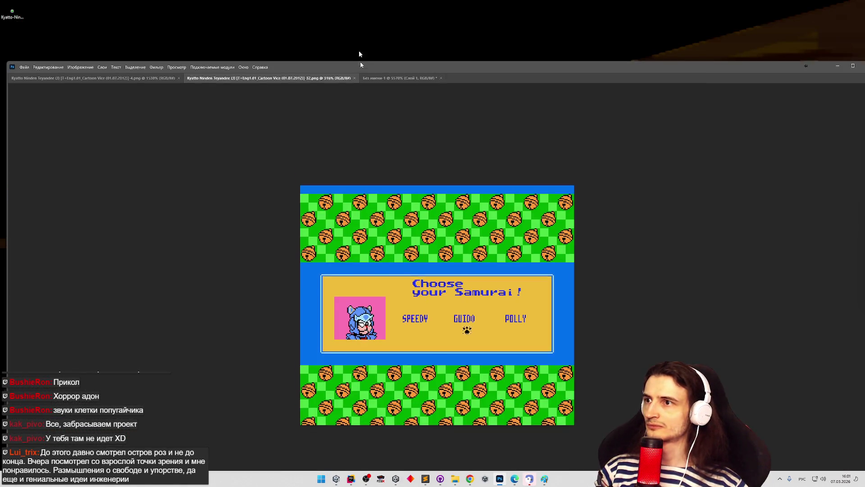
double_click(361, 62)
- Reset to the default workspace, close the brushes panel and zoom into the bells pattern
left_click(235, 4)
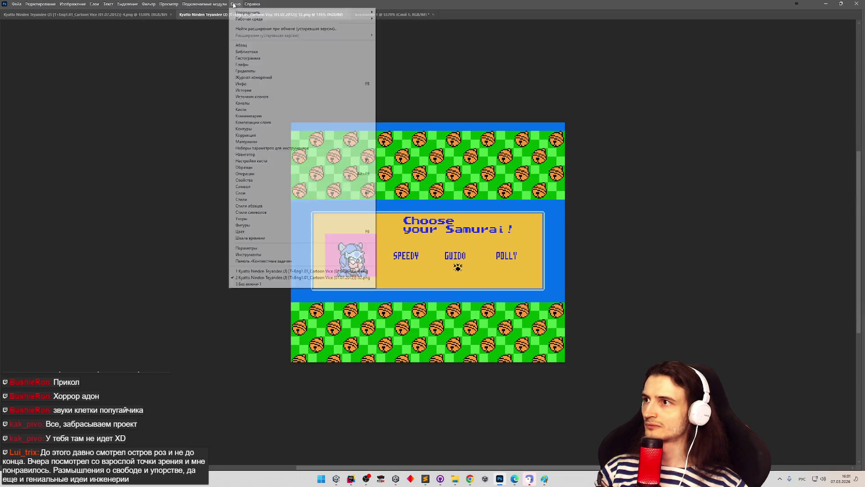
mouse_move(356, 20)
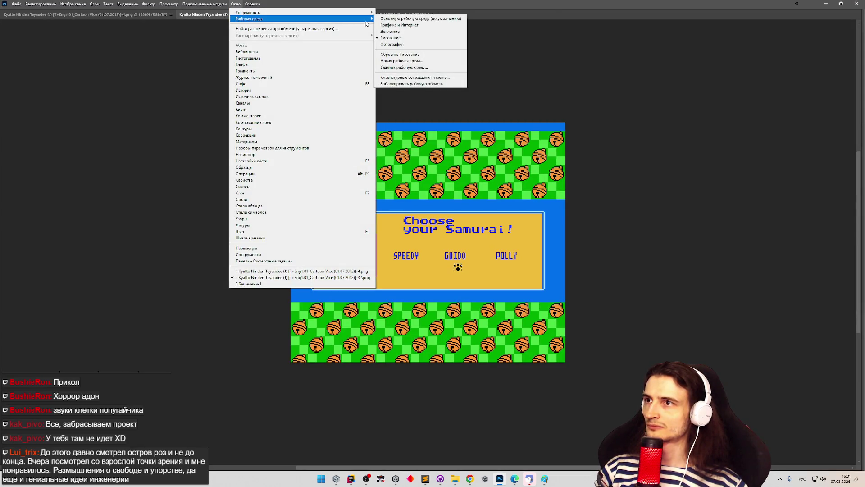
left_click(386, 20)
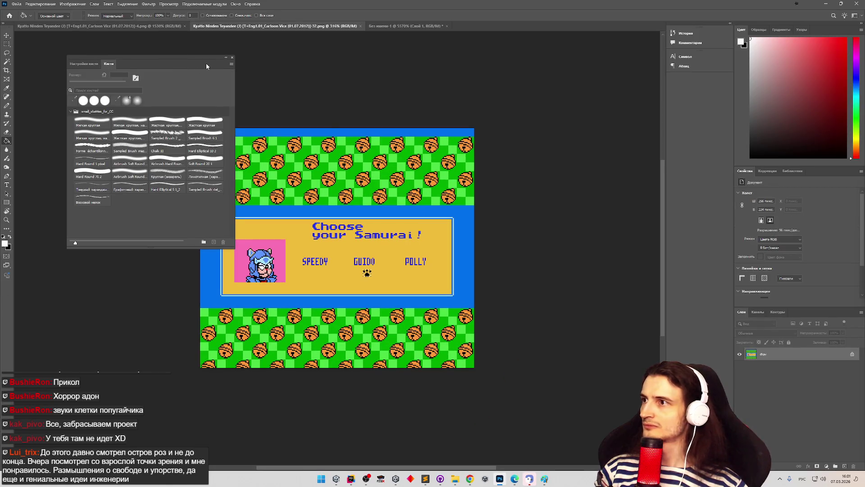
left_click(231, 59)
key("z")
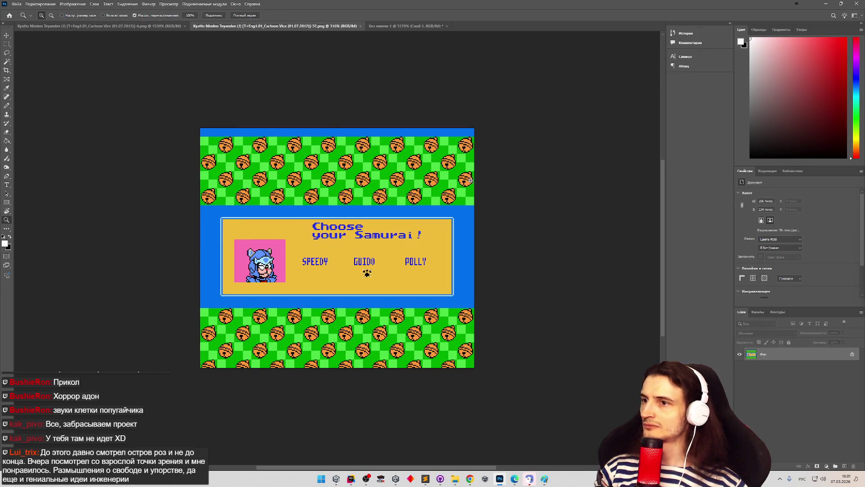
left_click(451, 168)
key("m")
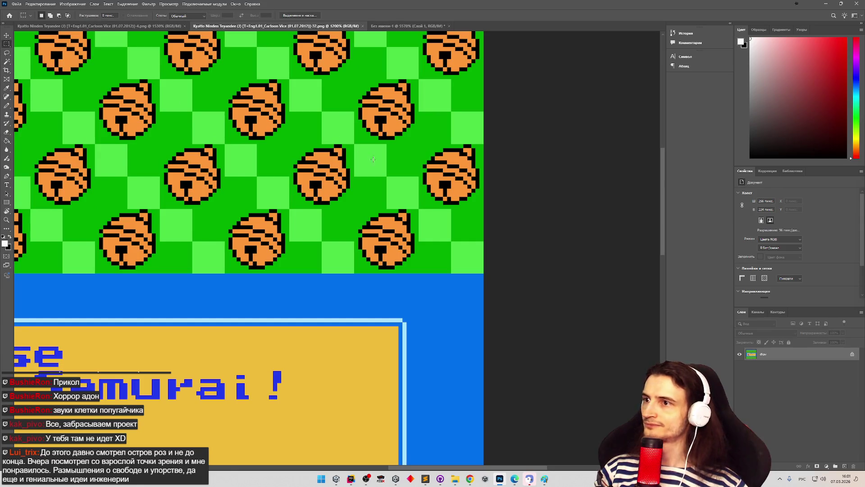
- Crop the image to a single 32×32 tile of the bells pattern
left_click_drag(354, 148, 482, 273)
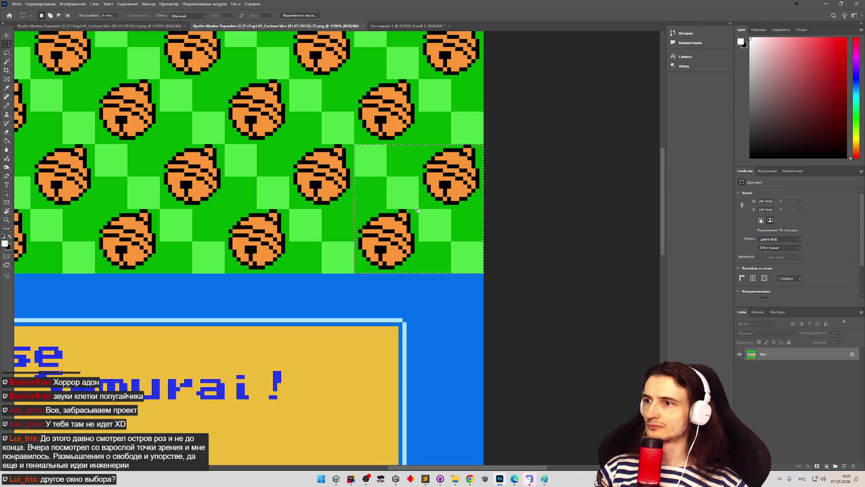
key("c")
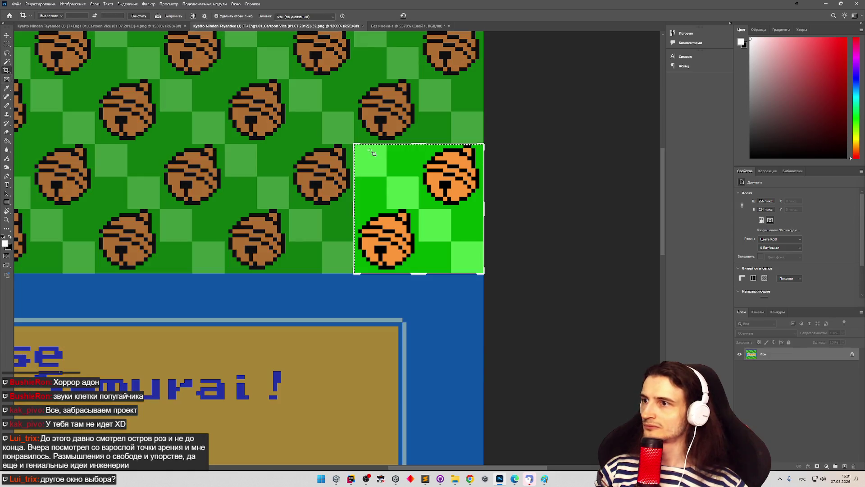
left_click(389, 171)
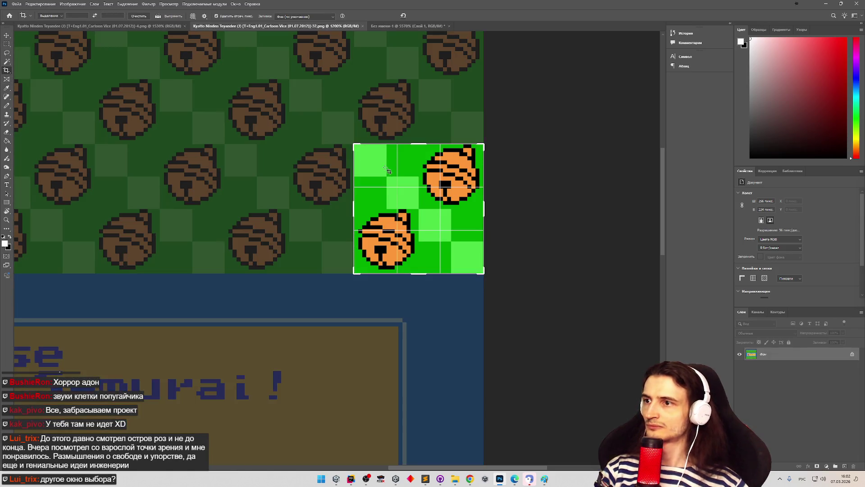
key("Return")
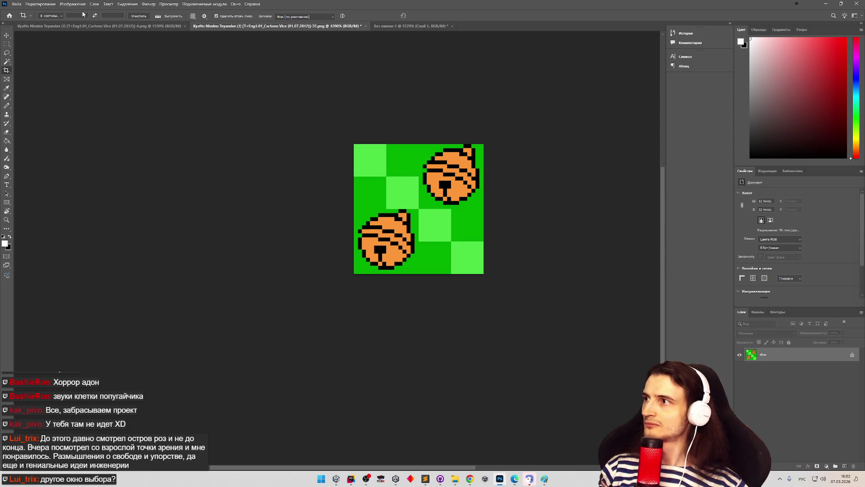
- Export the tile as PNG named BellsBackground into the Sprites UI folder, then return to Unity
left_click(17, 3)
mouse_move(87, 112)
left_click(135, 108)
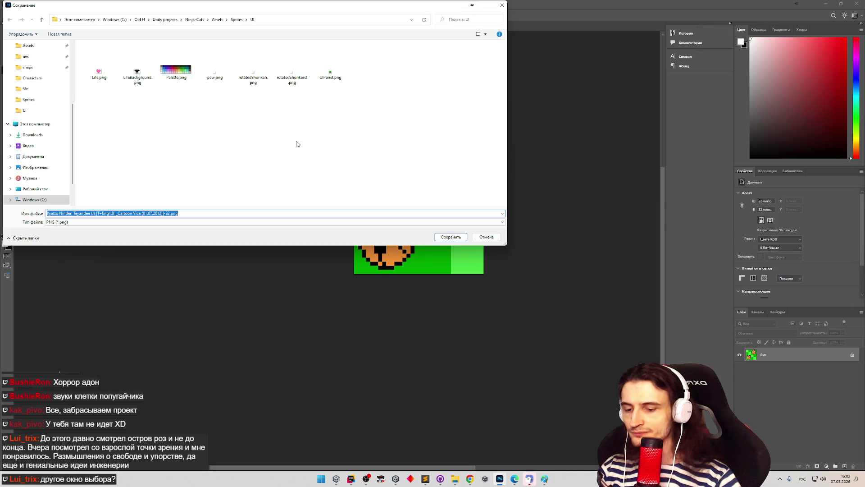
type("Ифсл")
key("ctrl+a")
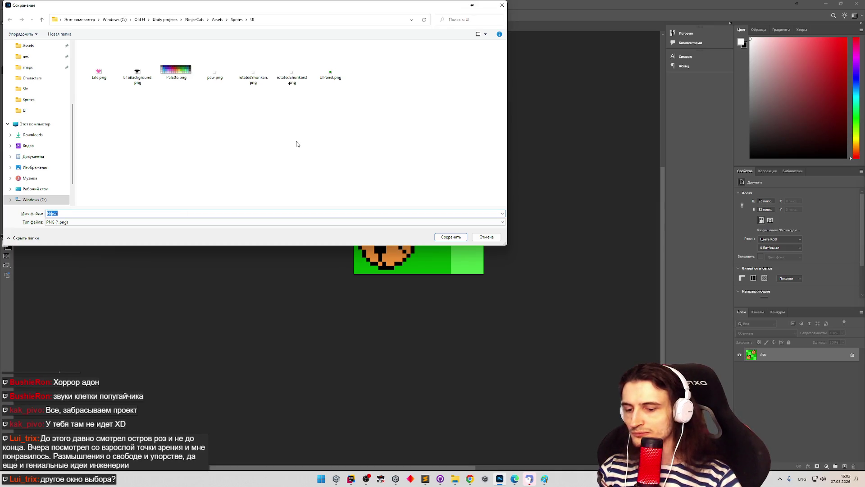
key("BackSpace")
type("BeltBackground")
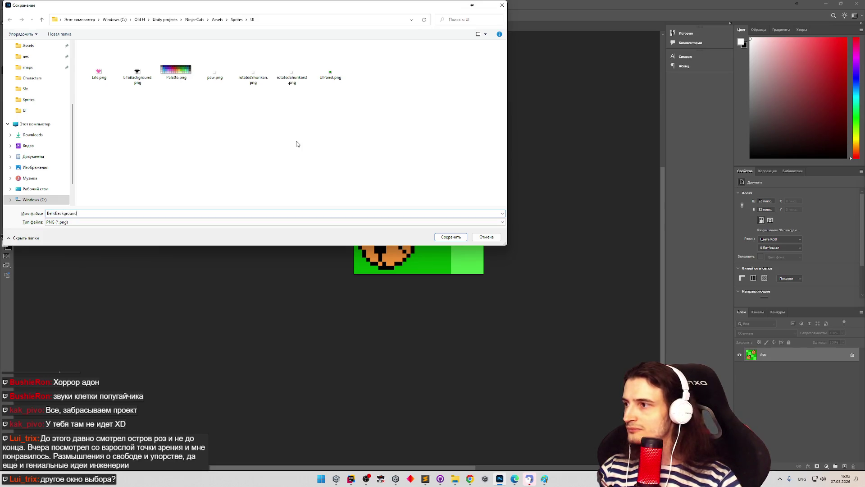
key("Return")
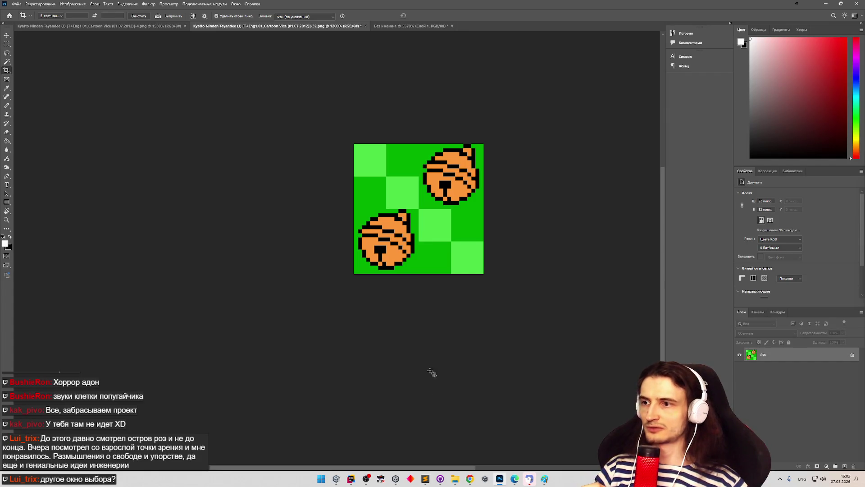
key("alt+Tab")
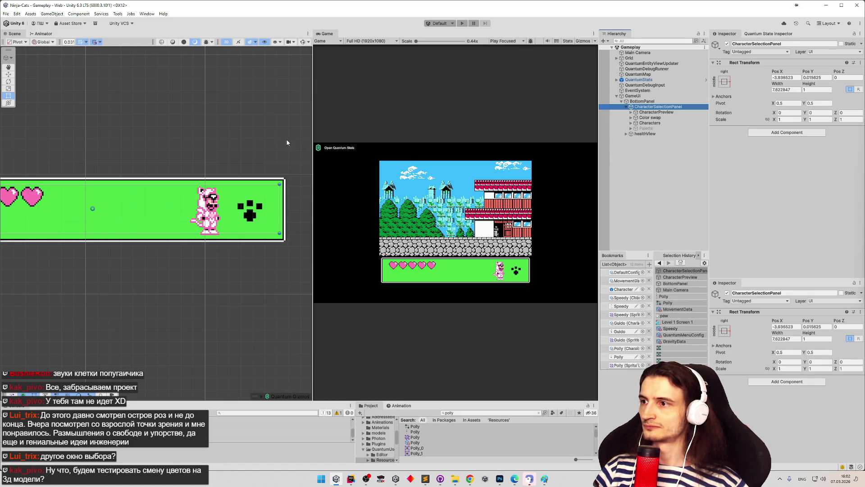
- Add an Image component to CharacterSelectionPanel and make the Console/Project area taller
left_click(758, 133)
type("image")
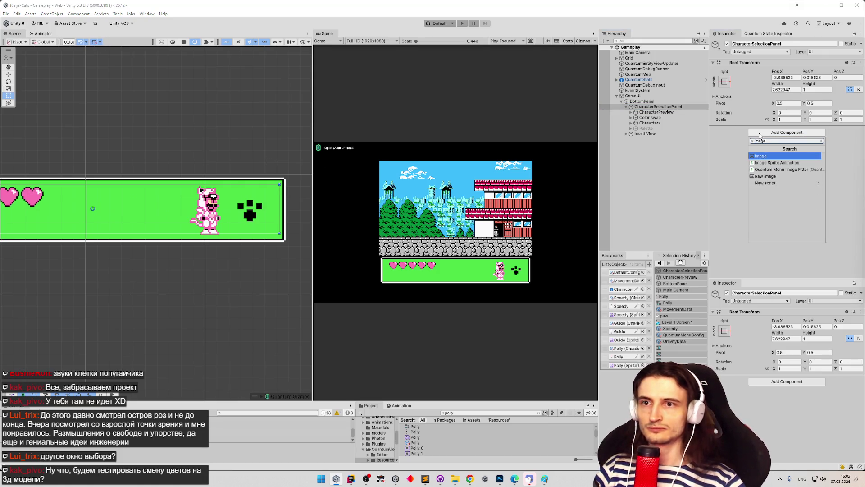
key("Return")
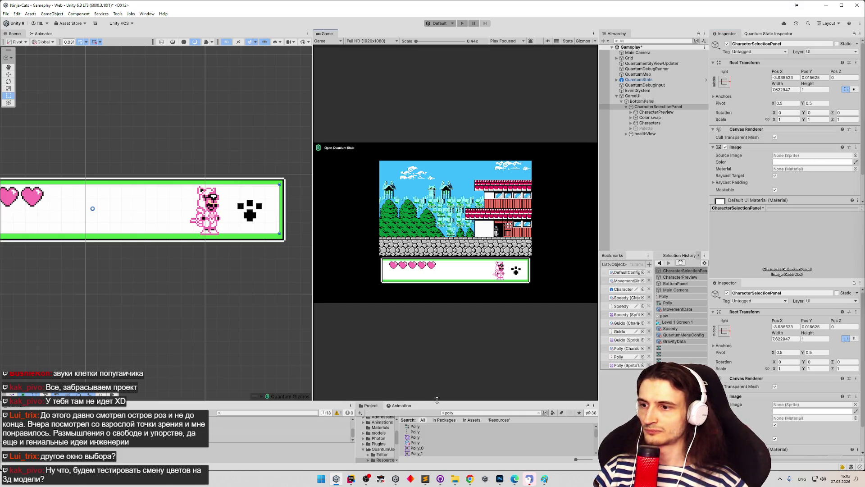
left_click_drag(378, 401, 378, 298)
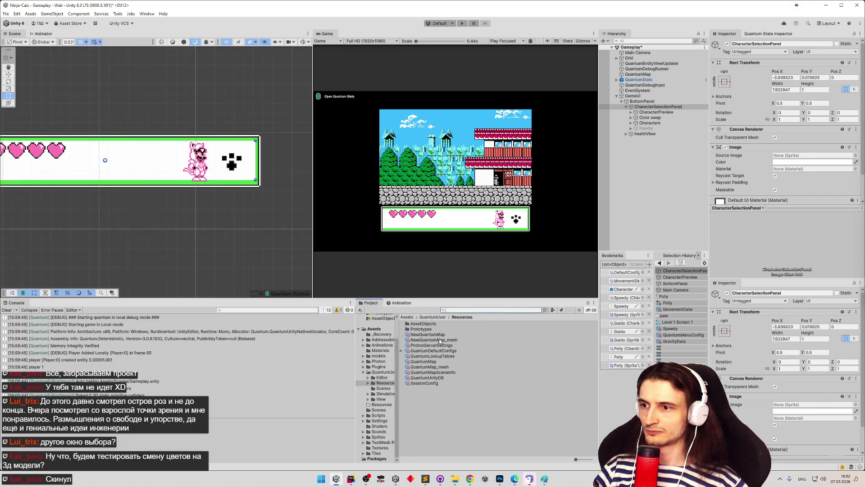
- Set the BellsBackground texture in Assets/Sprites/UI to Single sprite mode and apply it
left_click(377, 435)
left_click(427, 336)
double_click(426, 335)
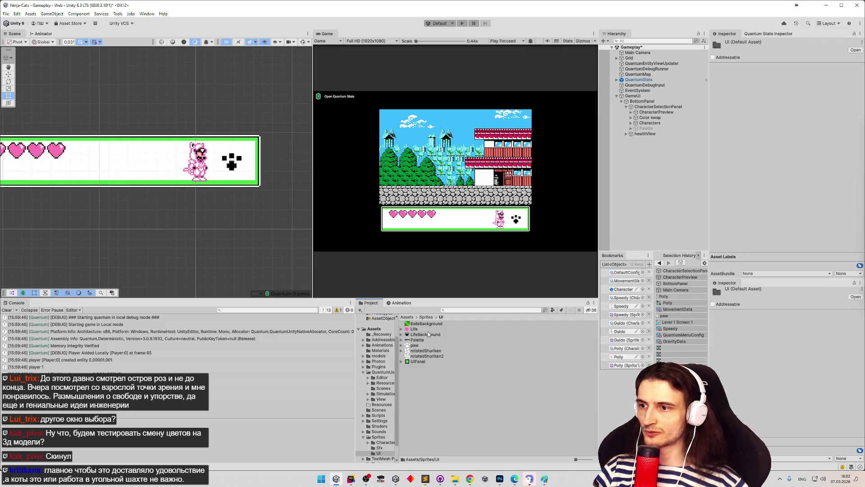
left_click(426, 324)
left_click(798, 86)
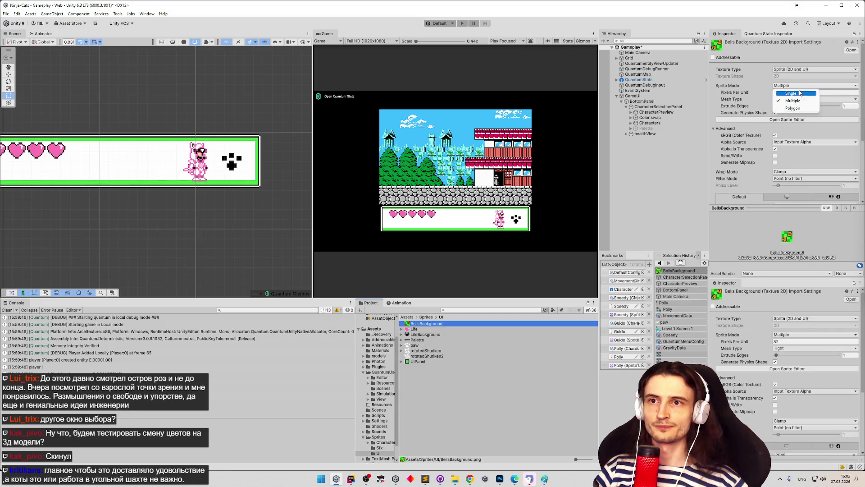
left_click(794, 92)
scroll(864, 158, "down", 5)
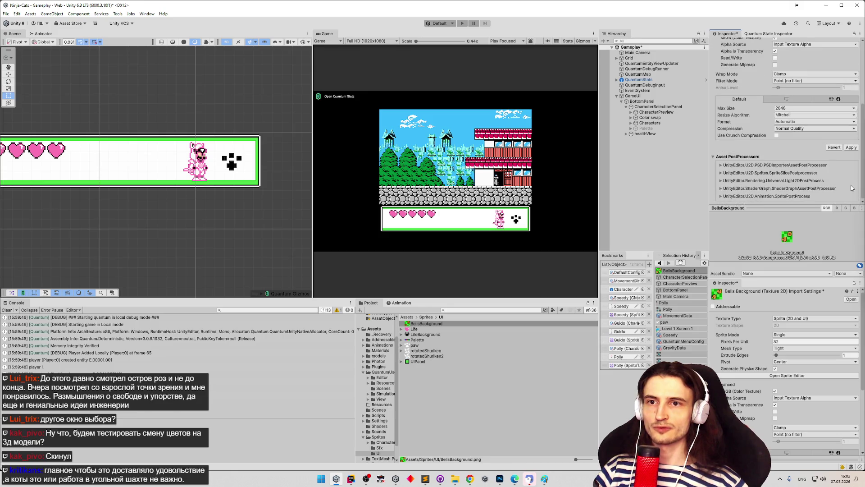
left_click(851, 148)
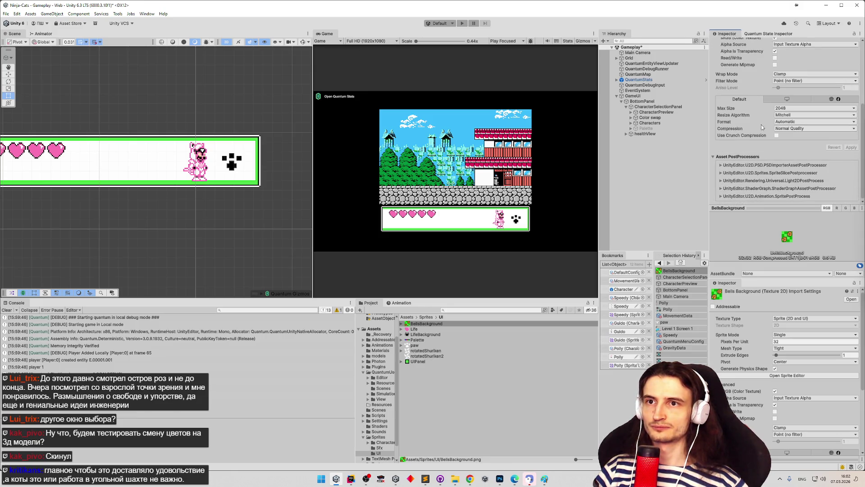
- Set the BellsBackground texture's Wrap Mode to Repeat
left_click(789, 75)
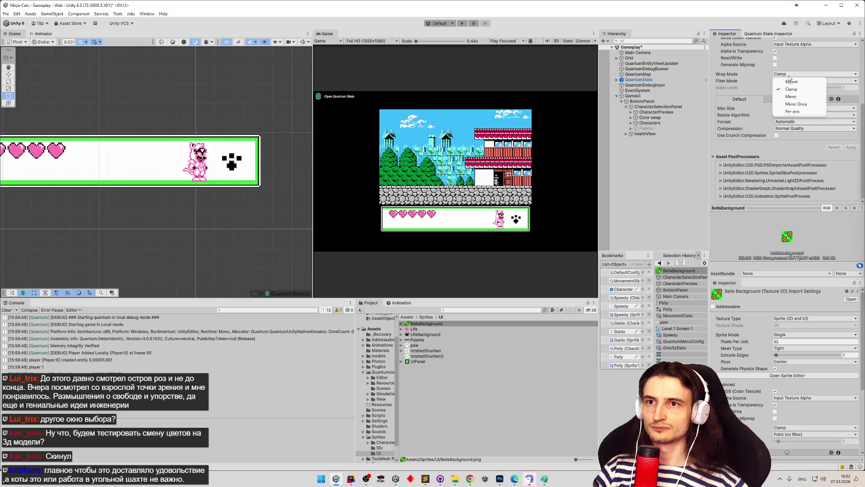
left_click(787, 81)
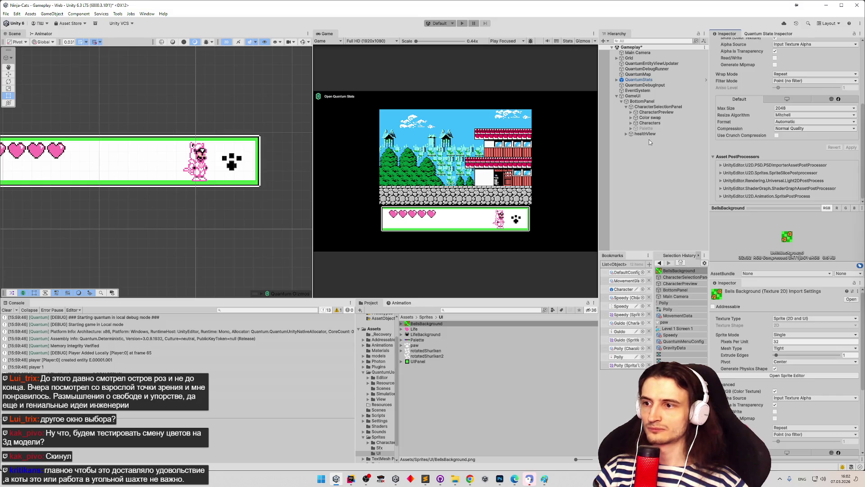
left_click(657, 124)
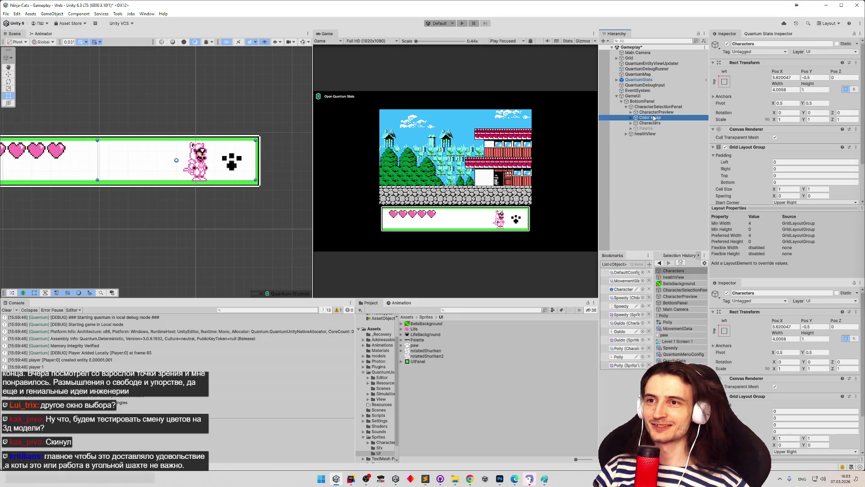
key("Up")
key("Up")
key("Down")
key("Up")
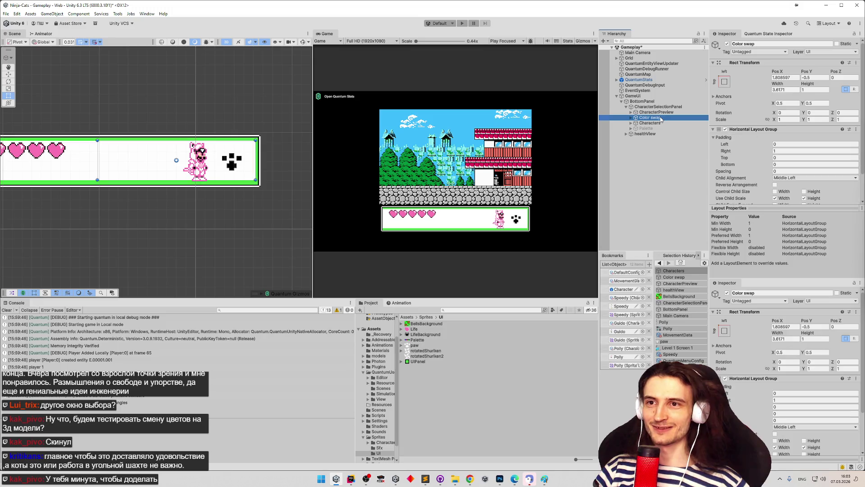
left_click(643, 113)
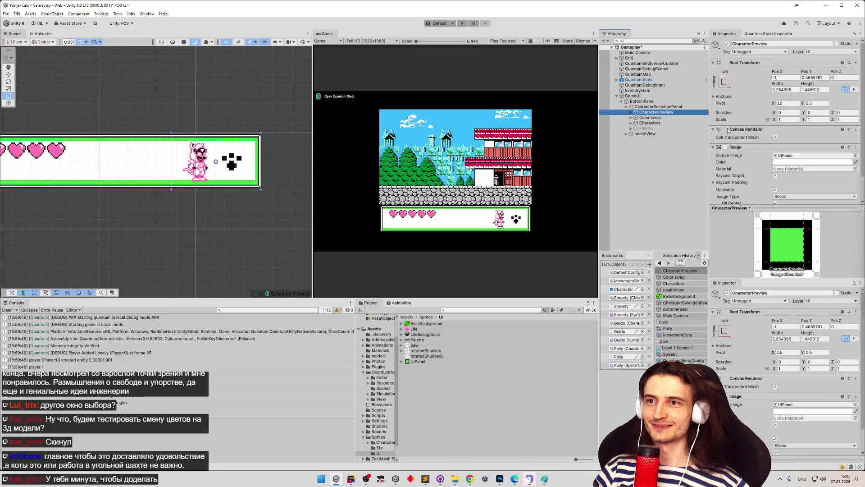
left_click(856, 168)
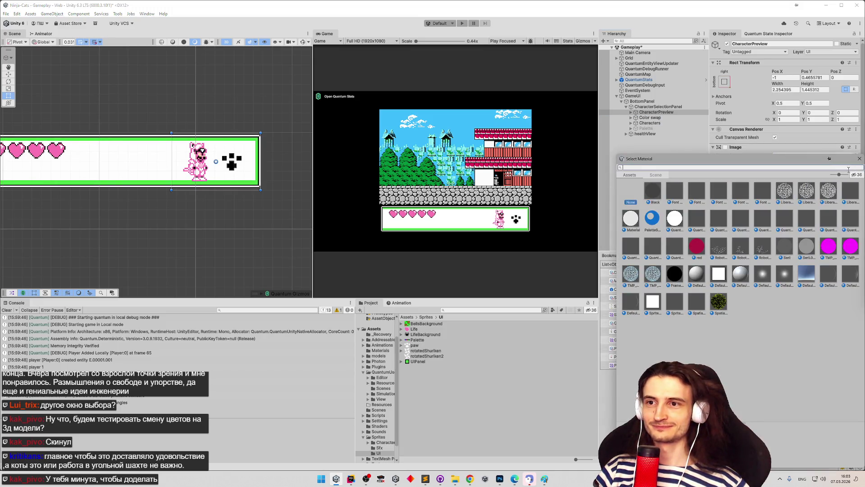
left_click(859, 158)
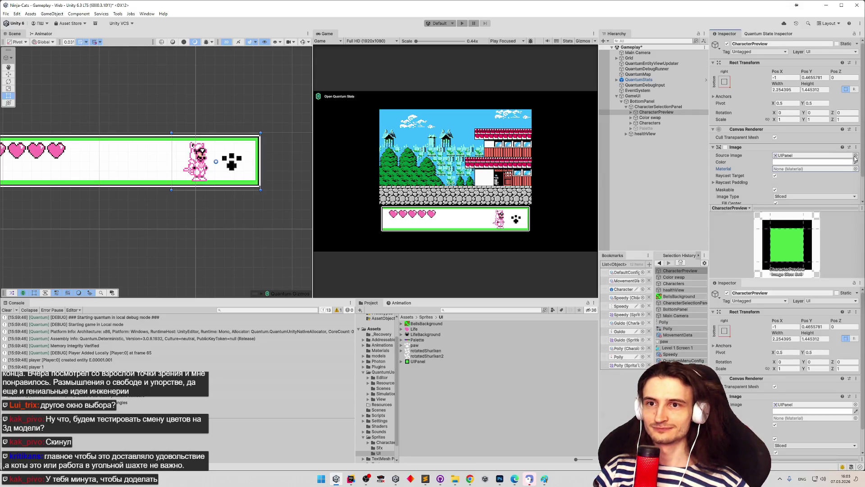
left_click(855, 155)
type("be")
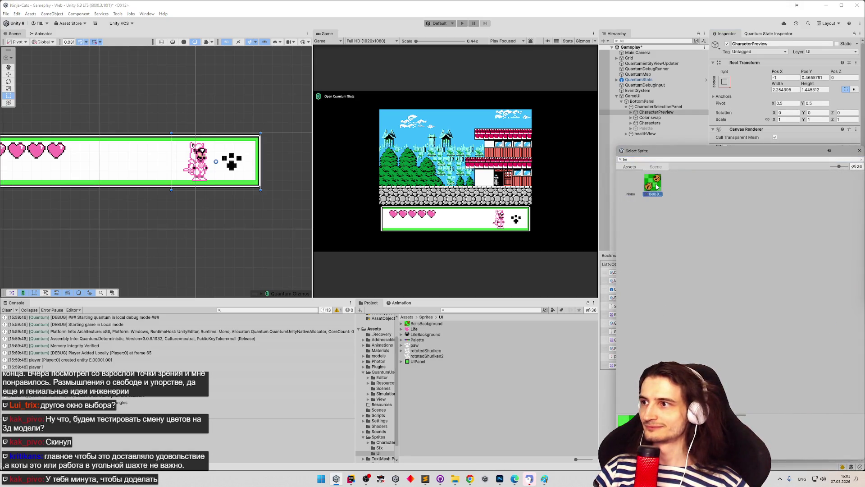
double_click(657, 187)
scroll(789, 180, "down", 2)
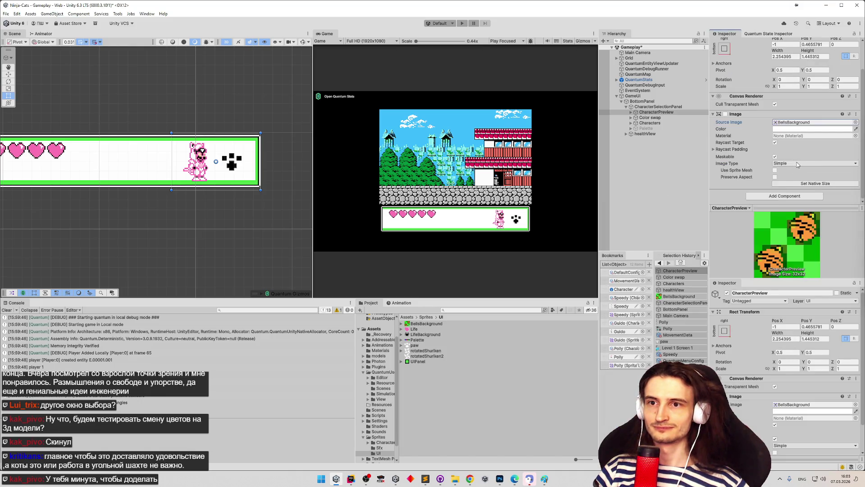
left_click(797, 164)
left_click(796, 185)
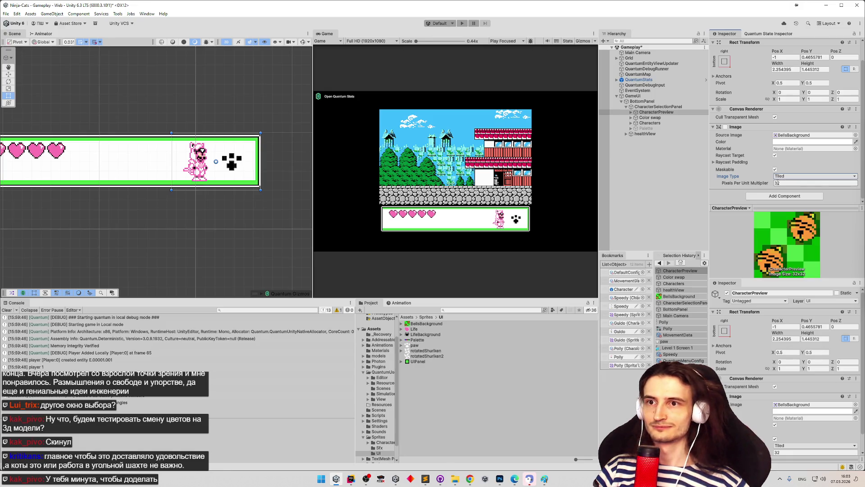
left_click(726, 127)
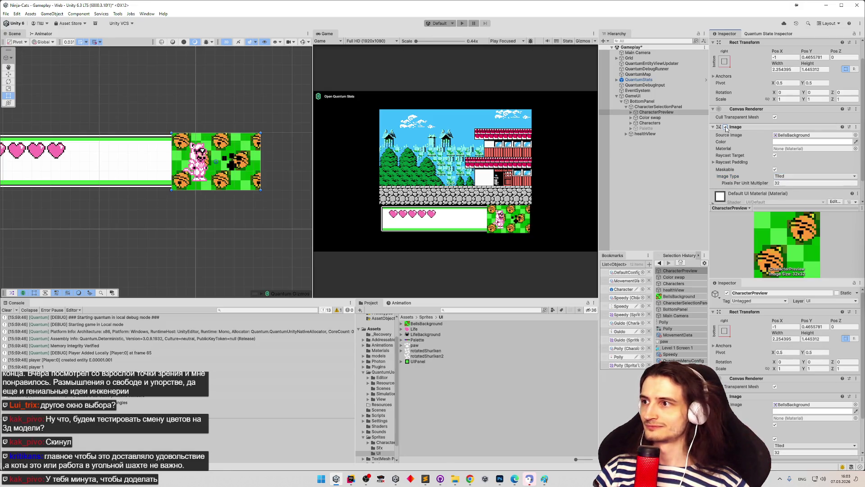
left_click(725, 128)
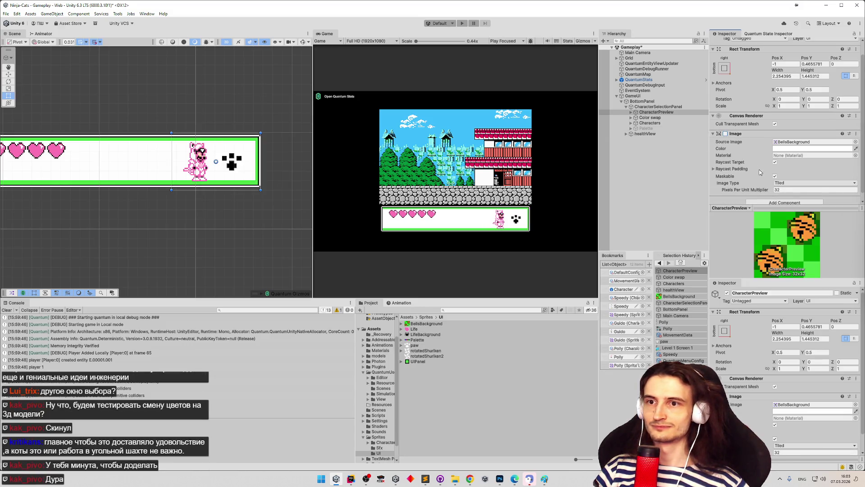
key("ctrl+z")
key("ctrl+z")
key("ctrl+z")
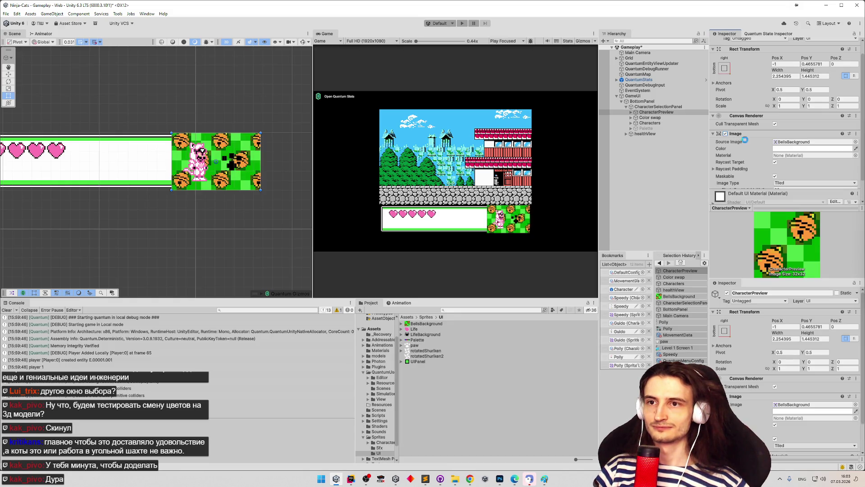
key("ctrl+z")
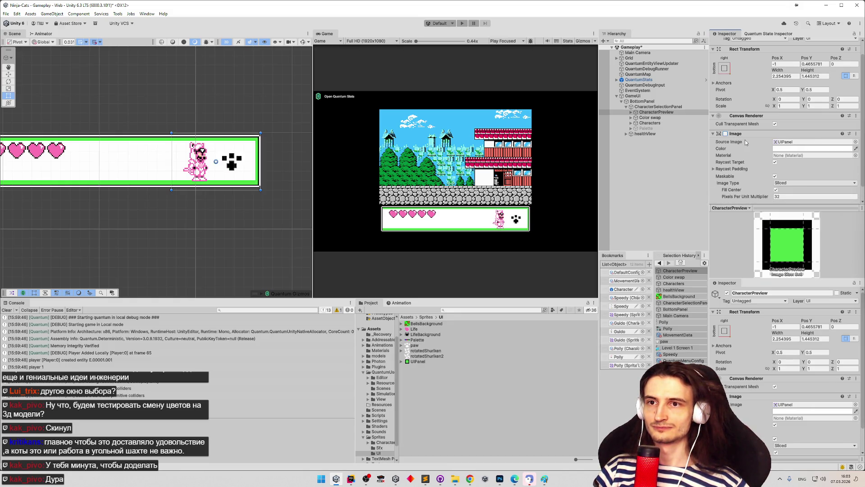
left_click(725, 134)
left_click(725, 134)
left_click(726, 134)
left_click(725, 134)
key("ctrl+z")
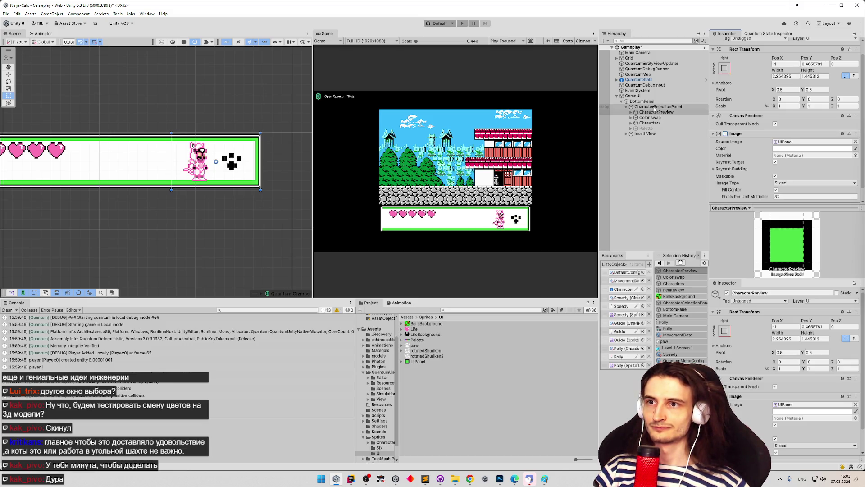
- Give CharacterSelectionPanel the BellsBackground source image with Tiled image type
left_click(856, 142)
type("be")
double_click(663, 175)
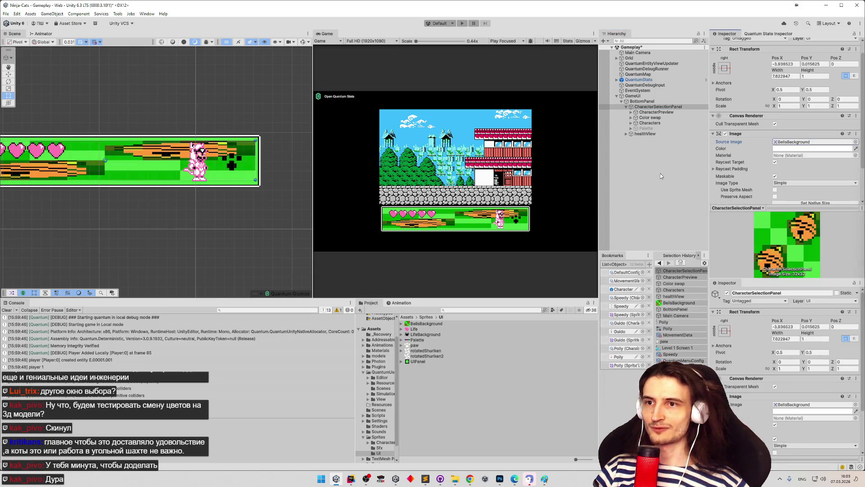
left_click(793, 183)
left_click(793, 202)
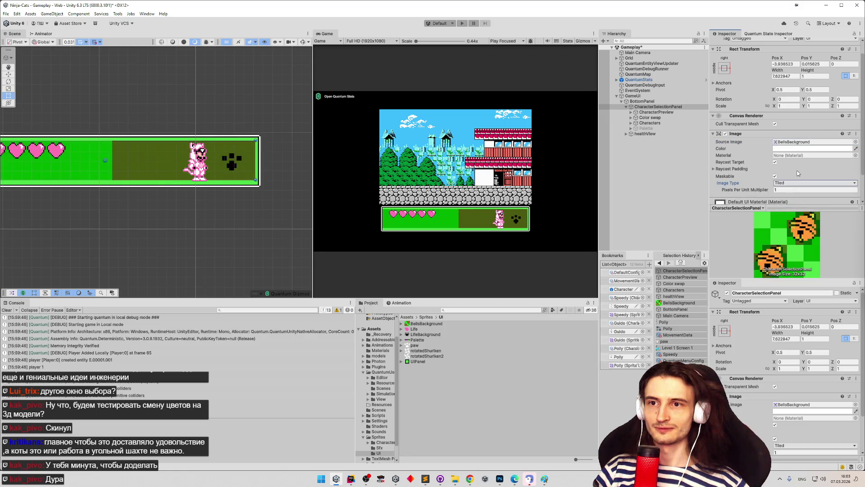
- Set the Pixels Per Unit Multiplier to 32, check the result, then reselect the panel
scroll(798, 174, "down", 2)
left_click(775, 160)
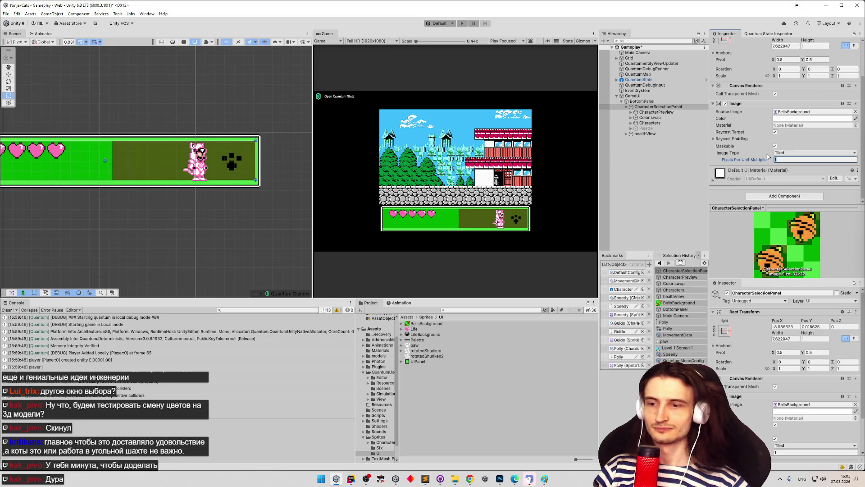
type("32")
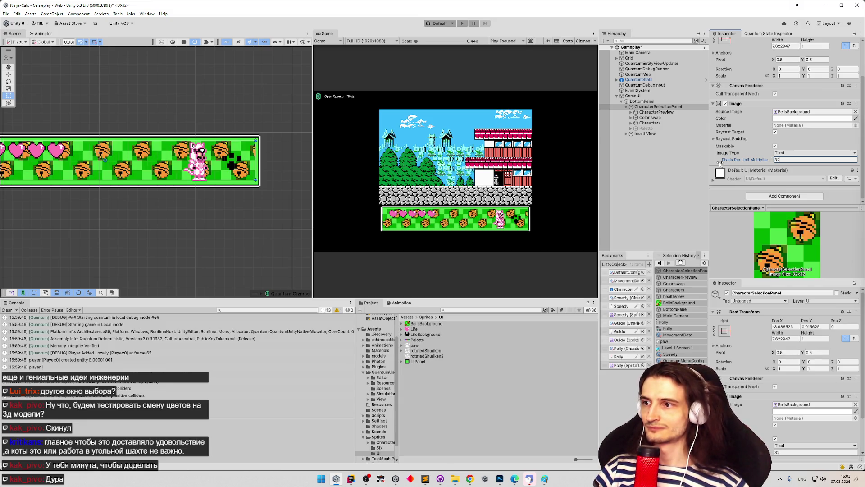
left_click(269, 185)
key("z")
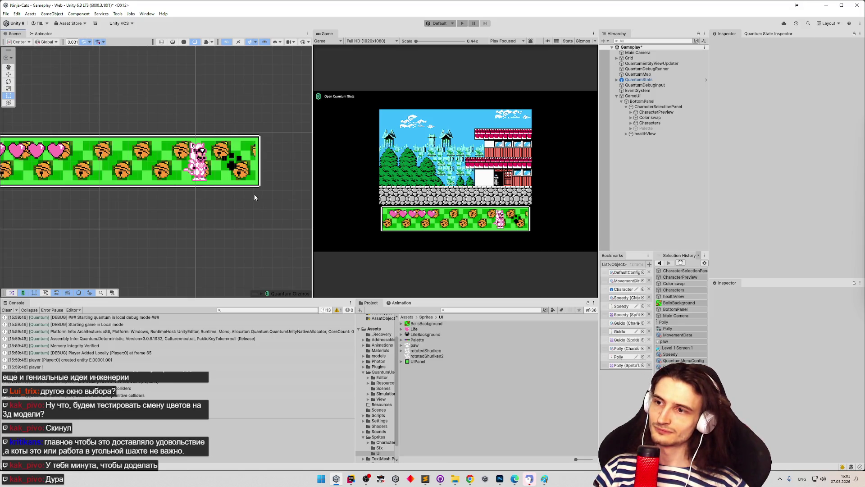
key("ctrl+z")
key("ctrl+z")
- Lower the panel's top edge slightly and move CharacterSelectionPanel below healthView under BottomPanel
key("f")
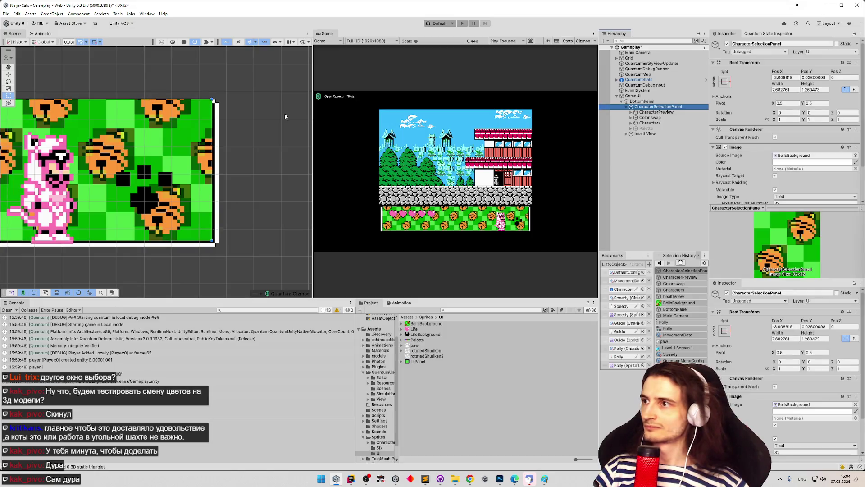
left_click_drag(202, 100, 212, 112)
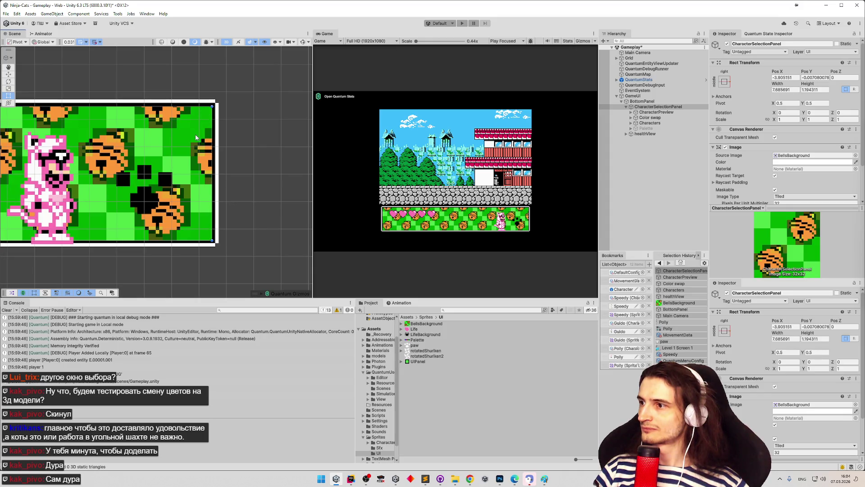
left_click_drag(177, 142, 193, 137)
mouse_move(105, 154)
left_mouse_down()
mouse_move(161, 137)
mouse_move(336, 163)
mouse_move(160, 161)
left_mouse_up()
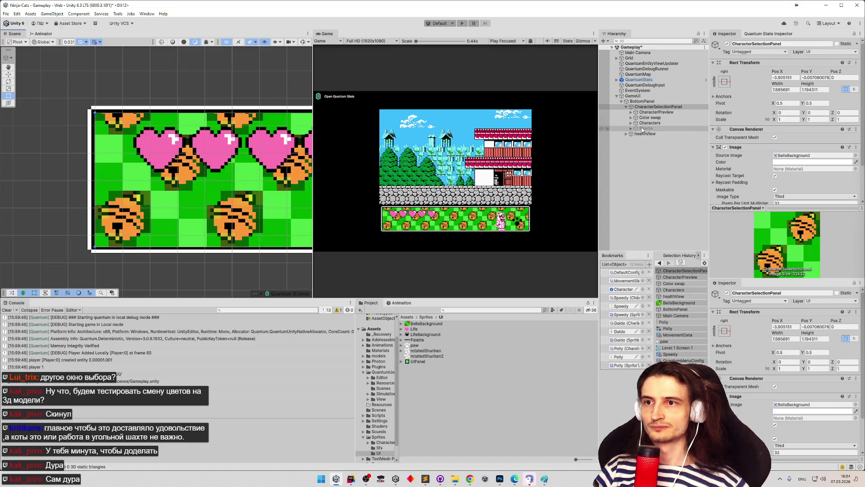
left_click(657, 106)
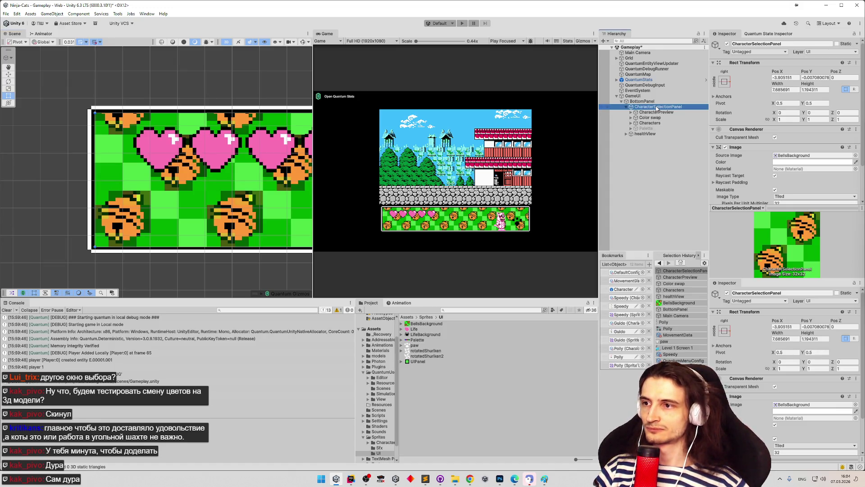
left_click_drag(657, 112, 683, 139)
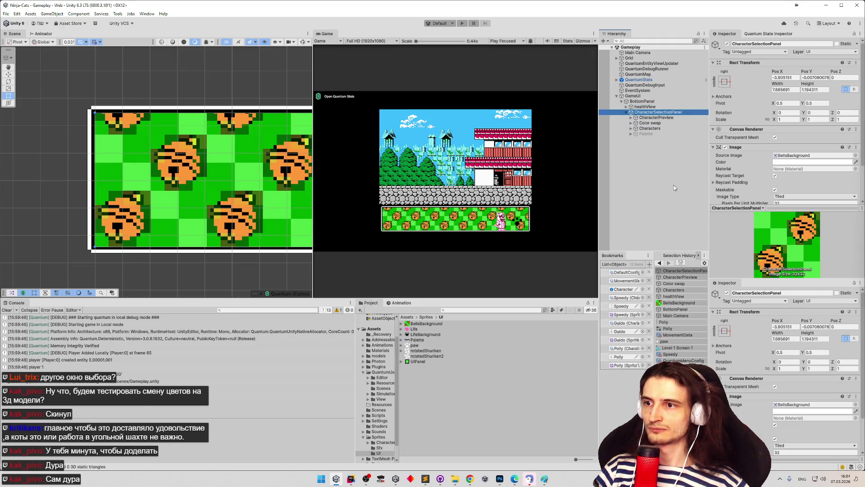
- Save the scene and shorten CharacterPreview by raising its bottom edge
key("ctrl+s")
left_click(4, 310)
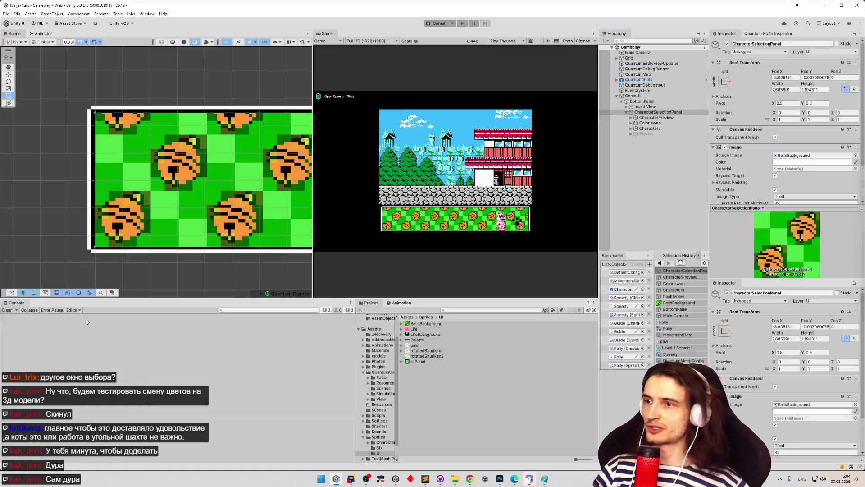
left_click(646, 119)
mouse_move(263, 161)
left_mouse_down()
mouse_move(137, 166)
mouse_move(59, 157)
left_mouse_up()
key("f")
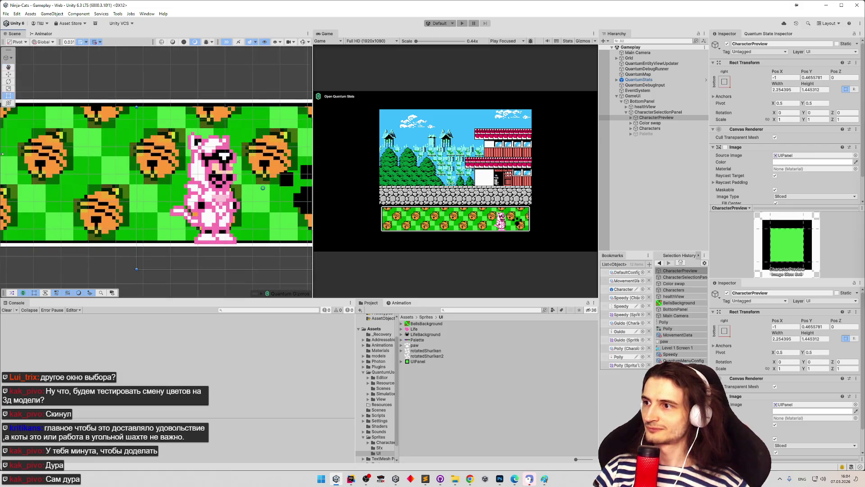
key("t")
left_click_drag(205, 179, 208, 184)
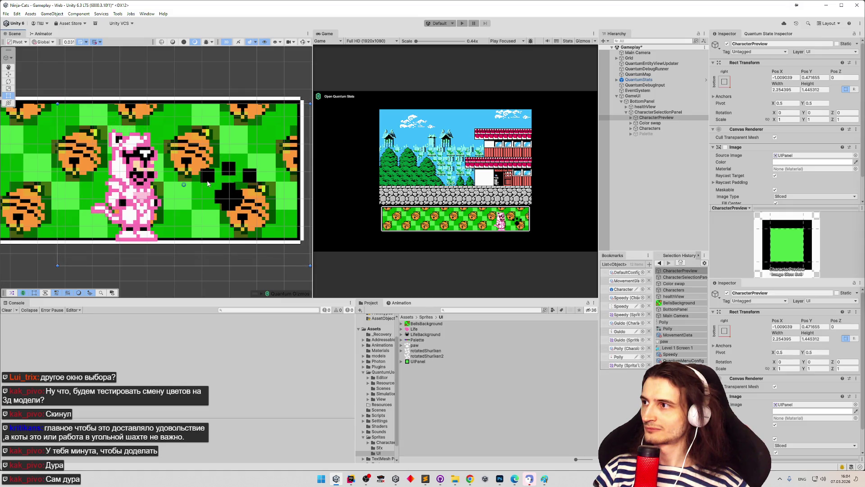
left_click_drag(204, 265, 207, 238)
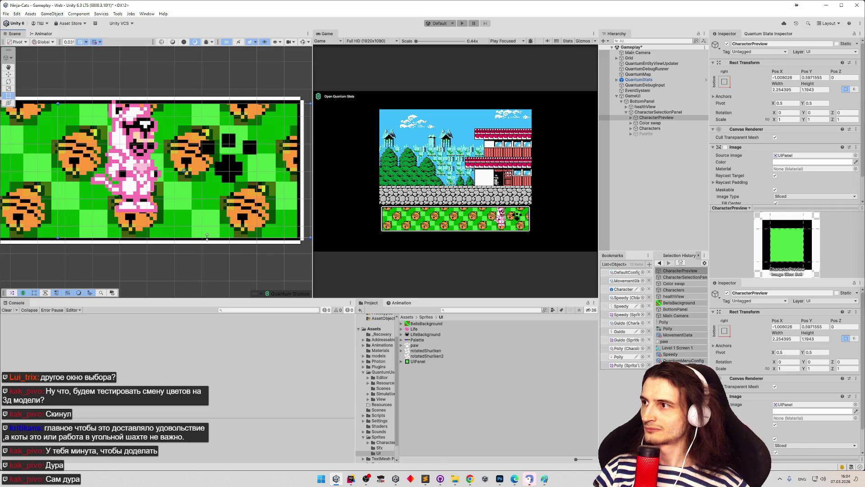
- Move the Character image inside CharacterPreview slightly down
left_click(632, 117)
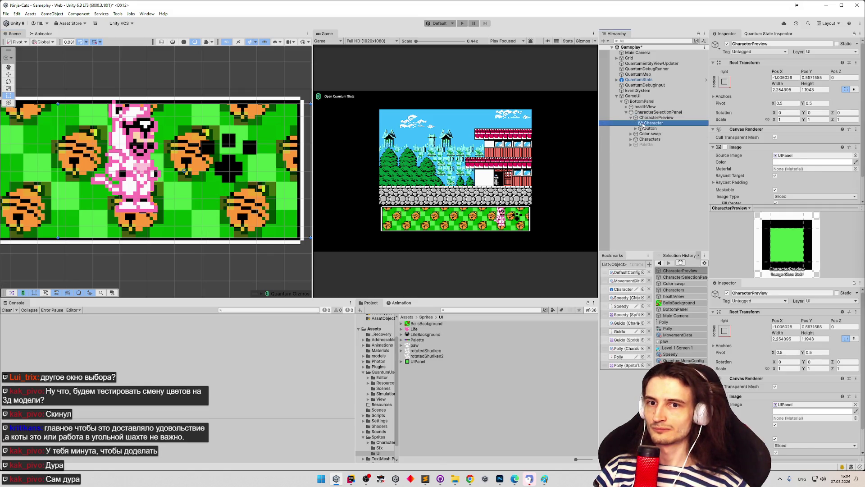
left_click(654, 122)
left_click_drag(146, 172, 145, 186)
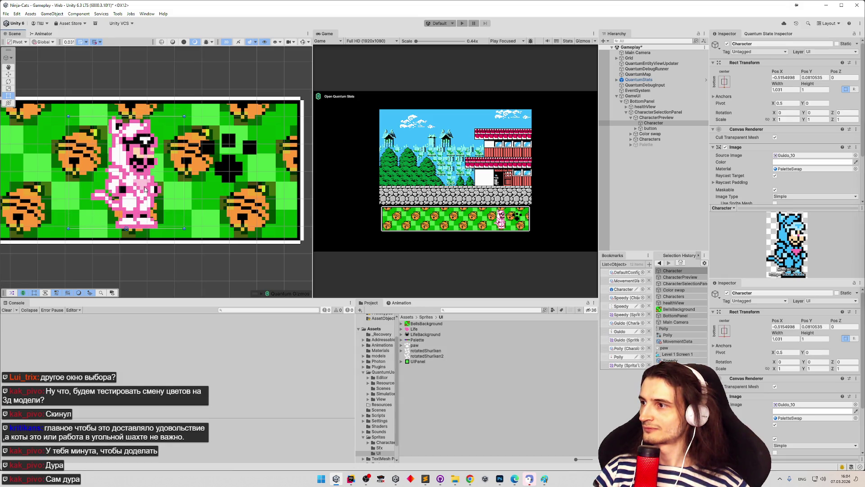
left_click_drag(145, 187, 145, 188)
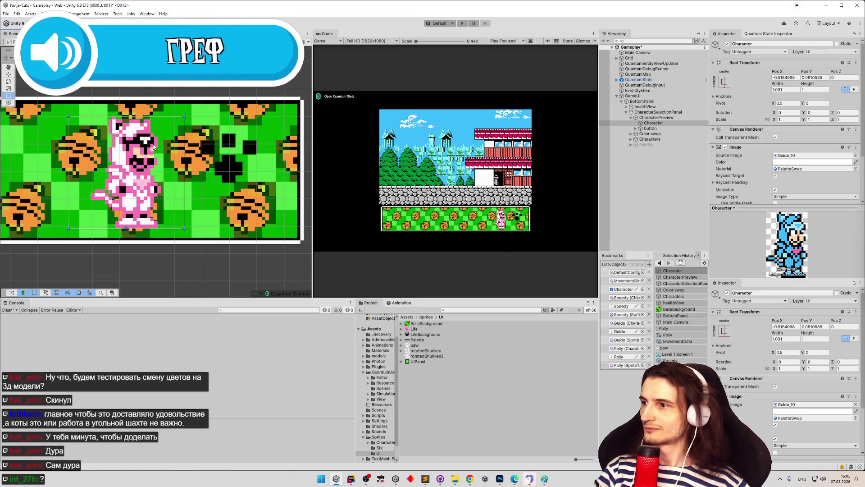
left_click(651, 129)
left_click(658, 124)
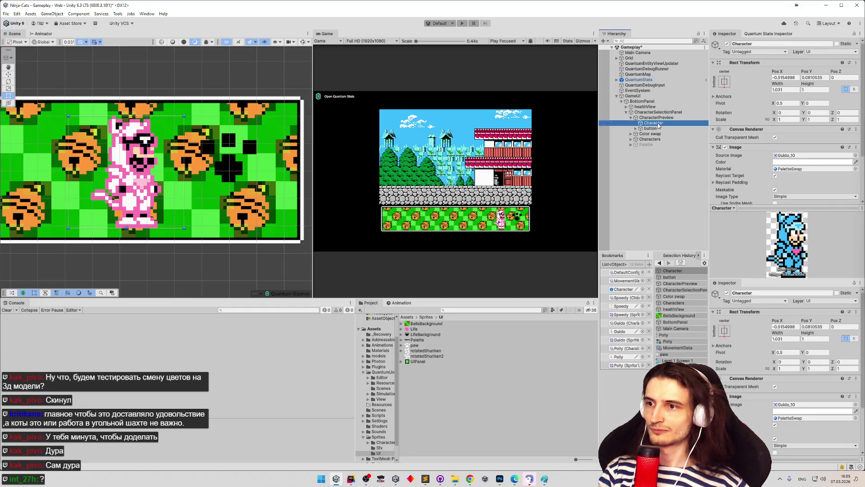
- Preview the Game view at 1024x896 and set the Character's Rect Transform width to 1
left_click(384, 42)
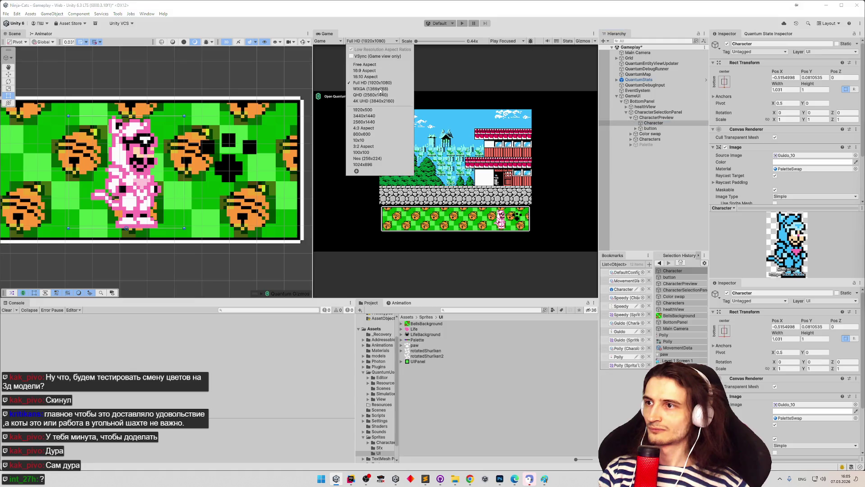
left_click(374, 163)
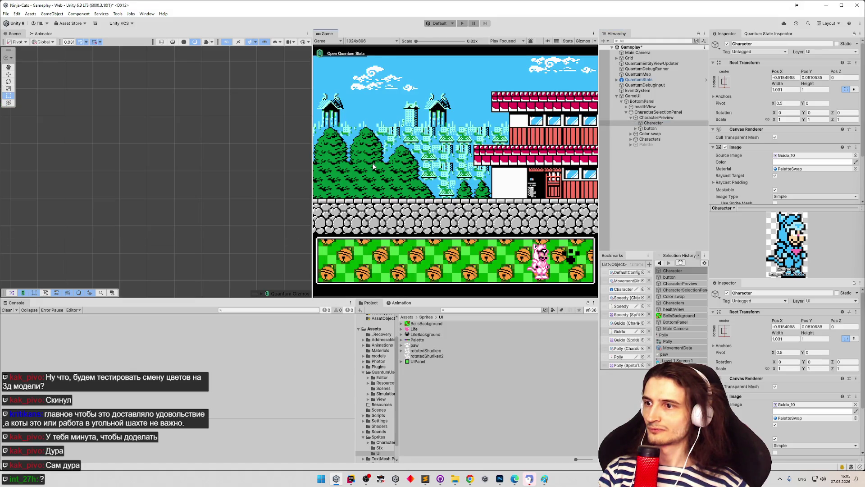
left_click(656, 117)
double_click(654, 123)
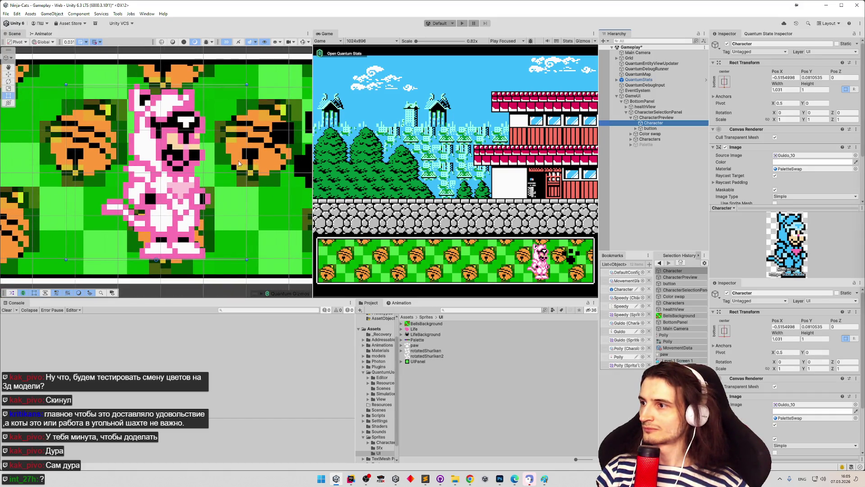
key("z")
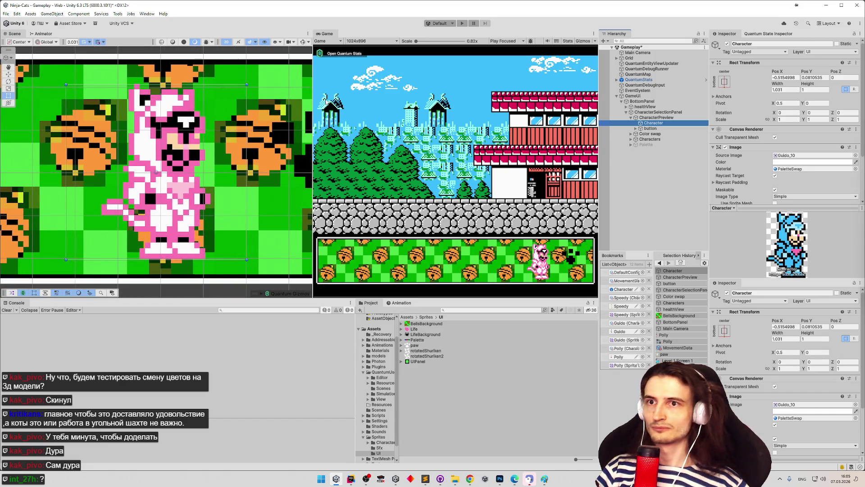
left_click(788, 90)
type("1")
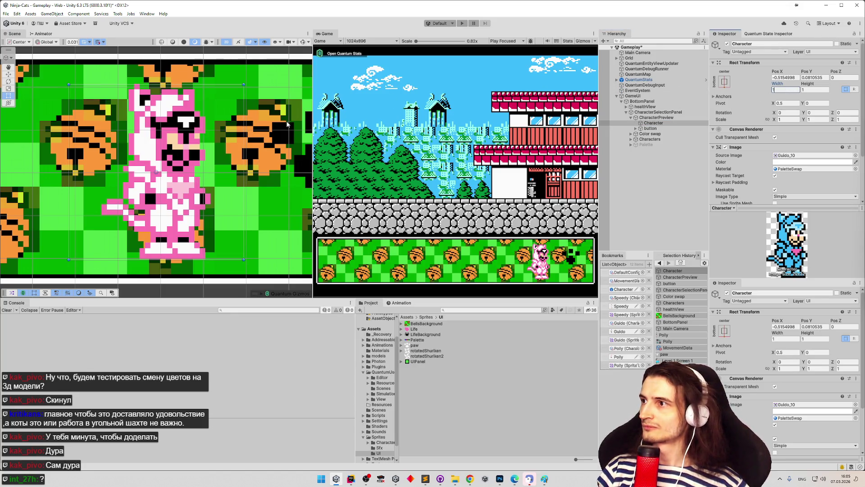
key("Return")
key("z")
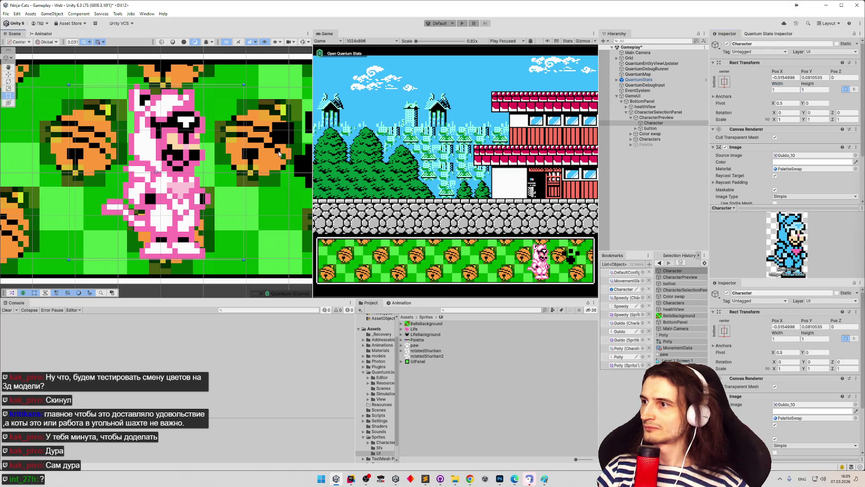
- Nudge the Character sprite slightly up-left, move the paw button lower, and save the scene
left_click_drag(195, 181, 196, 180)
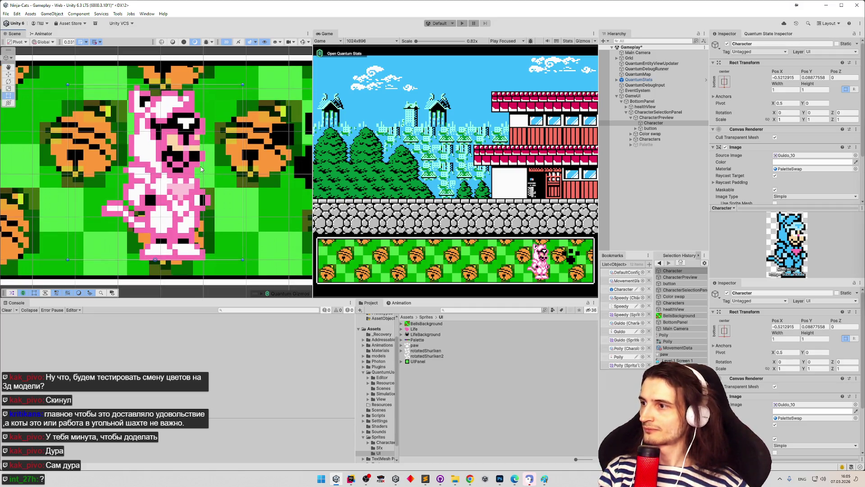
left_click(653, 122)
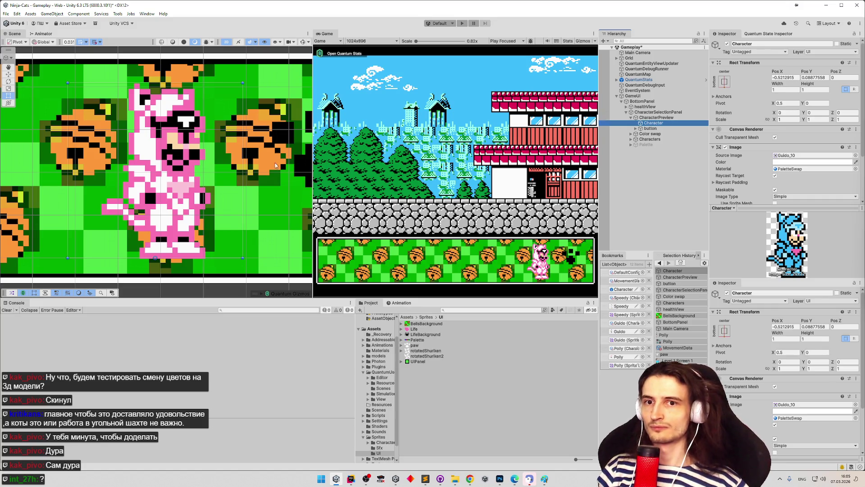
left_click_drag(175, 195, 175, 192)
scroll(202, 177, "right", 5)
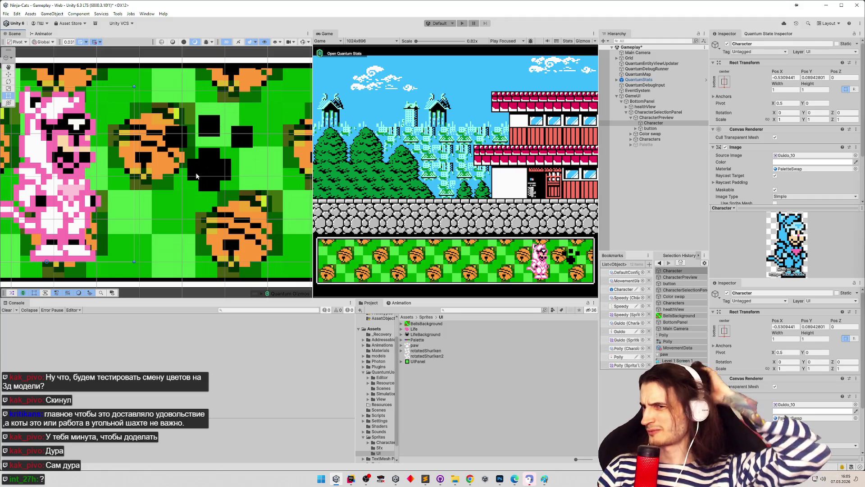
left_click(651, 129)
left_click_drag(226, 168, 226, 194)
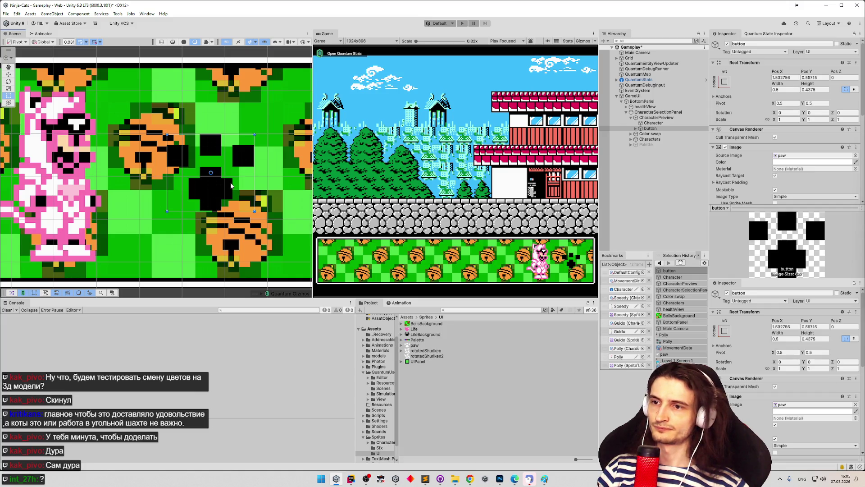
key("ctrl+s")
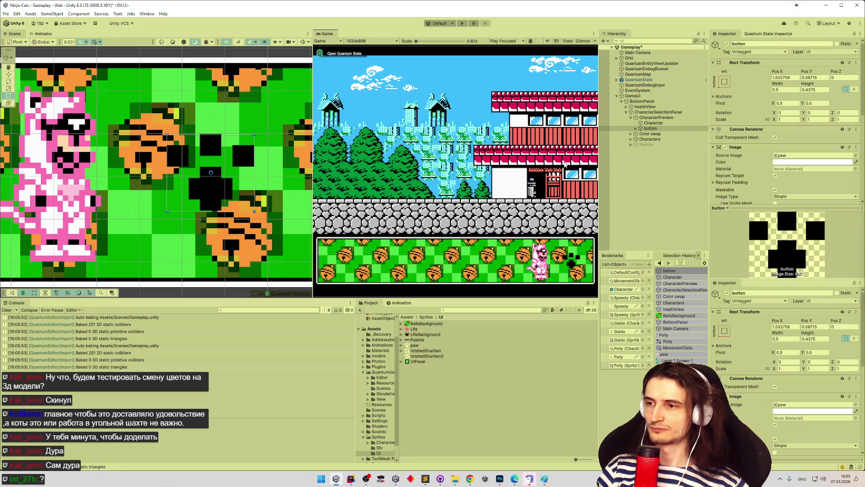
- Run the game and recolour the cat's salmon swatch to dark green
key("ctrl+p")
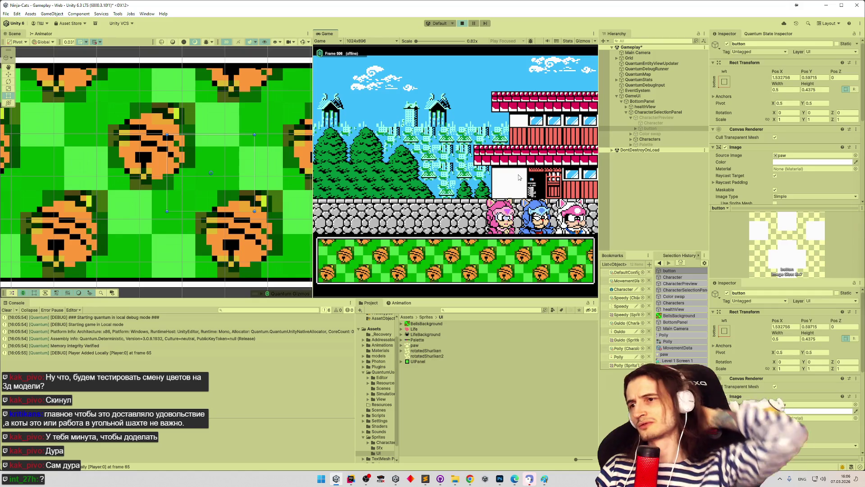
left_click_drag(282, 167, 251, 168)
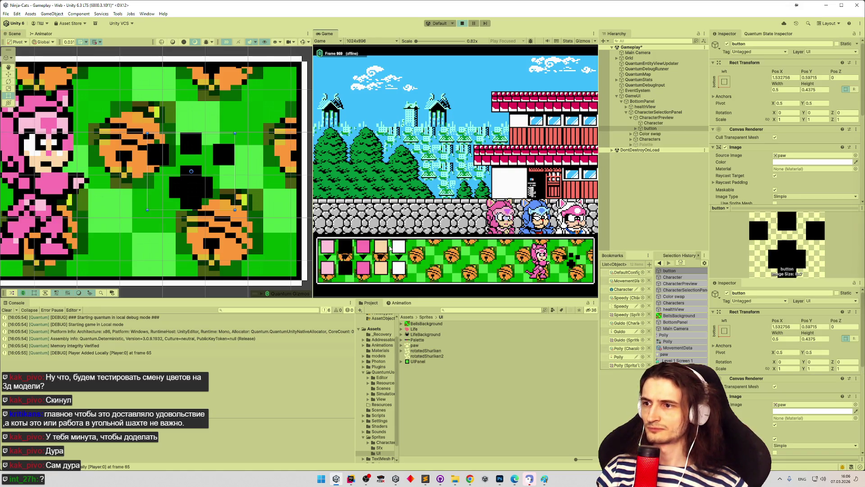
left_click(396, 271)
left_click(380, 269)
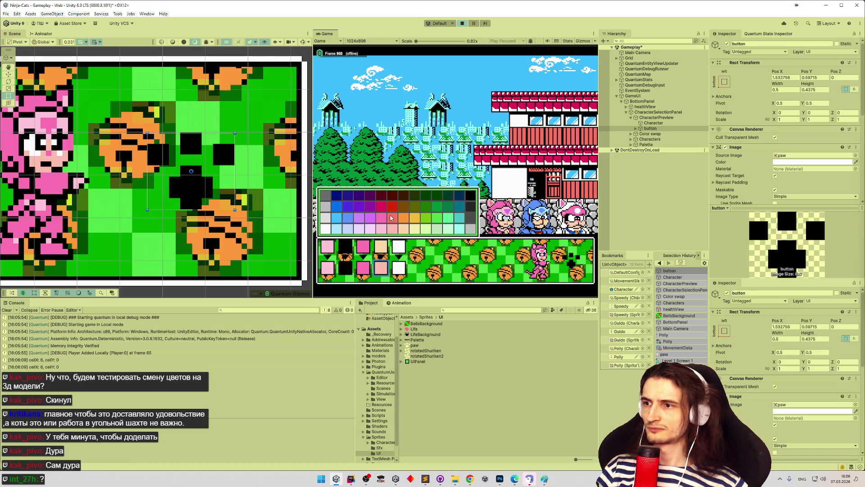
left_click(364, 269)
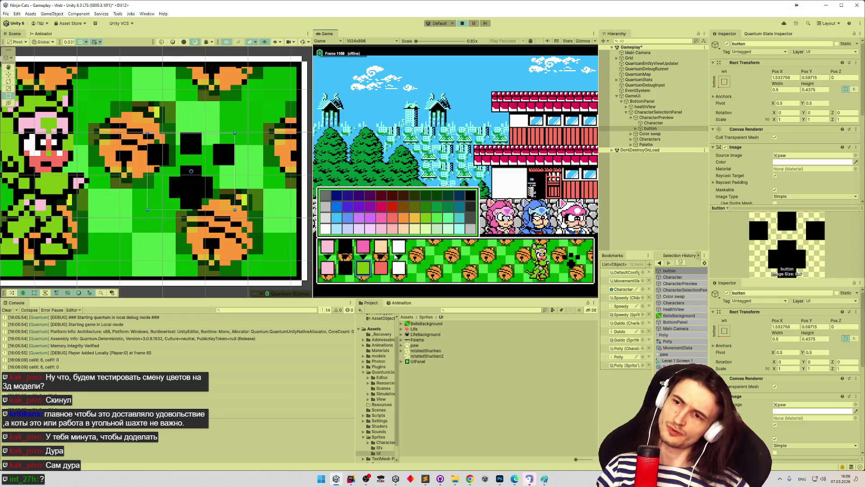
left_click(381, 267)
left_click(438, 216)
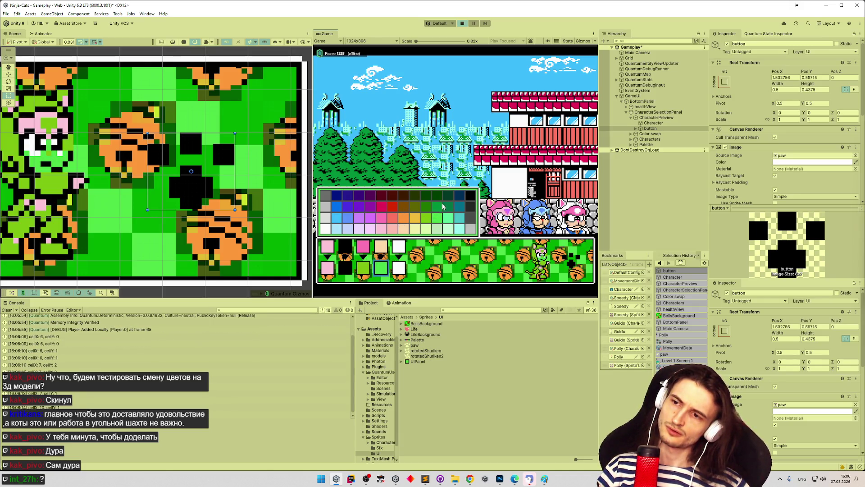
left_click(443, 206)
- Make the cat's eyes red and its pink areas brown, then stop the game
left_click(400, 267)
left_click(463, 197)
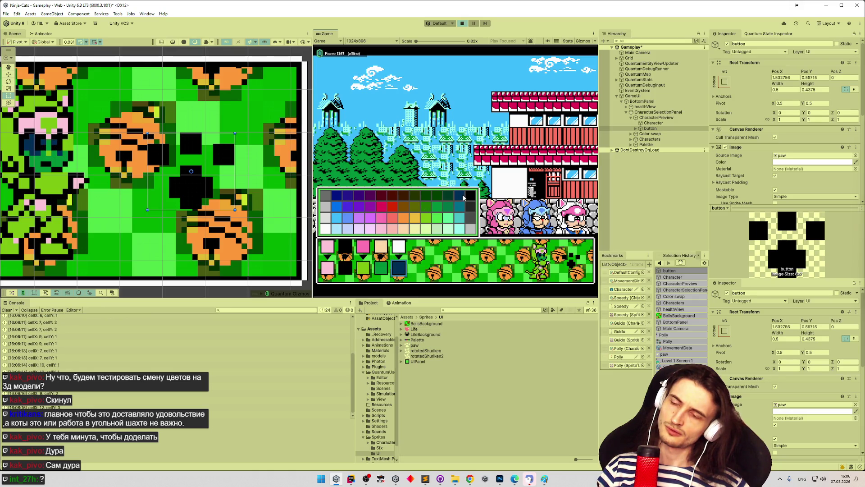
left_click(416, 197)
left_click(382, 206)
left_click(346, 268)
left_click(328, 271)
left_click(415, 194)
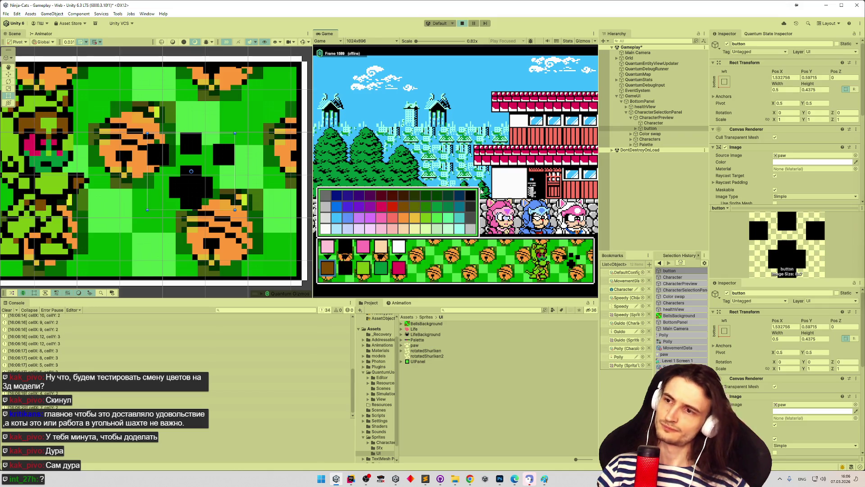
left_click(337, 271)
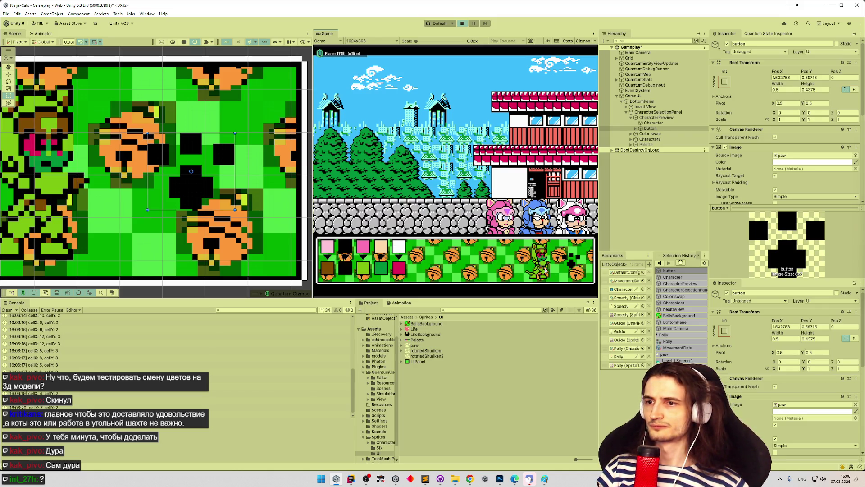
left_click(569, 263)
- Run the game with a wider Game view, choose the pink ninja cat, then stop
key("Right")
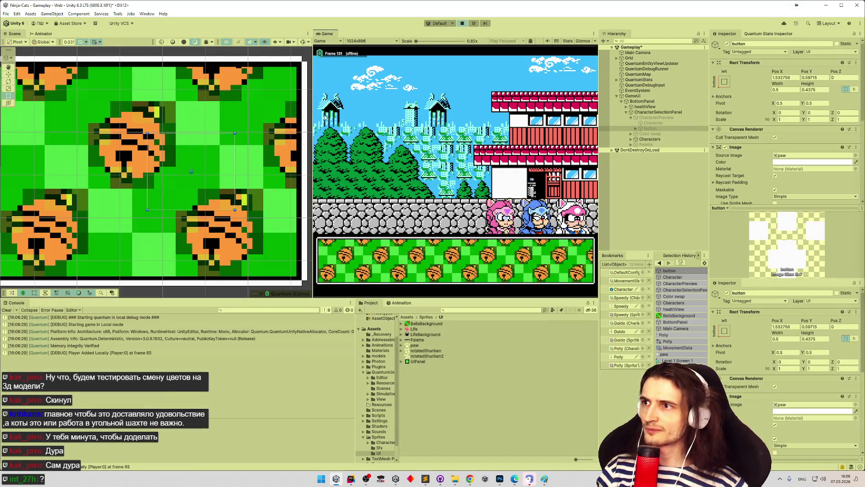
mouse_move(312, 118)
left_mouse_down()
mouse_move(237, 129)
mouse_move(285, 128)
left_mouse_up()
left_click(489, 211)
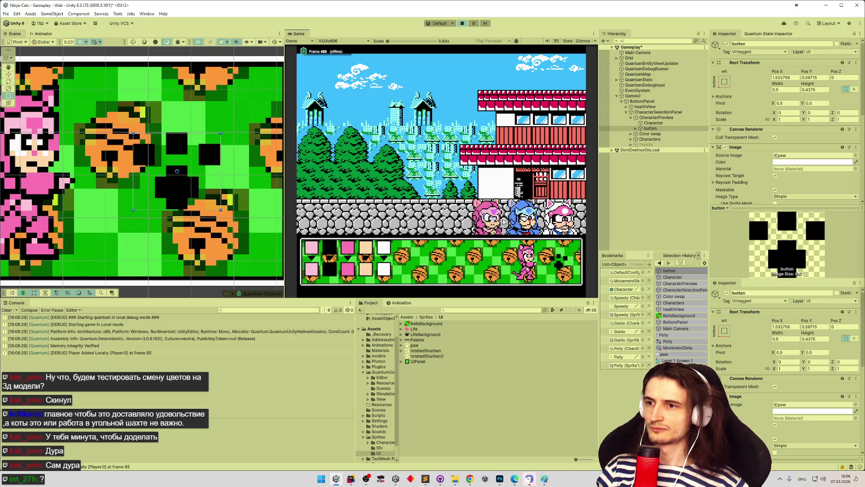
left_click(563, 264)
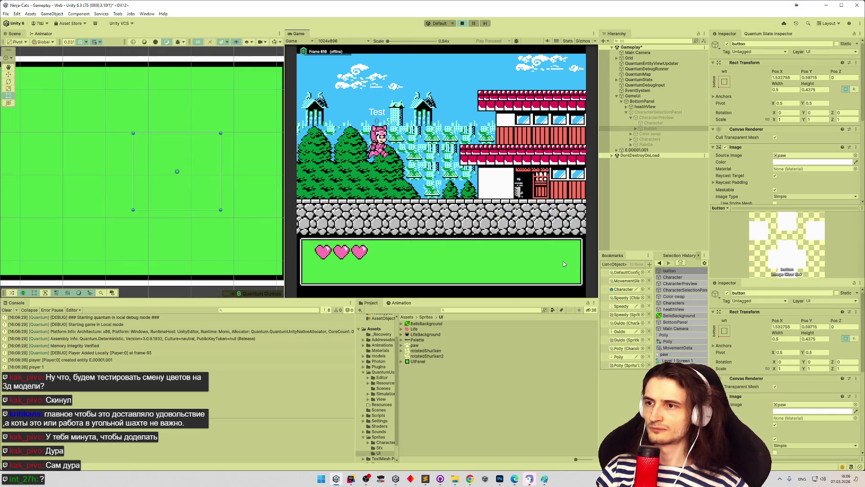
left_click(563, 264)
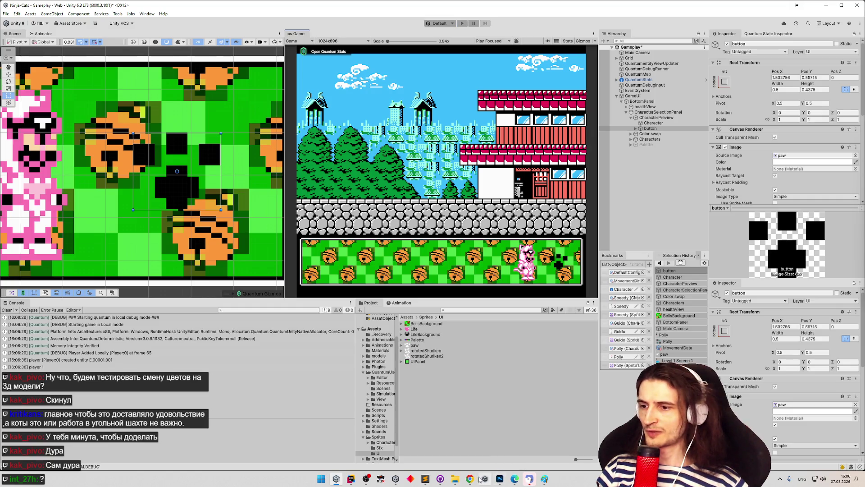
- Bring the Sublime Text task list forward and start a new empty task line
left_click(470, 479)
left_click(426, 478)
key("Return")
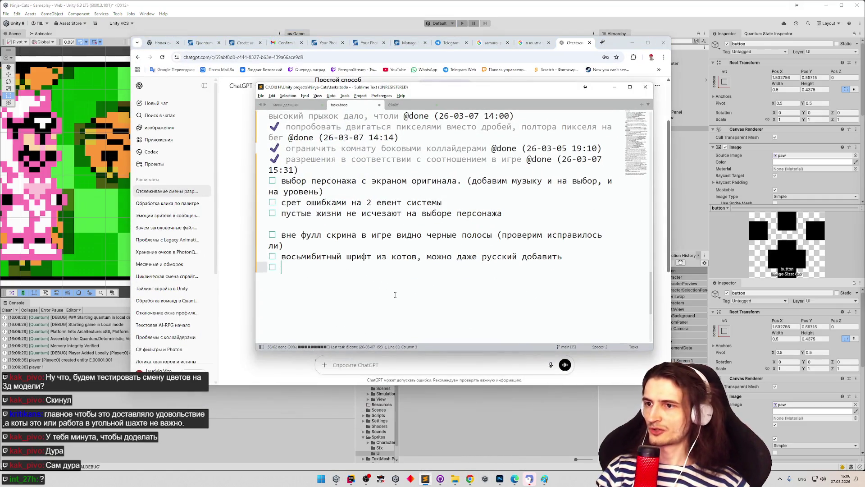
- Draft and delete the note 'чуть ниже котов на выборе?', then switch to the browser's Telegram tab
type("xen")
key("BackSpace")
key("BackSpace")
key("BackSpace")
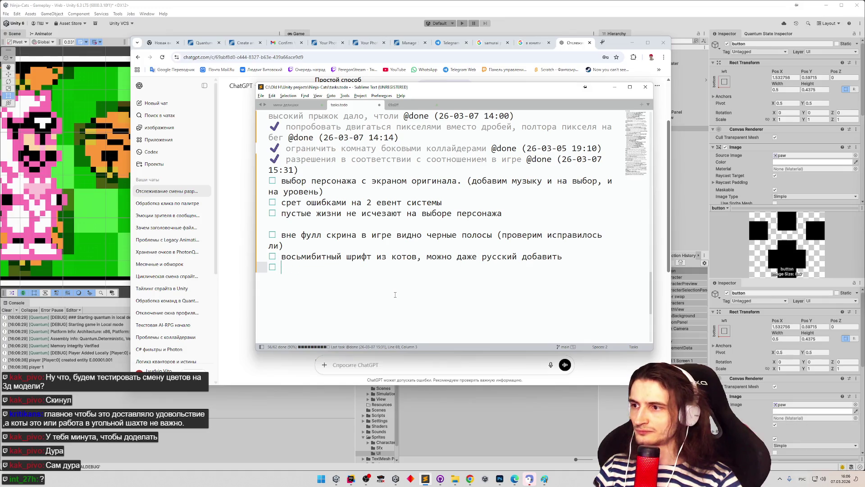
type("чуть ниже котов на ")
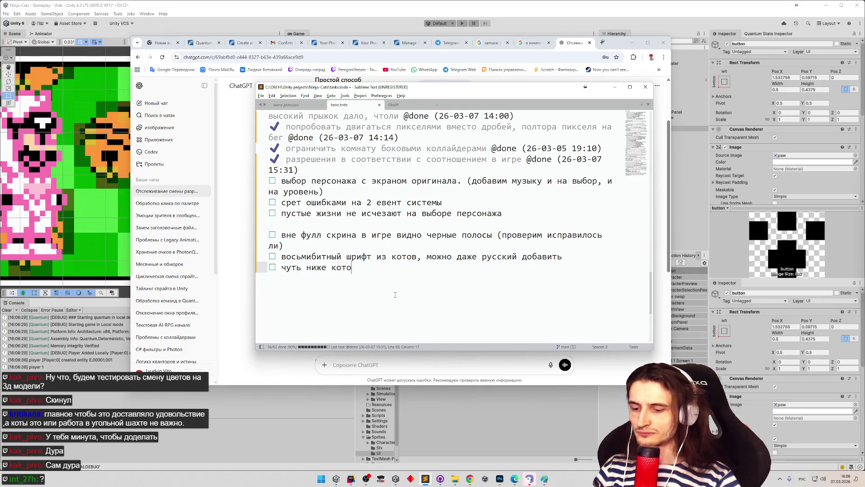
type("выборе?")
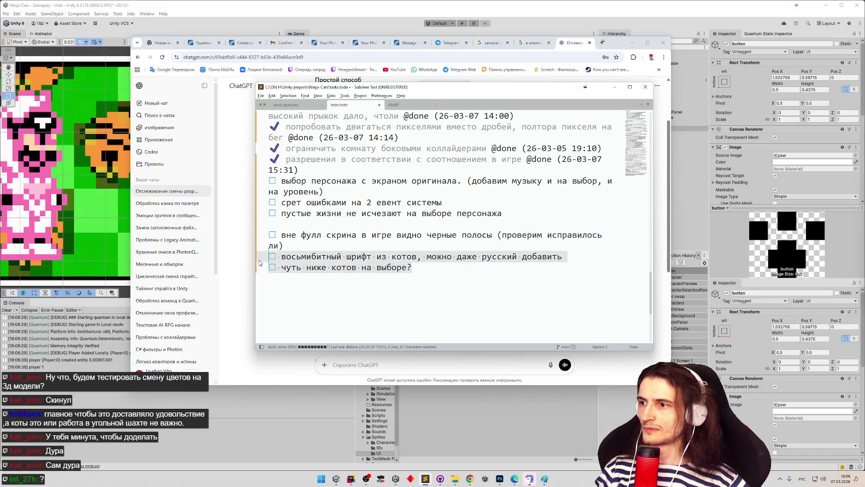
key("shift+Home")
key("BackSpace")
key("BackSpace")
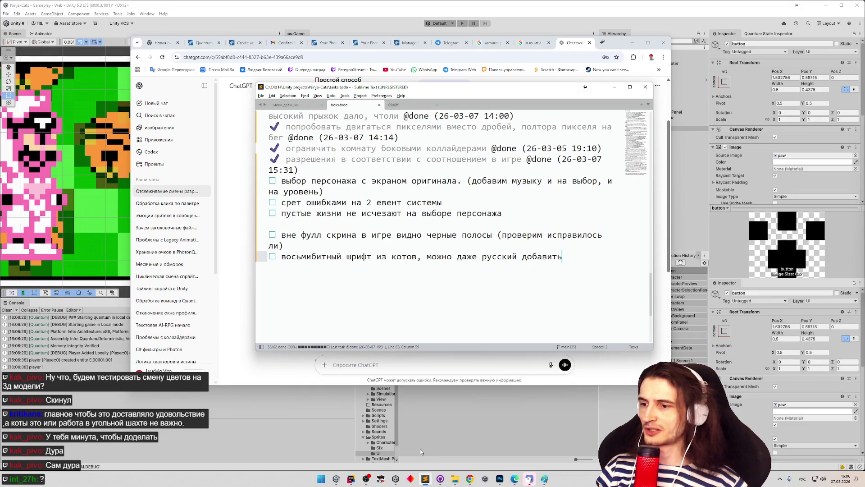
left_click(470, 479)
left_click(448, 44)
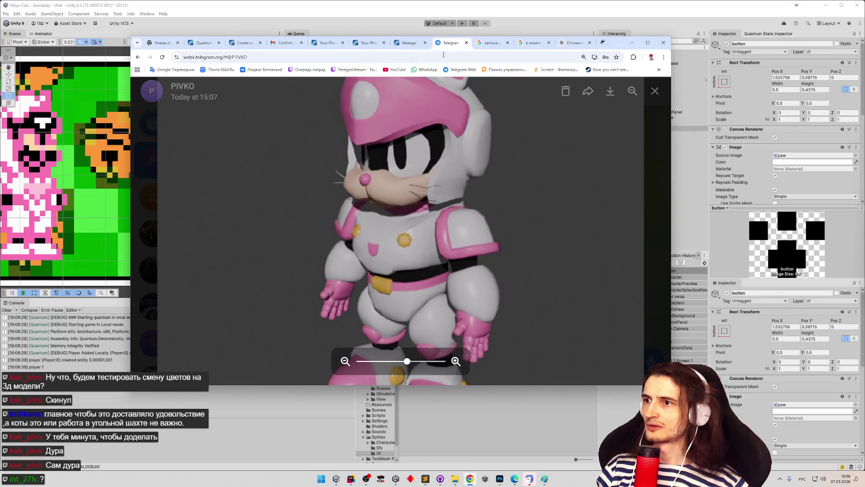
- Download Yattaro.fbx from the Telegram chat and show it in its folder
left_click(658, 141)
double_click(514, 293)
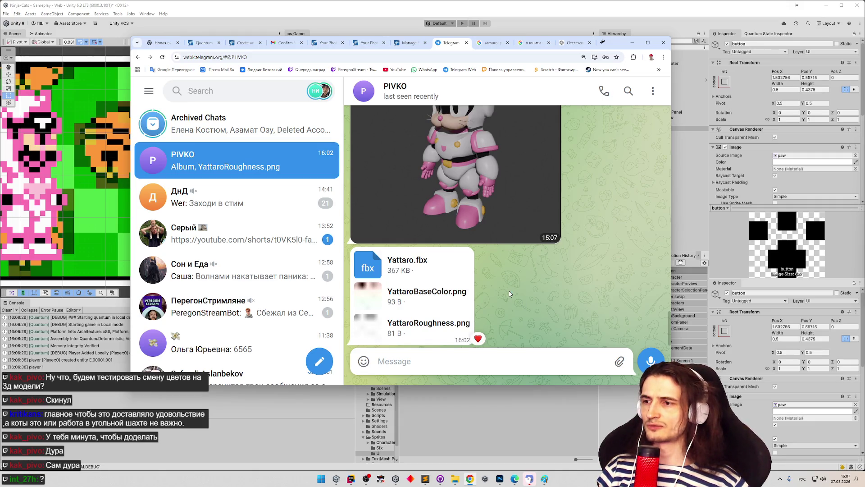
left_click(418, 269)
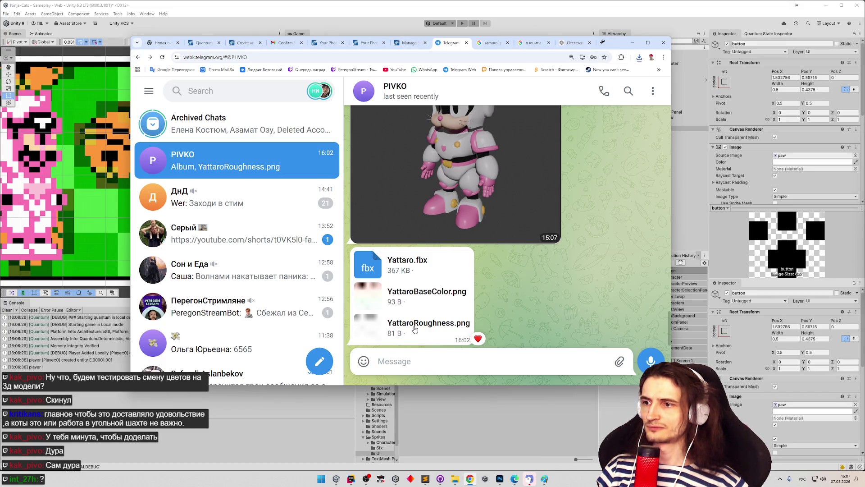
left_click(639, 61)
left_click(638, 61)
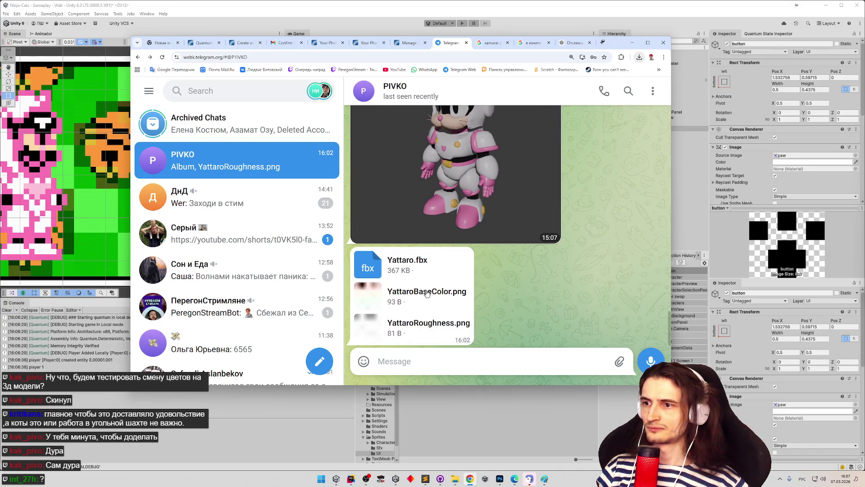
left_click(639, 58)
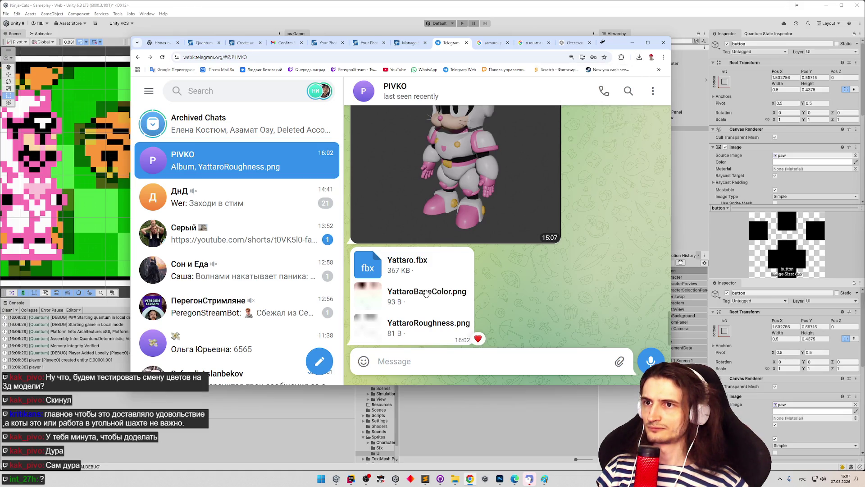
left_click(640, 56)
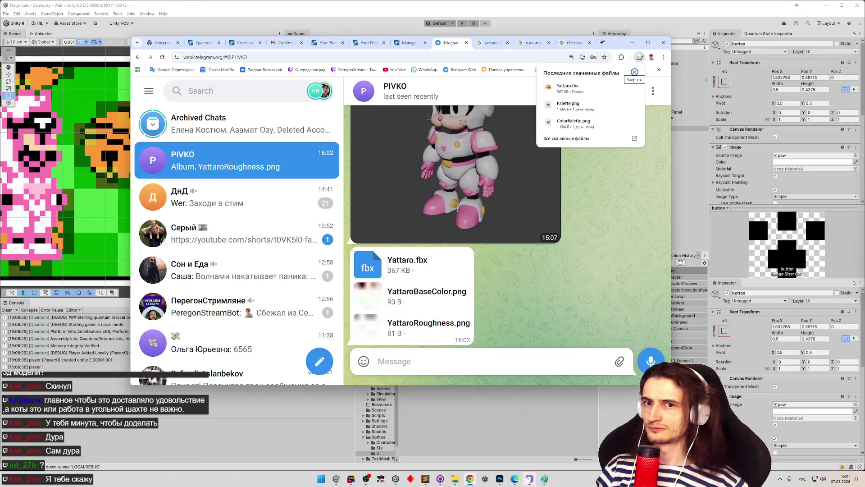
left_click(518, 312)
left_click(639, 57)
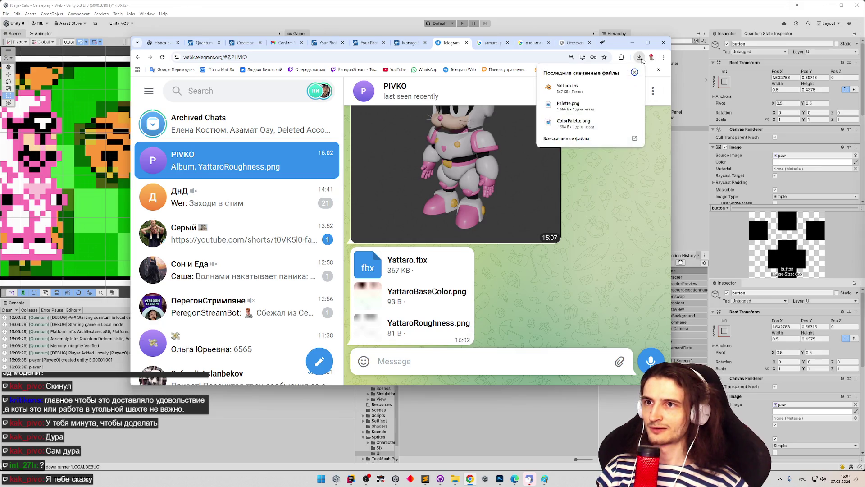
left_click(621, 87)
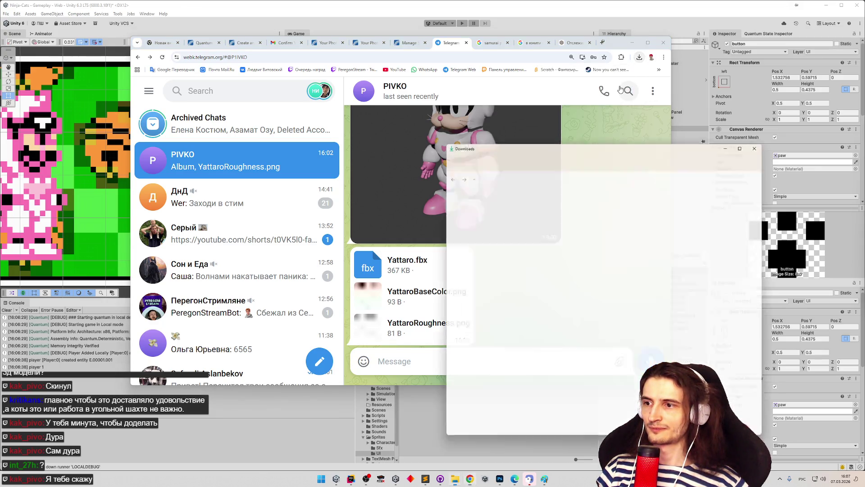
left_click(423, 297)
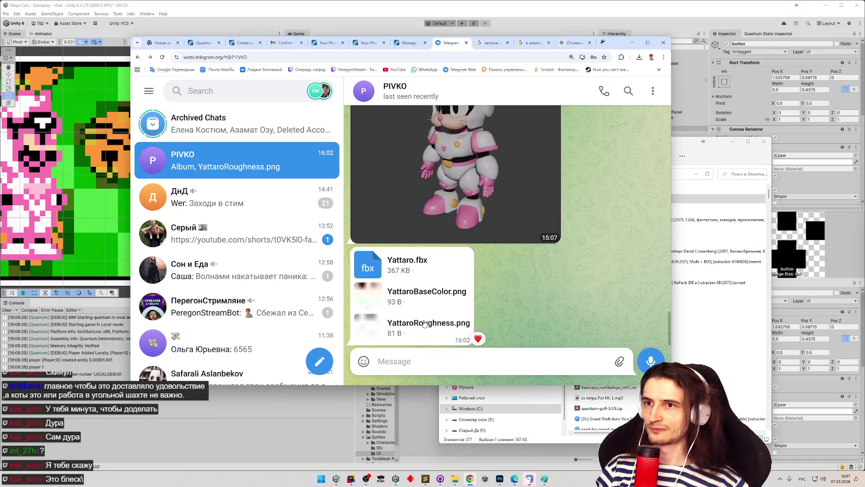
- Check the download history, download Yattaro.fbx again, and start deleting the duplicate
left_click(664, 56)
left_click(640, 57)
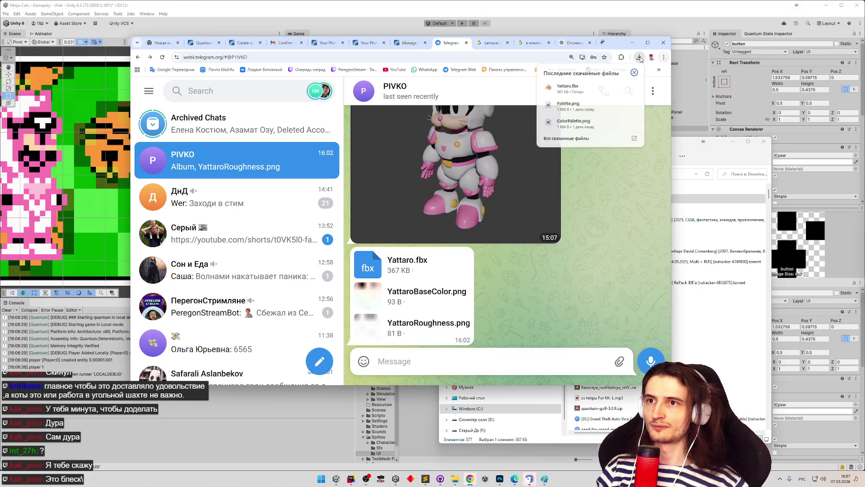
left_click(602, 140)
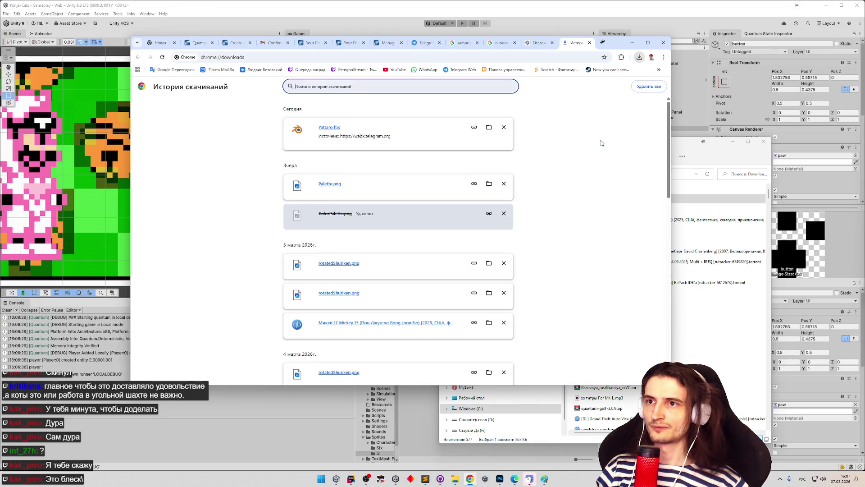
left_click(426, 44)
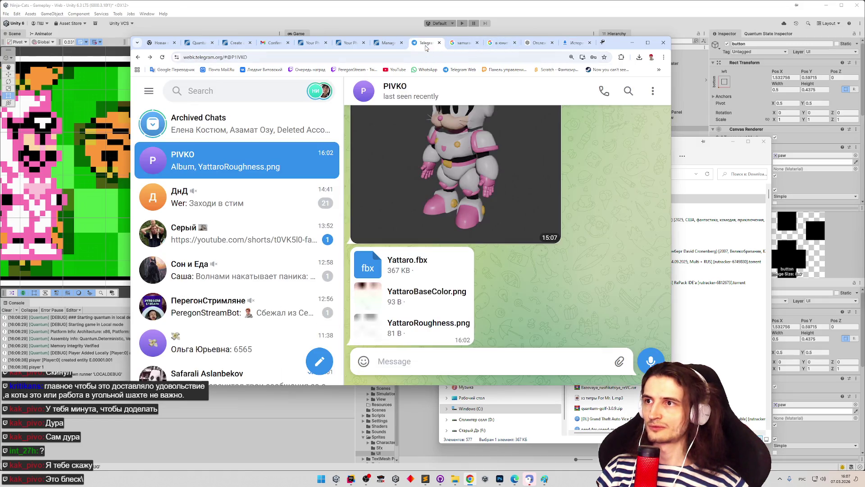
double_click(477, 236)
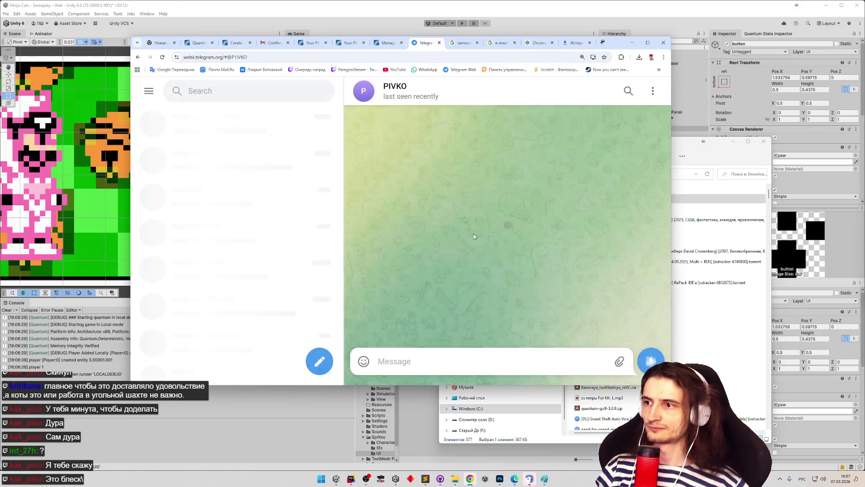
double_click(444, 295)
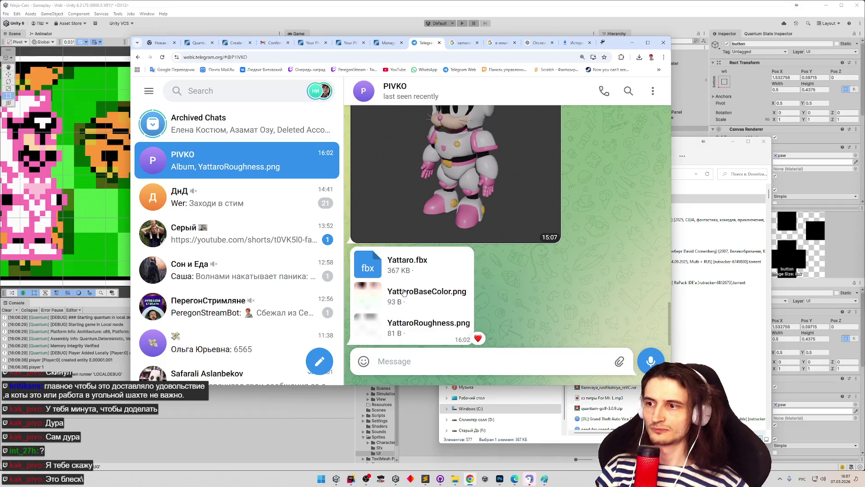
left_click(422, 266)
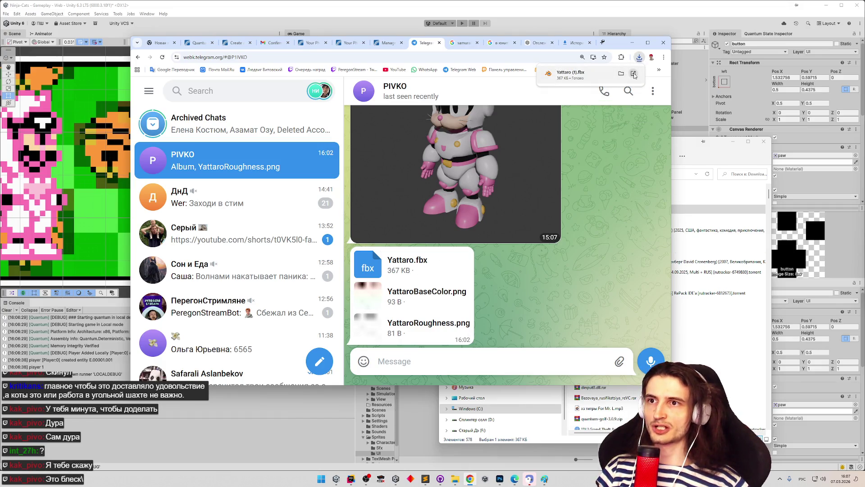
left_click(623, 74)
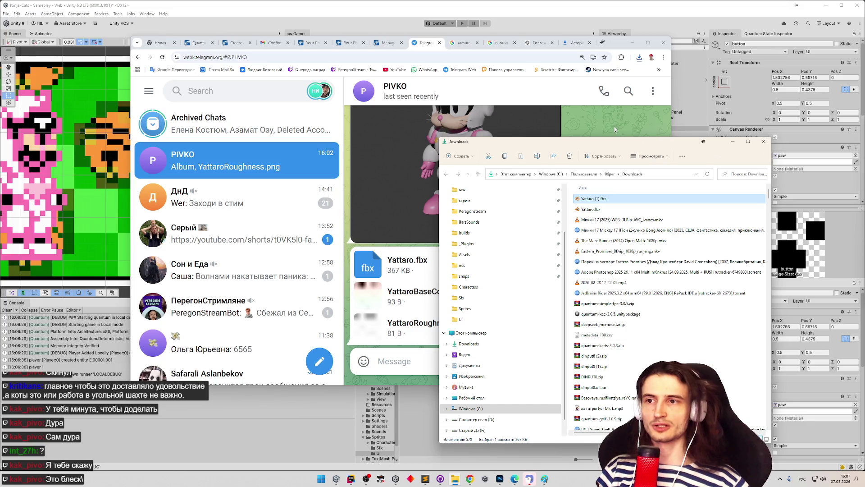
key("Delete")
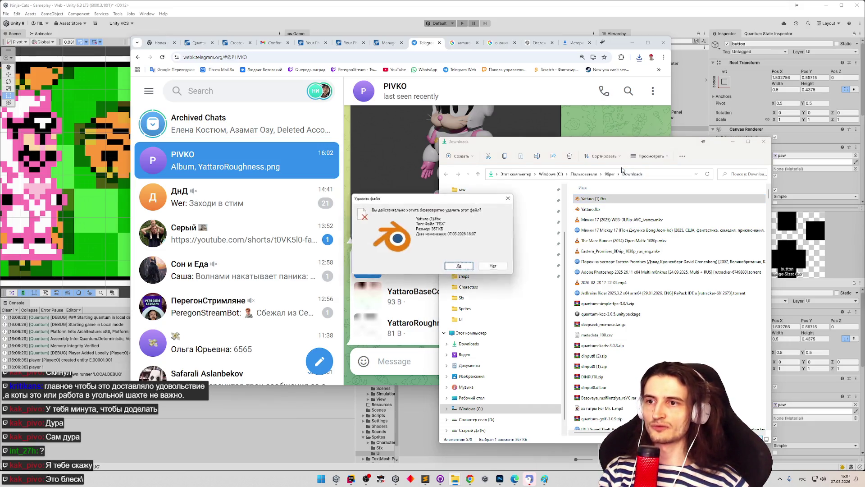
- Confirm deleting Yattaro (1).fbx and download another Yattaro texture from the chat
key("Return")
left_click(411, 363)
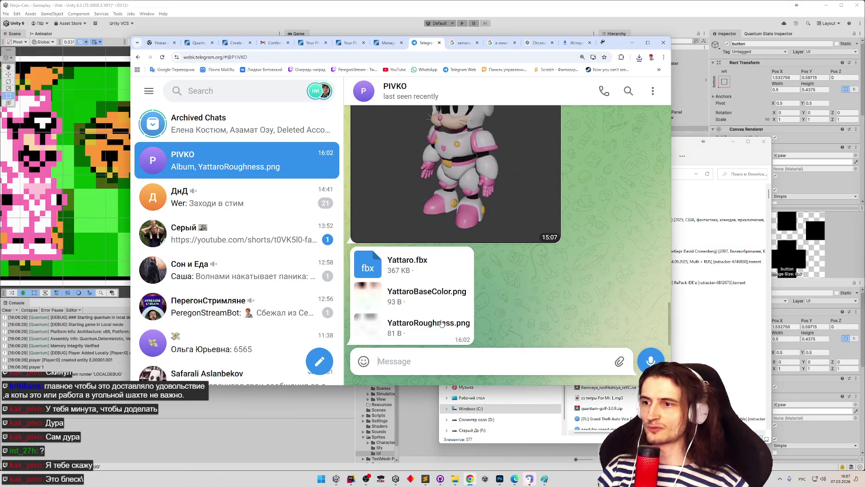
right_click(451, 287)
left_click(469, 323)
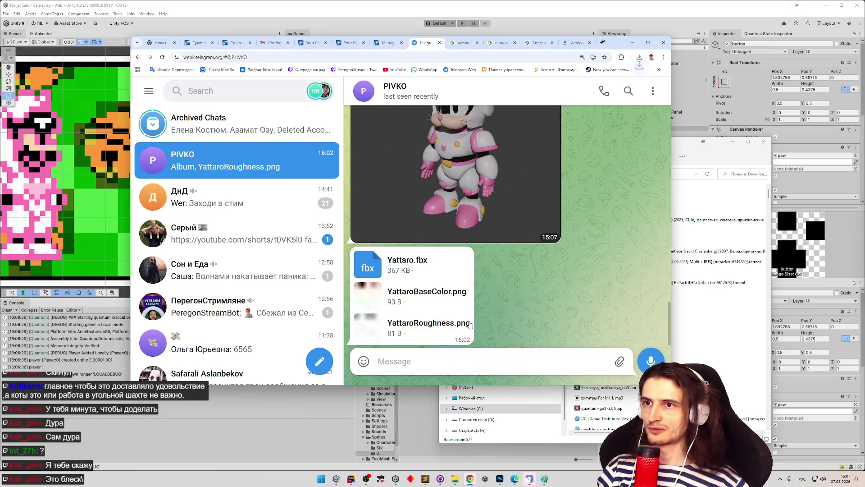
left_click(643, 60)
left_click(643, 60)
- Download YattaroRoughness.png, select the three Yattaro files, and open the Ninja-Cats Assets folder
right_click(414, 324)
left_click(406, 320)
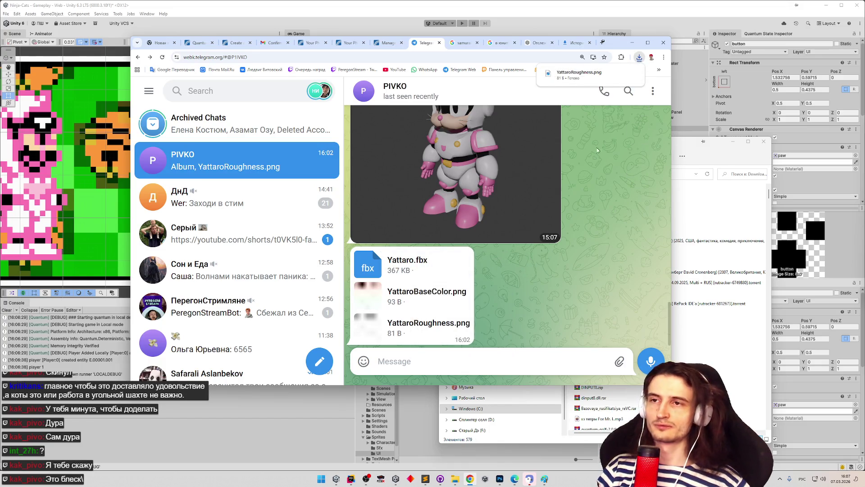
left_click(624, 77)
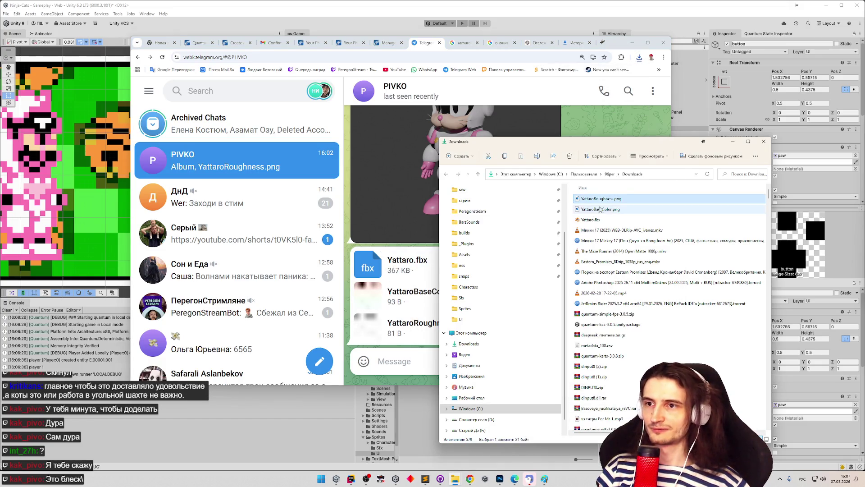
left_click(591, 220, "shift")
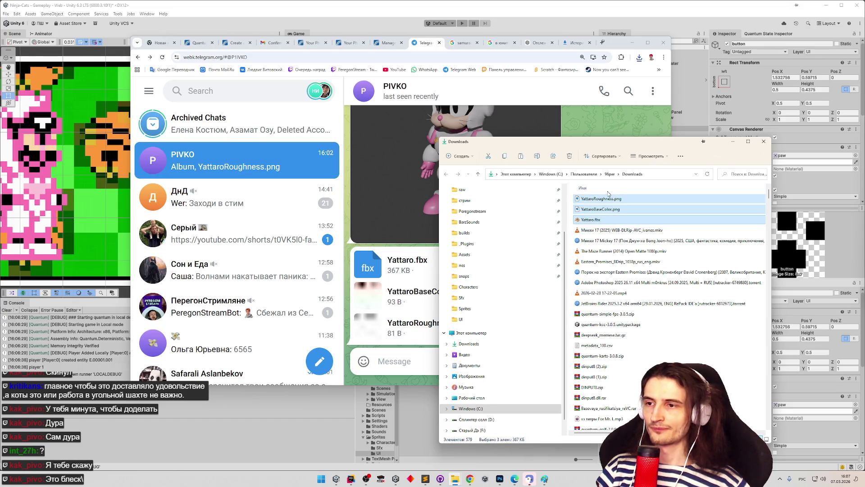
left_click(496, 255)
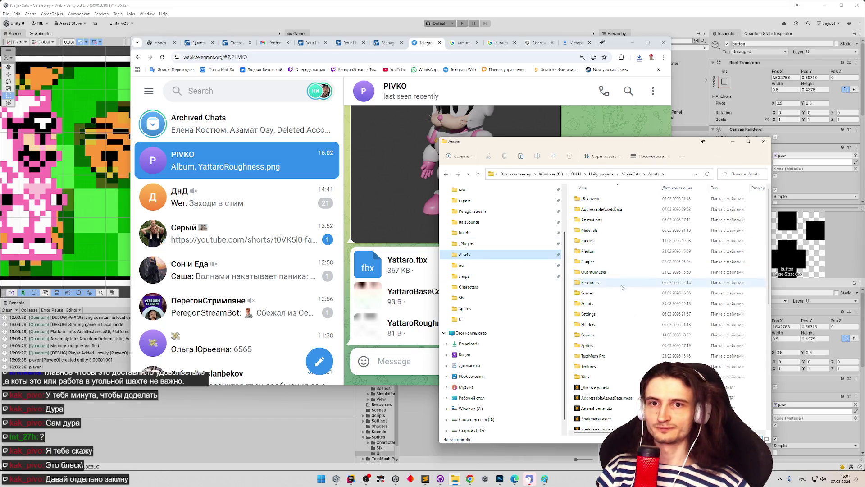
- Create a new folder named Speedy inside the models folder and open it
right_click(579, 334)
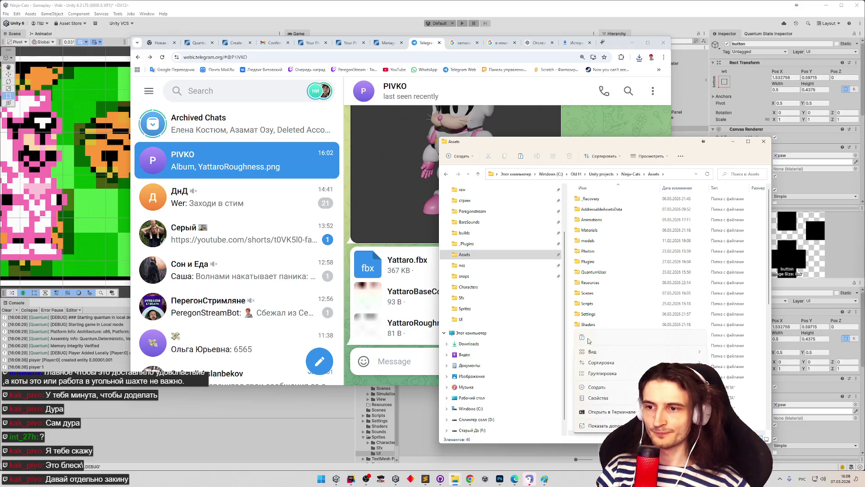
double_click(615, 242)
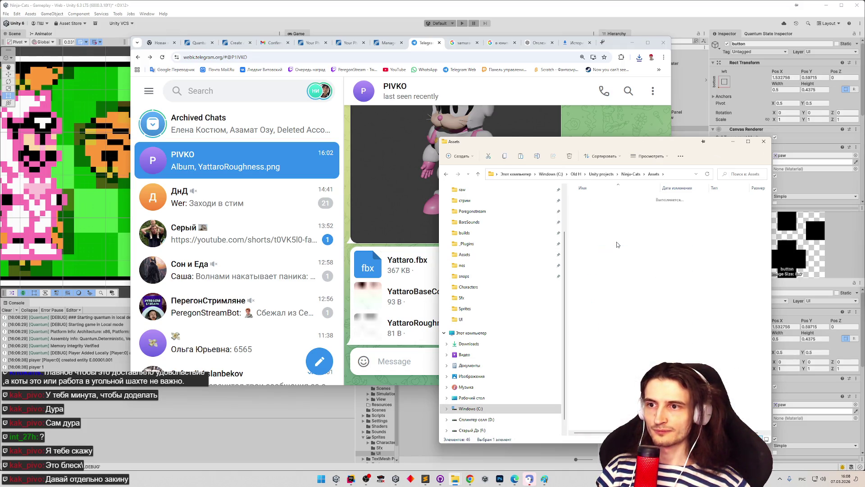
double_click(603, 200)
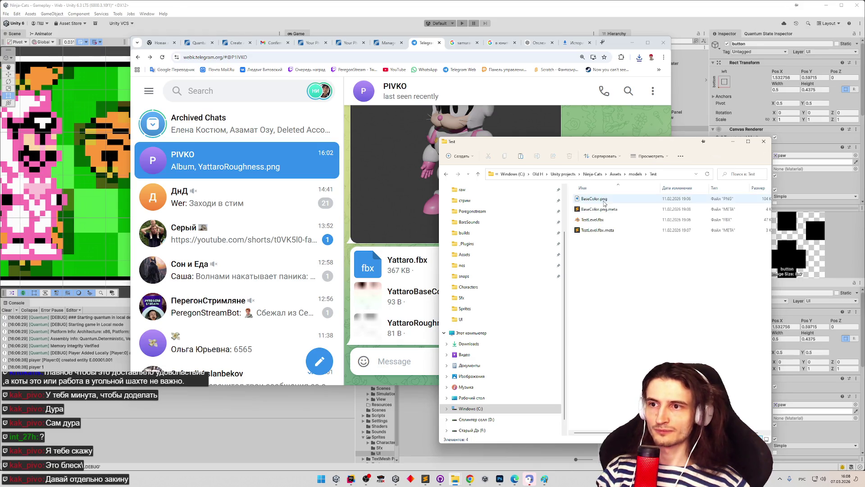
key("alt+Left")
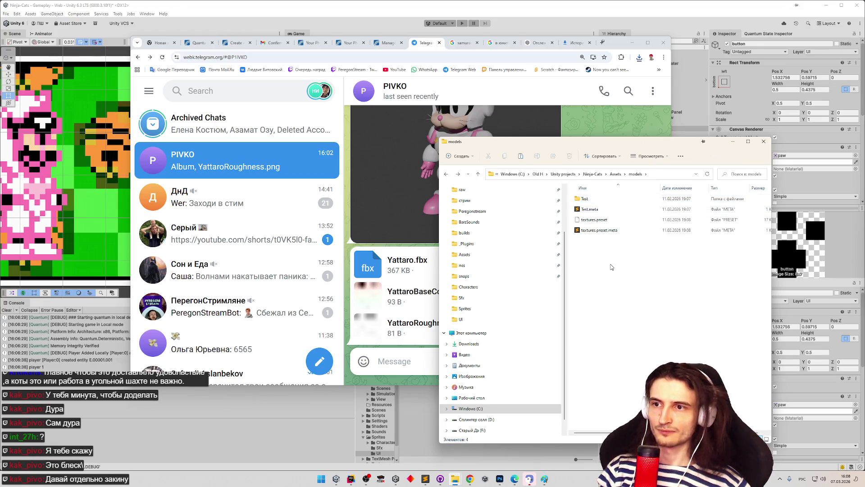
right_click(611, 267)
key("Escape")
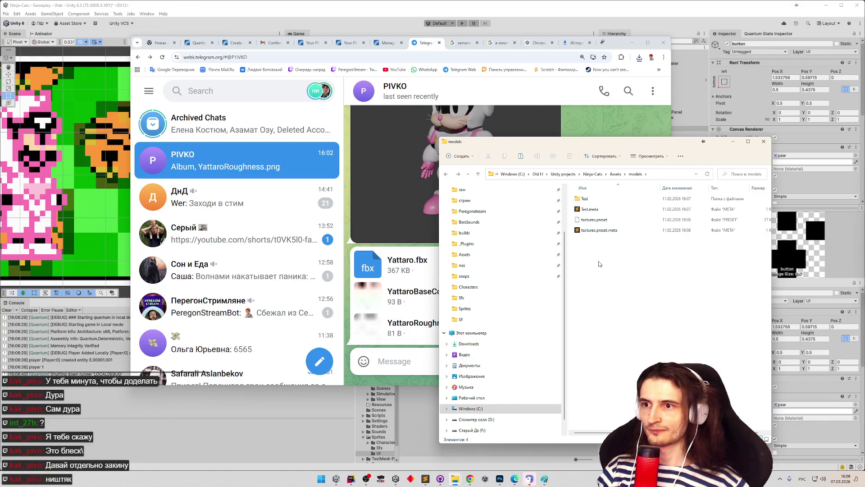
key("ctrl+shift+n")
type("bls")
key("alt+shift")
key("ctrl+a")
type("Sp")
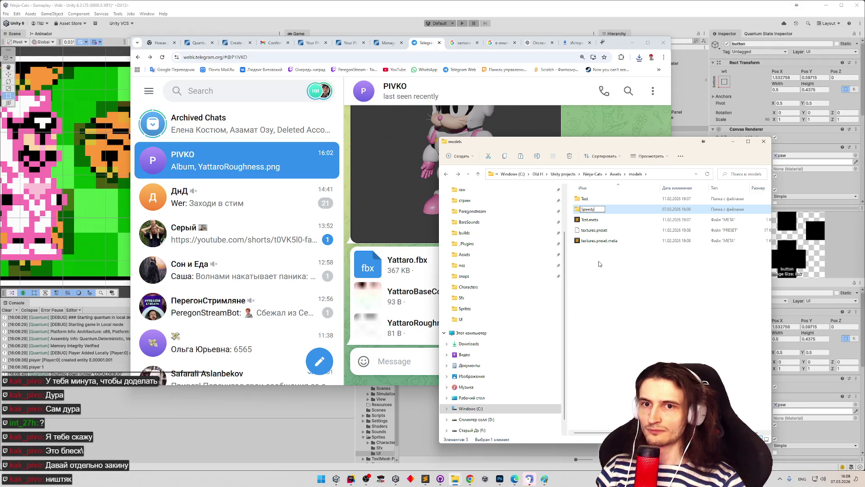
key("Return")
key("Return")
- Paste the three Yattaro files and rename them to Speedy.fbx and SpeedyBaseColor.png
key("ctrl+v")
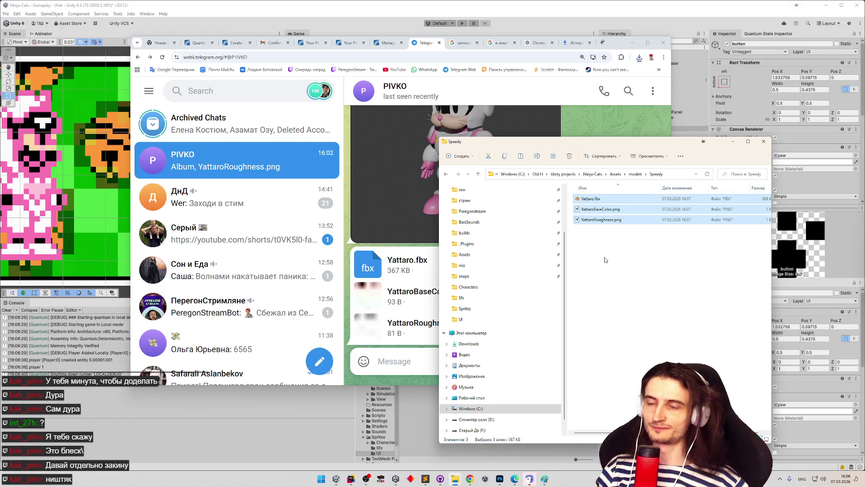
left_click(595, 198)
type("Speedy")
key("Tab")
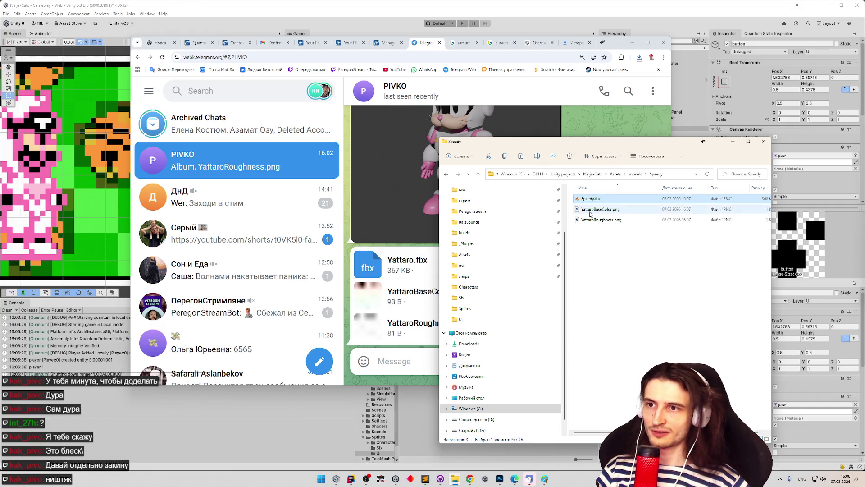
left_click_drag(594, 208, 518, 206)
type("Speedy")
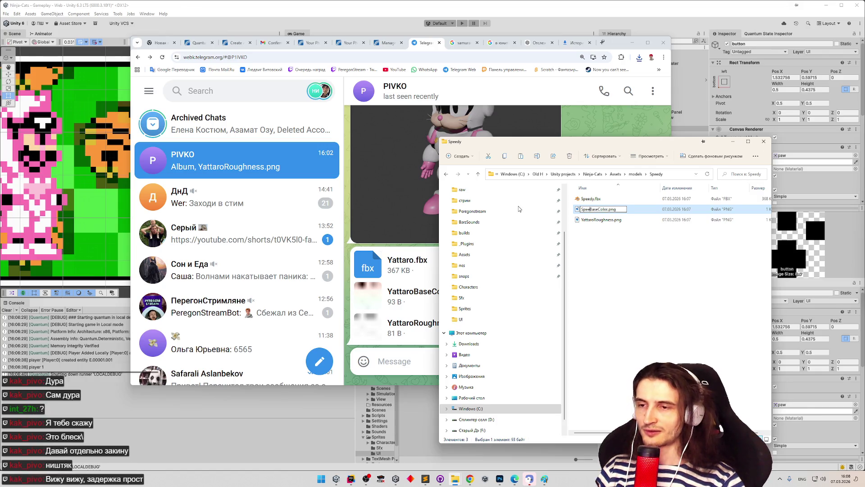
key("BackSpace")
type("y")
key("Return")
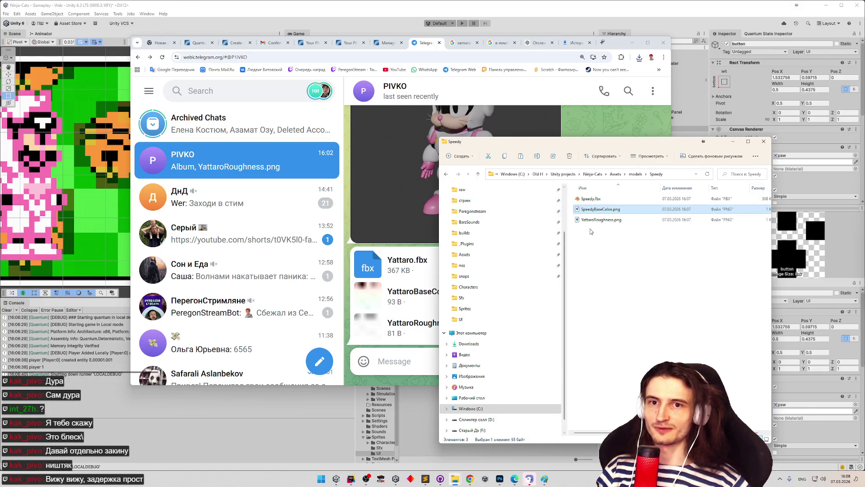
- Rename YattaroRoughness.png to SpeedyRoughness.png, then minimize Telegram and the notepad
left_click(601, 220)
key("F2")
left_click_drag(597, 220, 528, 222)
type("SpeedytRoughness.png")
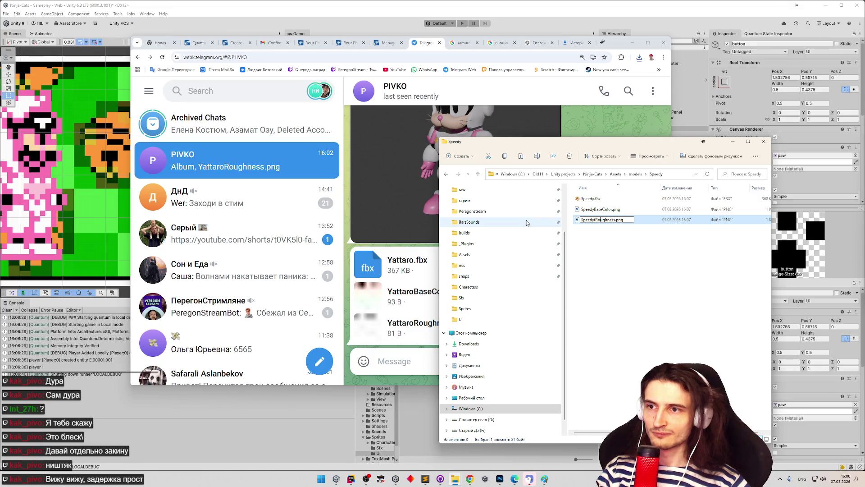
key("BackSpace")
left_click(607, 227)
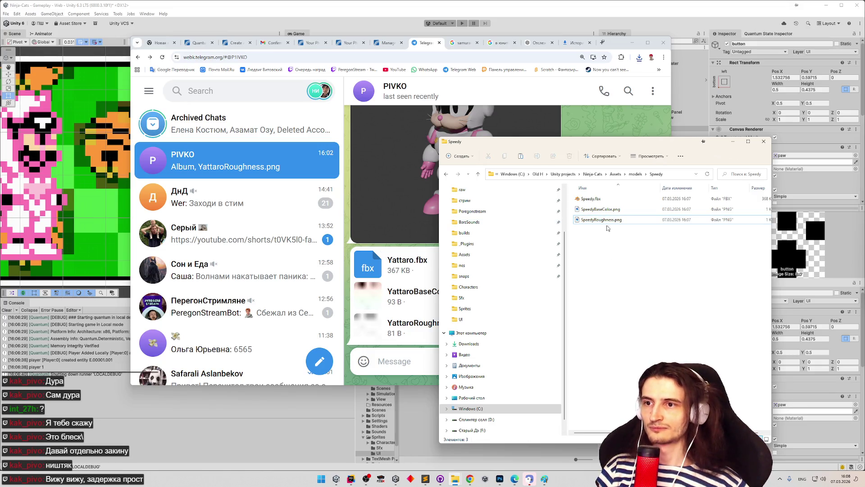
left_click(632, 43)
left_click(615, 93)
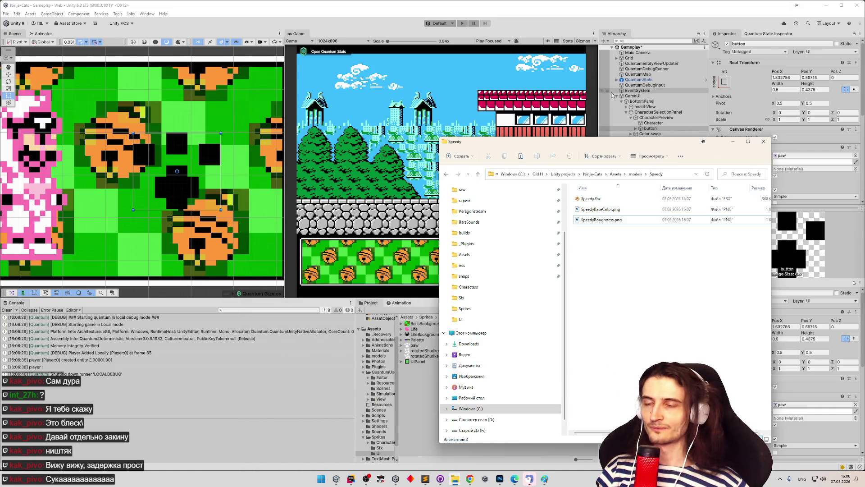
- Enlarge the Project panel and delete the Test folder from Assets/models
left_click(733, 141)
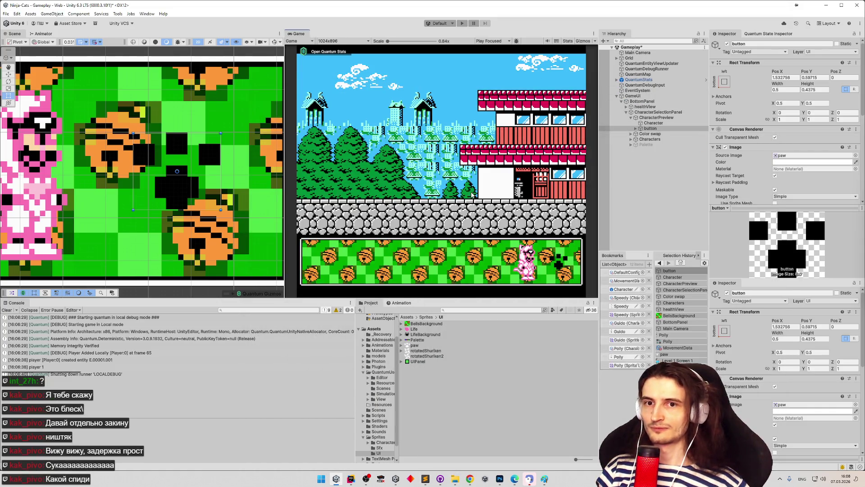
left_click_drag(459, 298, 460, 281)
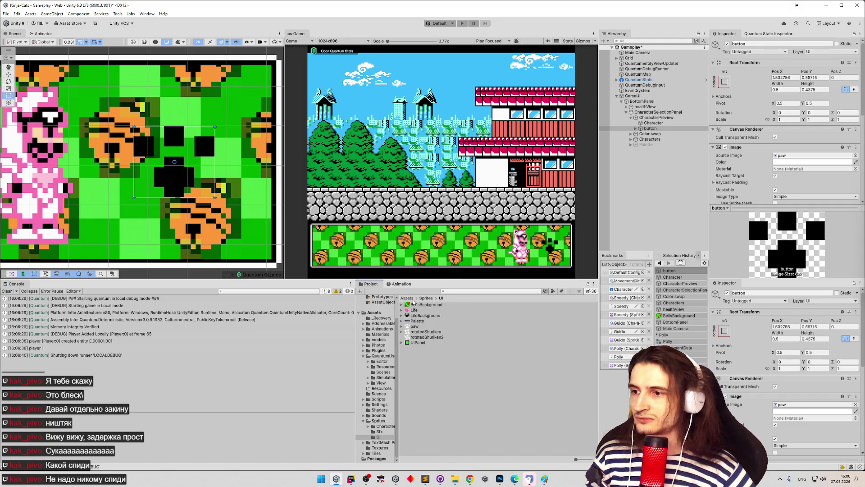
left_click(408, 299)
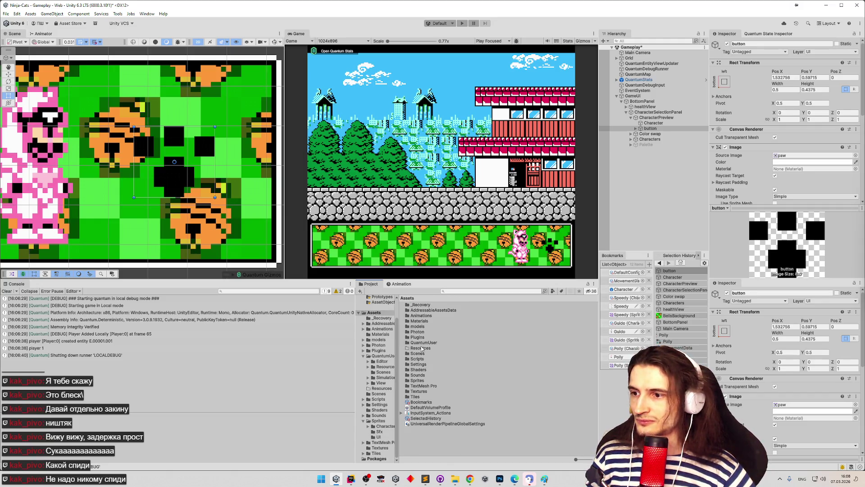
double_click(423, 326)
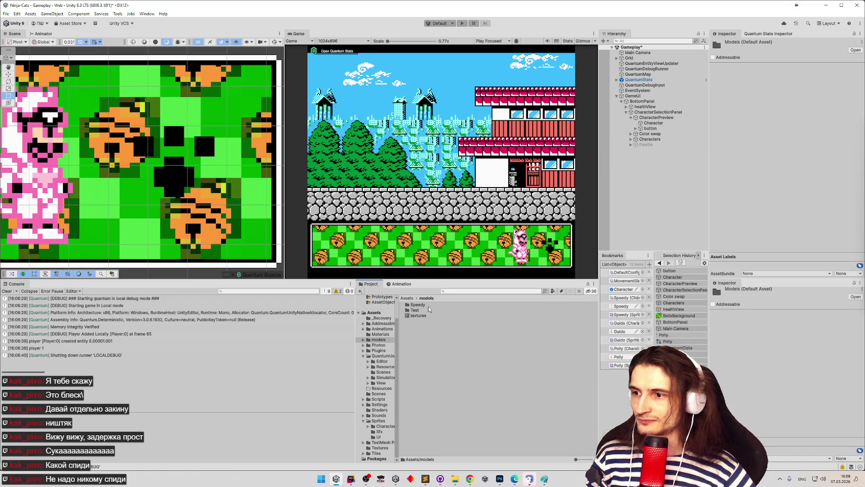
double_click(425, 306)
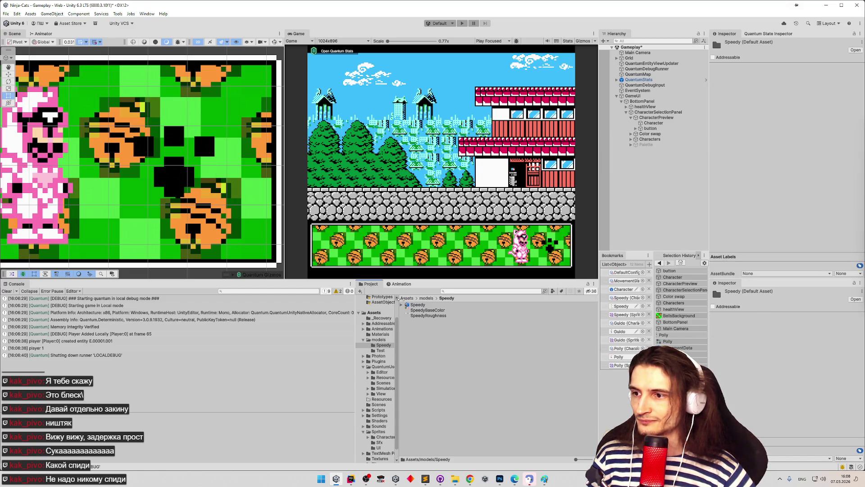
left_click(426, 299)
left_click(416, 311)
key("Delete")
key("Return")
- Inspect the import settings of SpeedyRoughness, the Speedy model and the textures preset
double_click(426, 306)
left_click(428, 315)
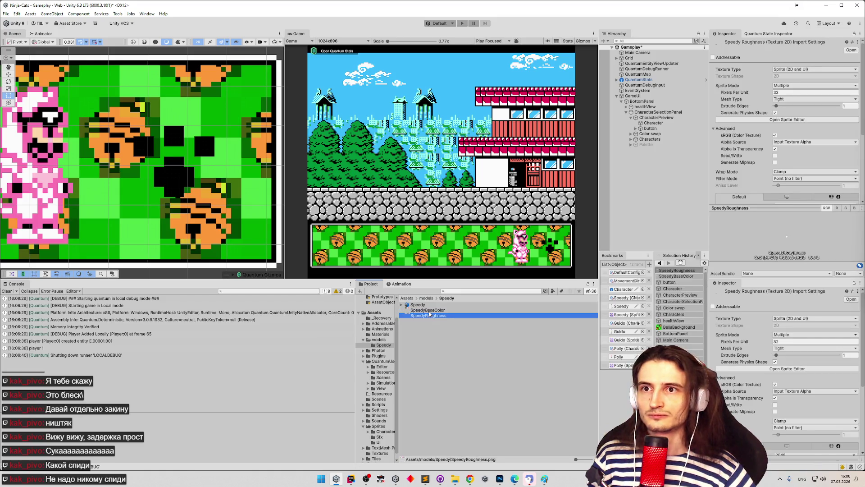
left_click(418, 305)
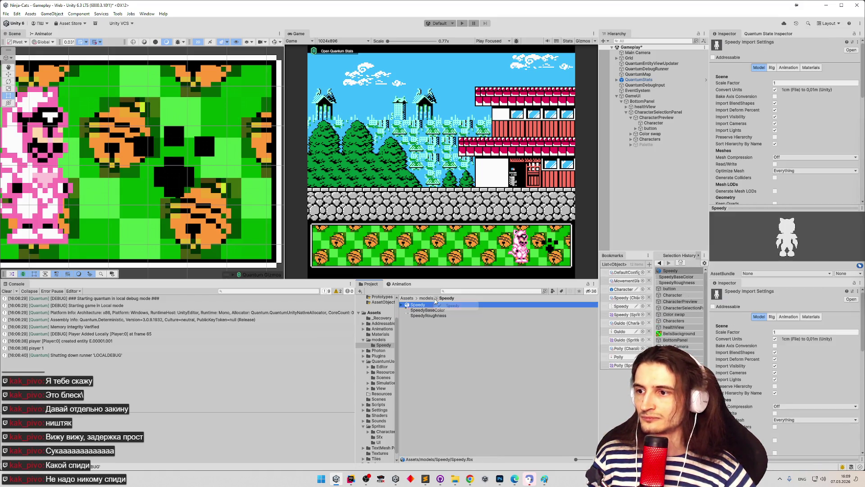
left_click(426, 298)
left_click(419, 310)
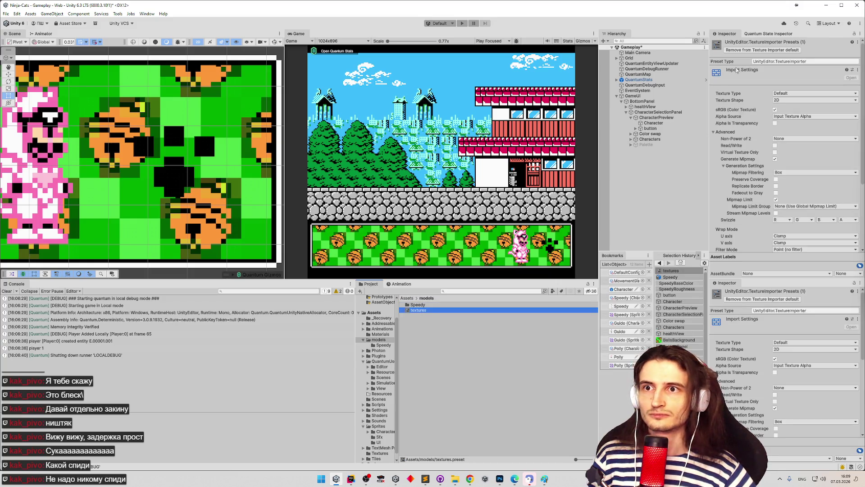
left_click(811, 93)
left_click(440, 315)
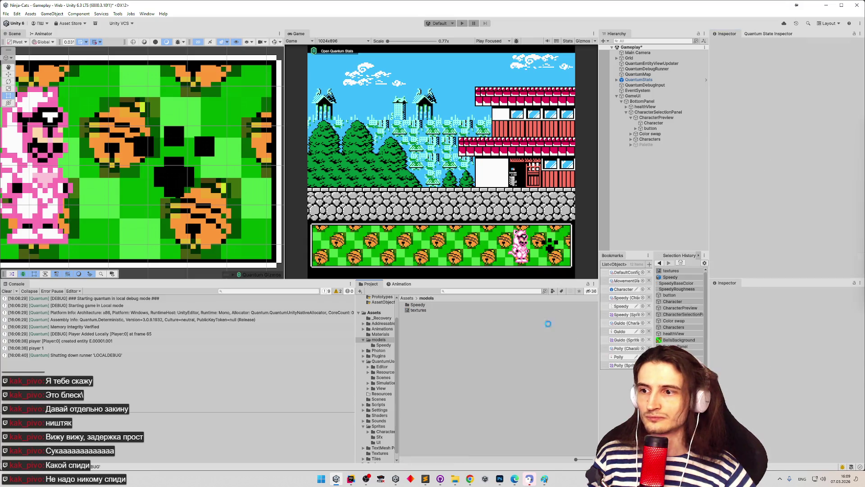
left_click(439, 306)
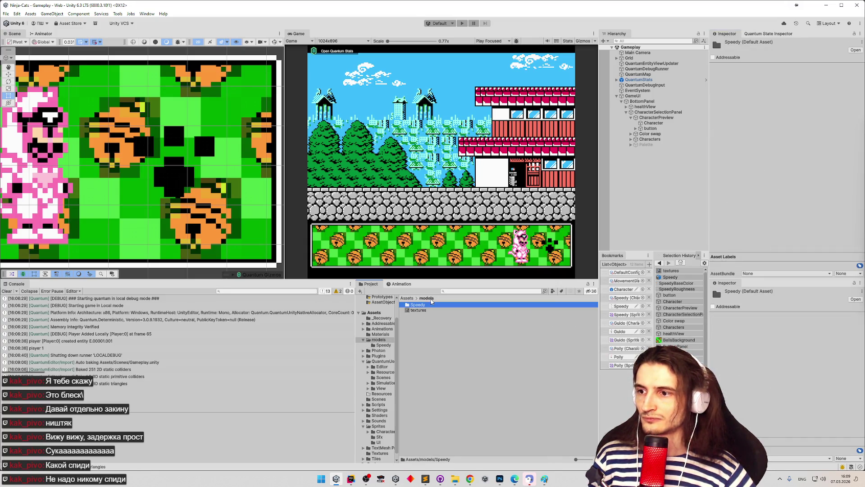
left_click(426, 311)
left_click(417, 305)
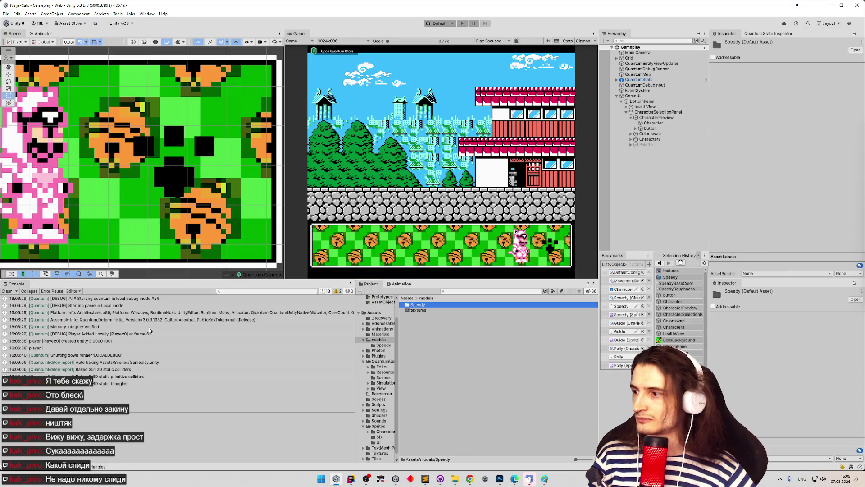
- Set SpeedyBaseColor and SpeedyRoughness to Texture Type Default and apply
double_click(410, 305)
left_click(412, 310)
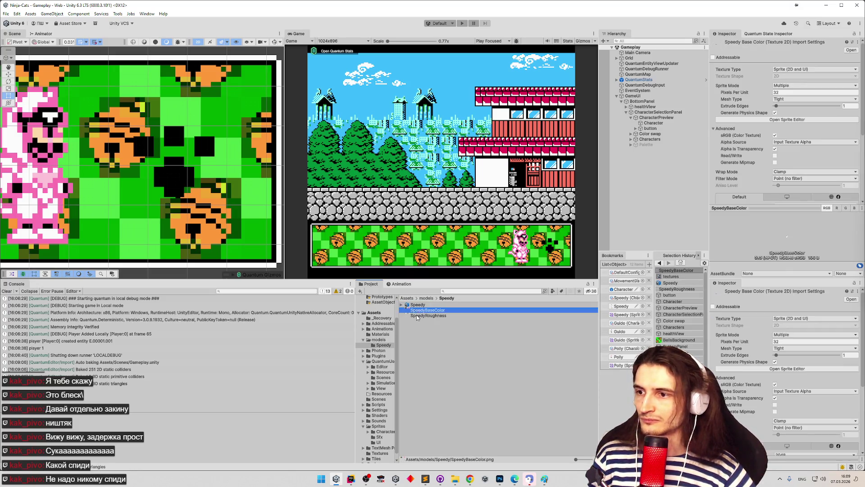
left_click(418, 316, "shift")
left_click(805, 70)
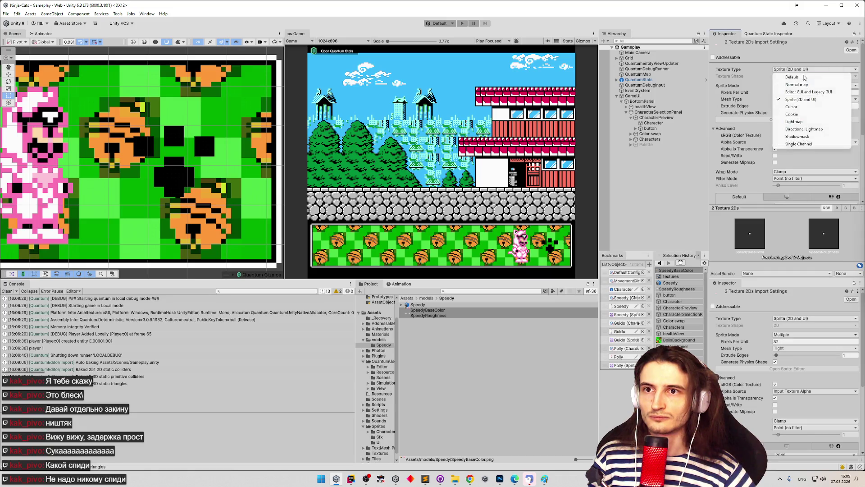
left_click(789, 75)
scroll(858, 191, "down", 5)
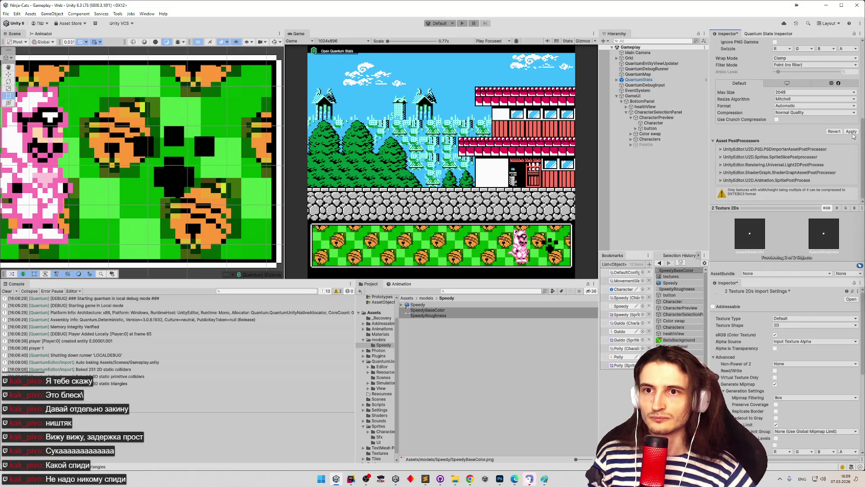
left_click(852, 132)
left_click(431, 340)
- Create a new material with the Custom/SpritePaletteSwap shader and the Speedy texture in Sprite
right_click(431, 334)
mouse_move(505, 133)
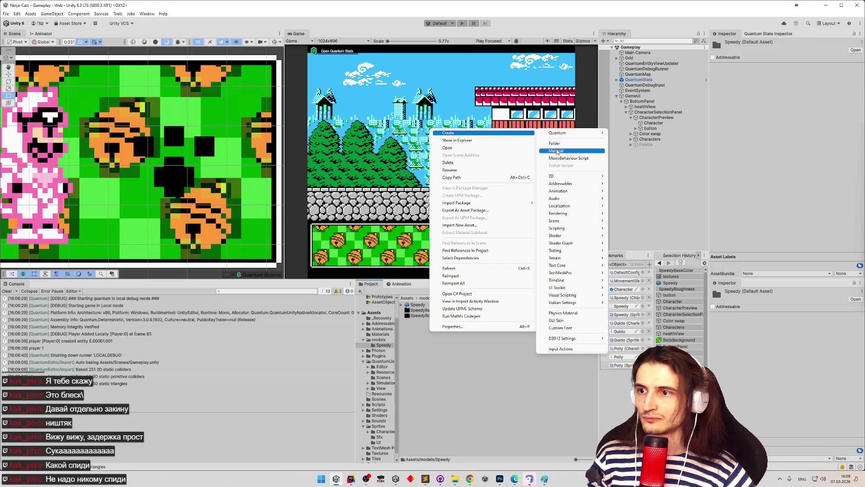
left_click(558, 151)
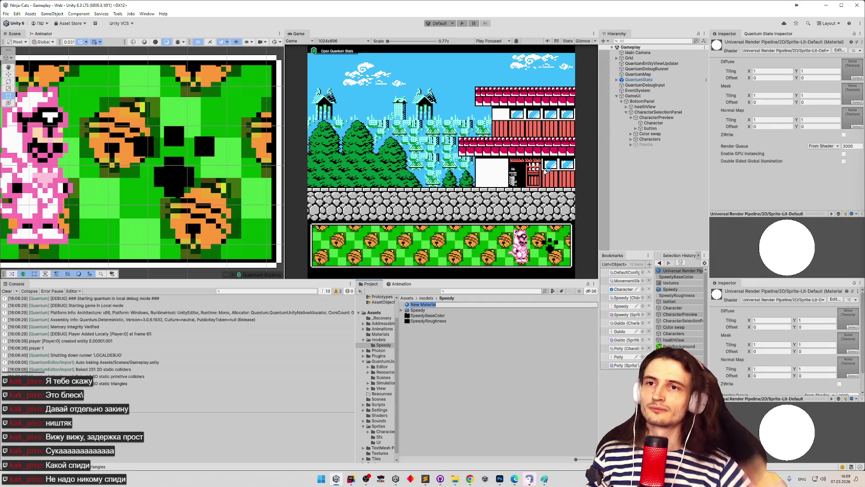
left_click(779, 55)
left_click(779, 51)
type("swa")
left_click(772, 72)
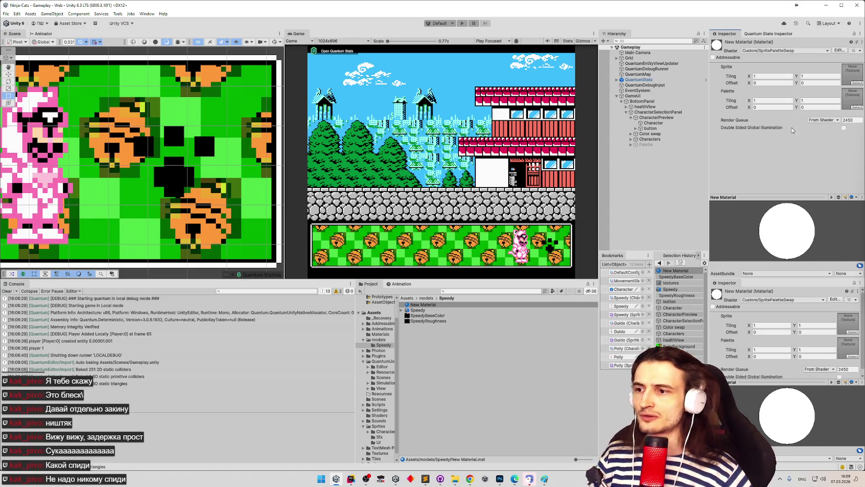
mouse_move(445, 310)
left_mouse_down()
mouse_move(757, 102)
mouse_move(849, 76)
left_mouse_up()
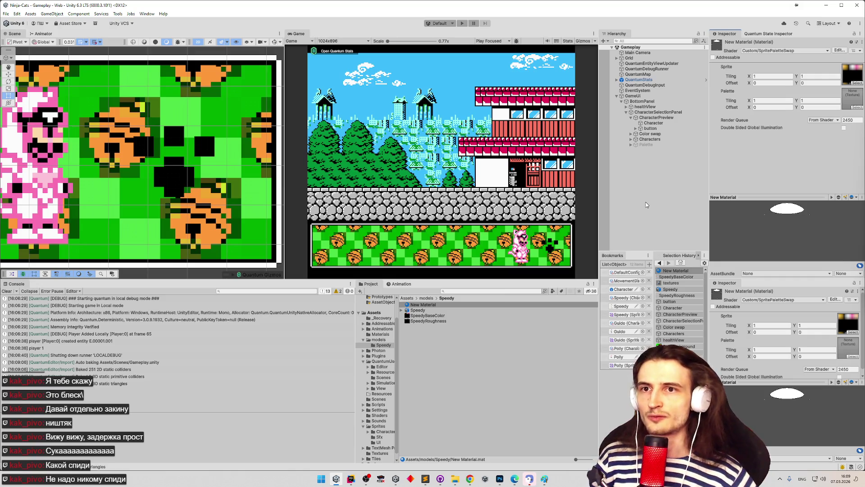
- Enlarge the Scene view and rename New Material to SpeedyMaterial
left_click_drag(503, 280, 503, 284)
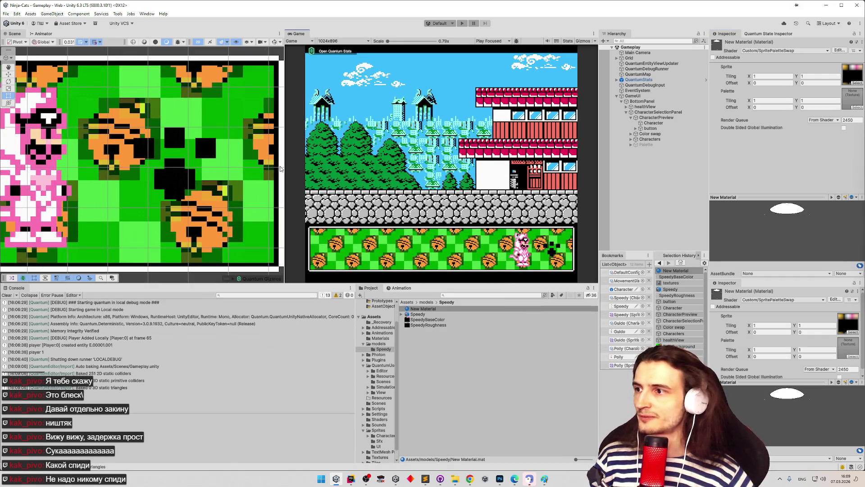
left_click_drag(284, 169, 326, 175)
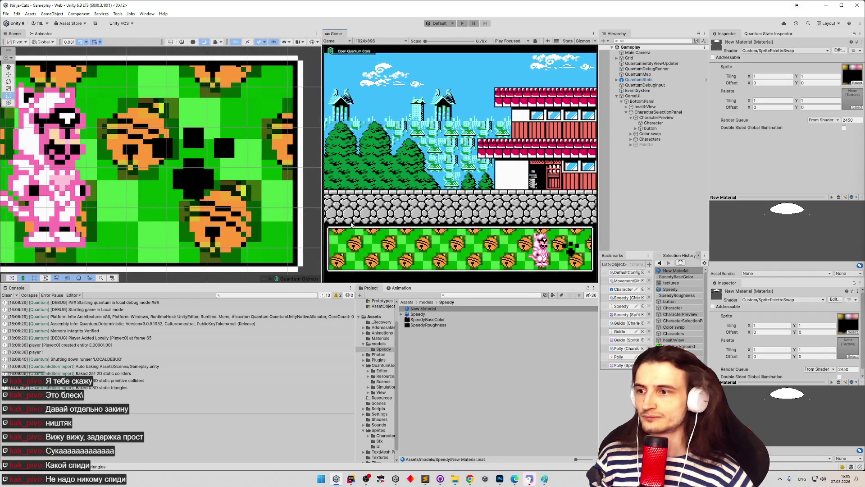
left_click(419, 314)
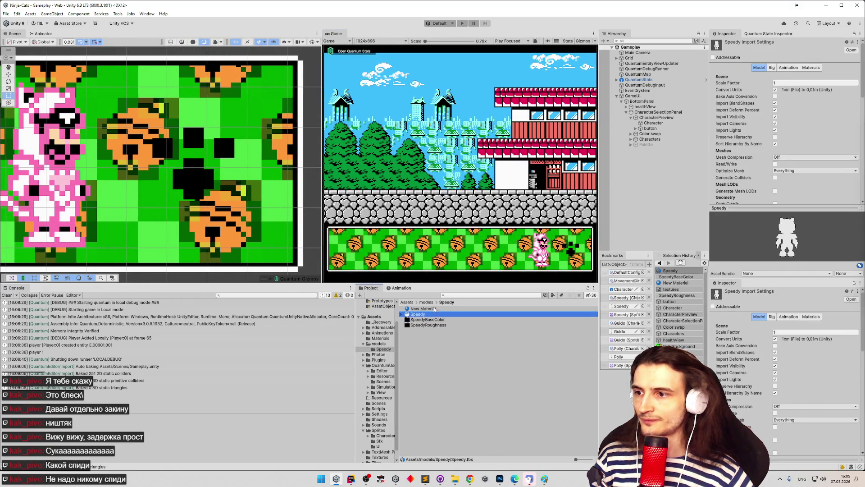
left_click(435, 310)
left_click(435, 310)
type("S")
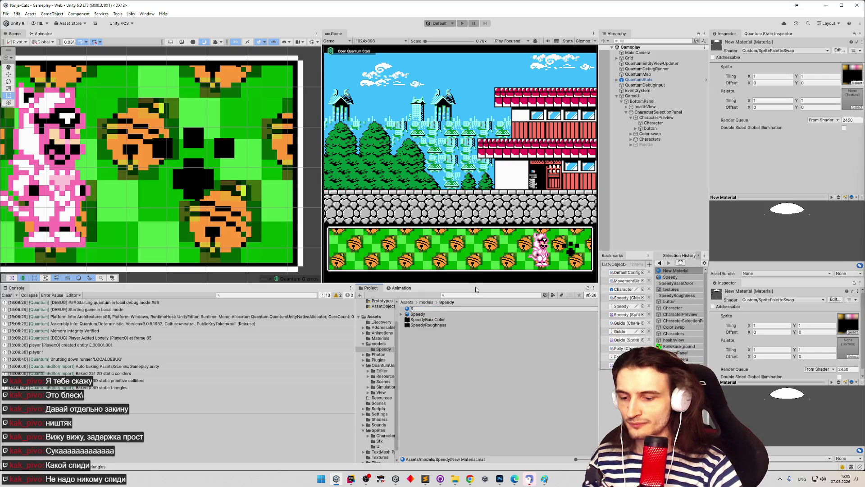
type("peedyMaterial")
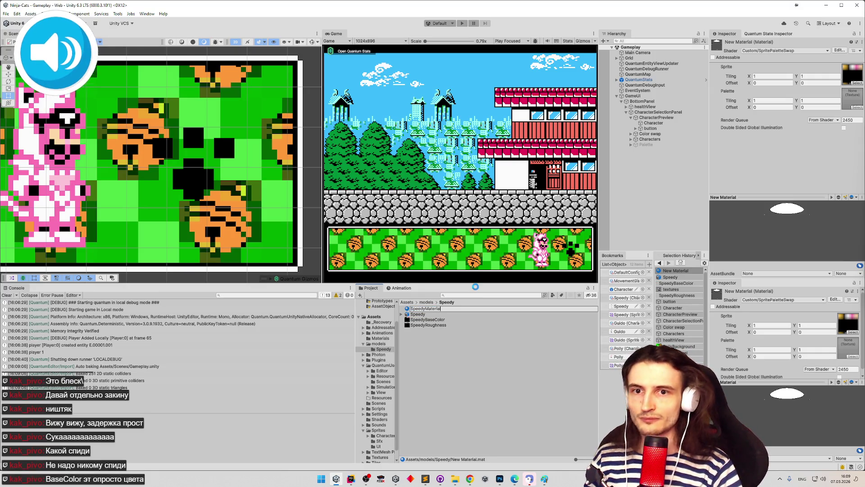
key("Return")
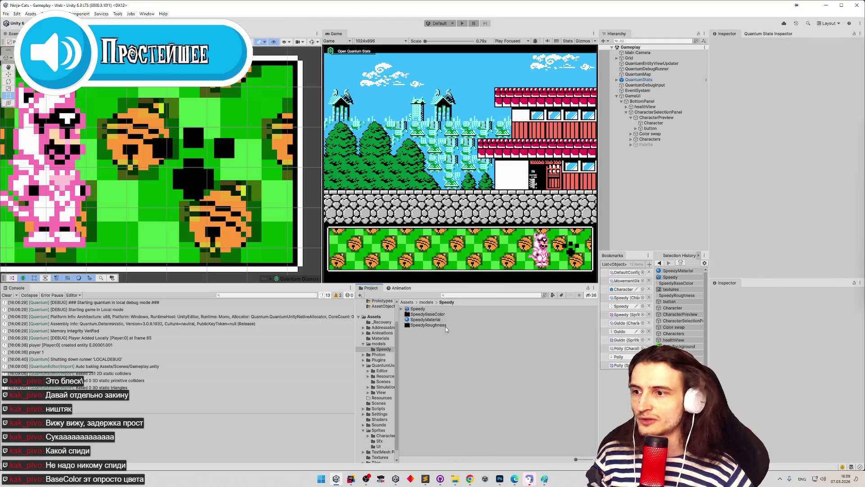
- Browse textures for the Palette slot without assigning one, then select SpeedyBaseColor
left_click(449, 314)
left_click(446, 320)
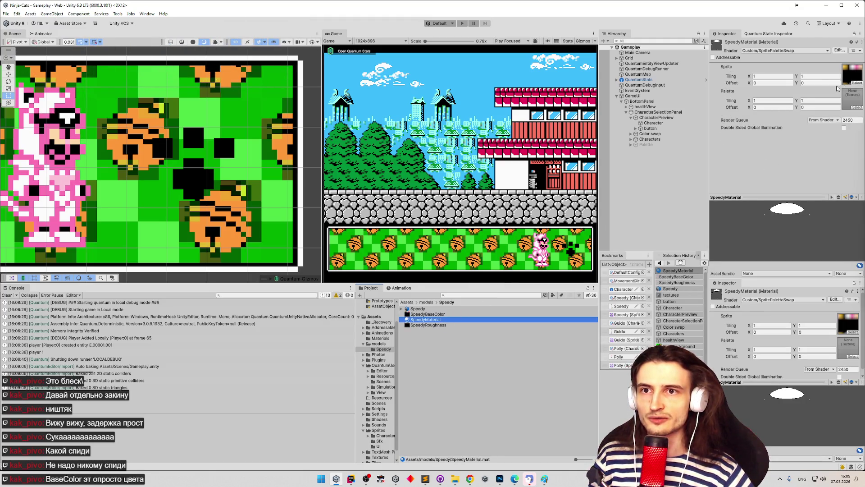
left_click(856, 107)
key("Escape")
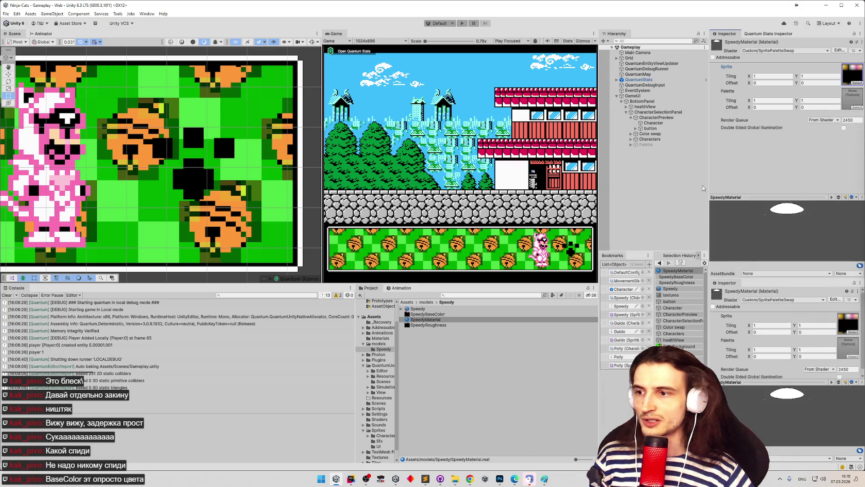
left_click(426, 320)
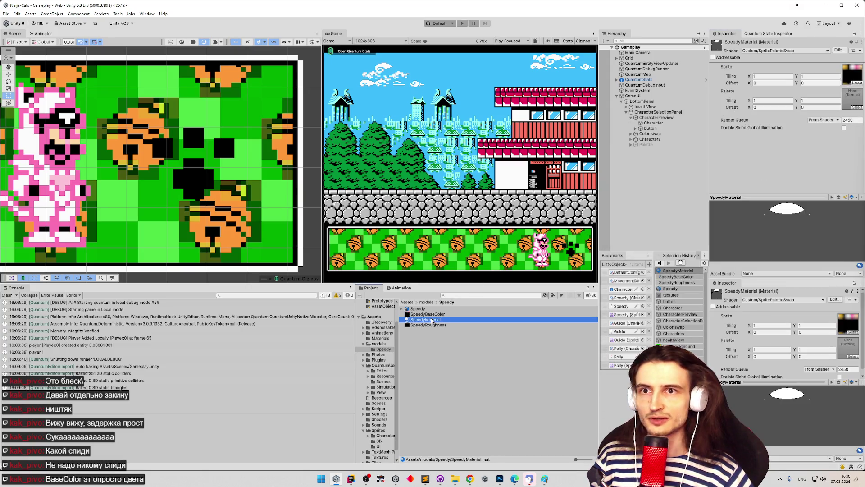
key("Up")
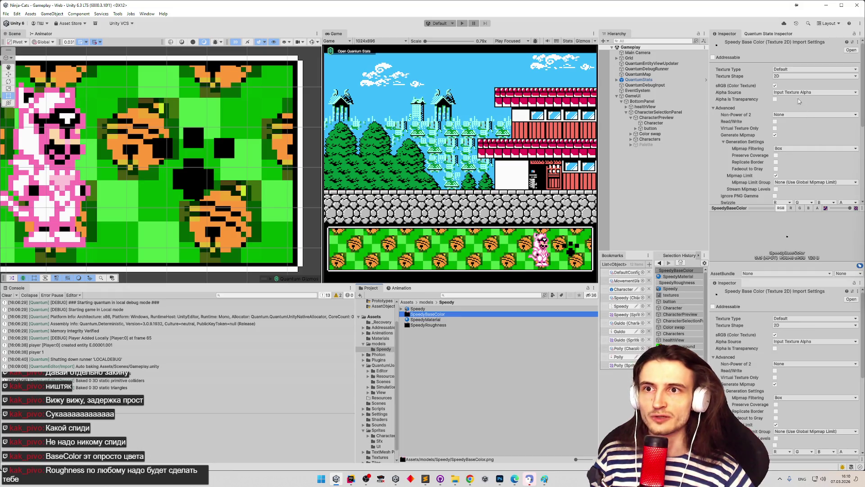
- Set SpeedyBaseColor's Compression to None and apply the import settings
scroll(796, 114, "down", 3)
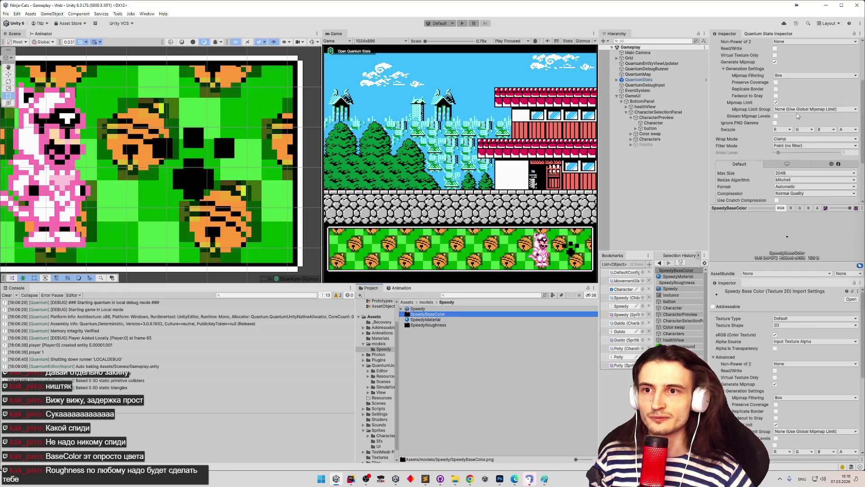
scroll(862, 151, "down", 4)
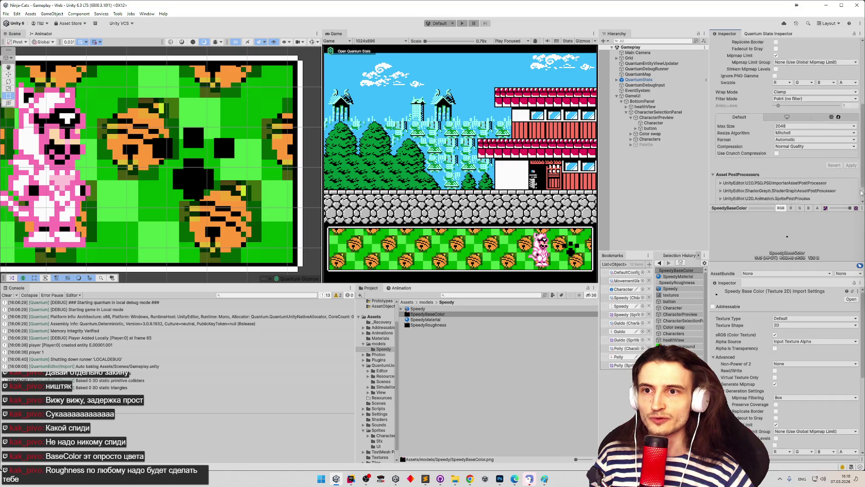
left_click(815, 131)
left_click(798, 128)
left_click(848, 141)
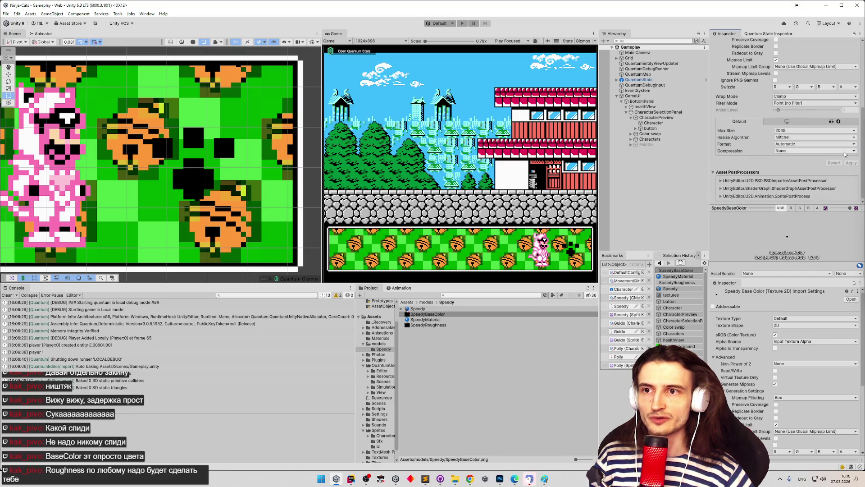
scroll(862, 152, "up", 6)
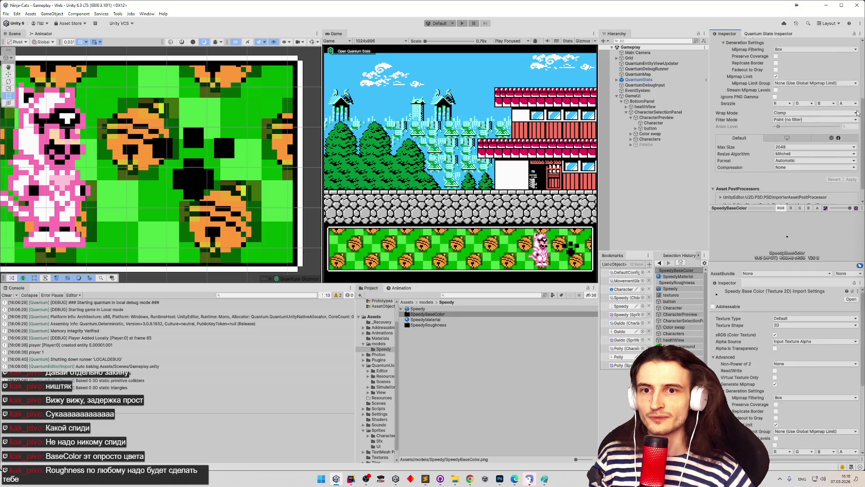
scroll(837, 146, "down", 5)
scroll(837, 149, "down", 1)
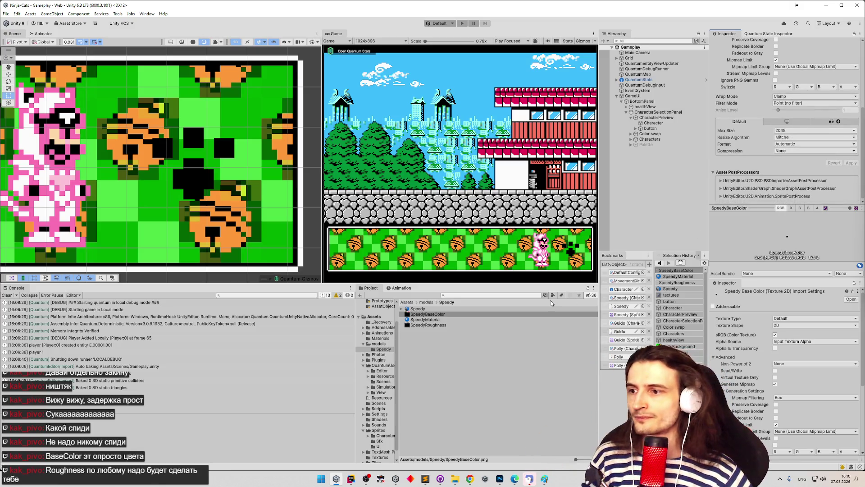
- Check the Speedy model's import settings, reselect SpeedyBaseColor, and pan the Scene view left
left_click(491, 309)
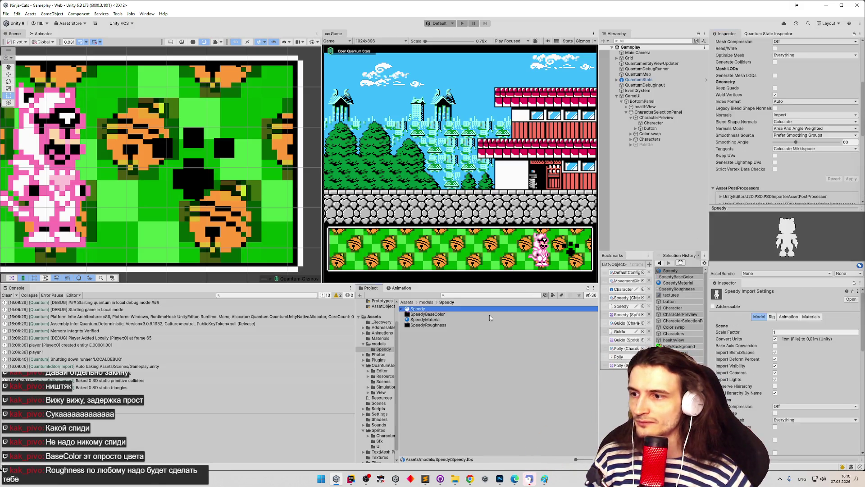
key("Down")
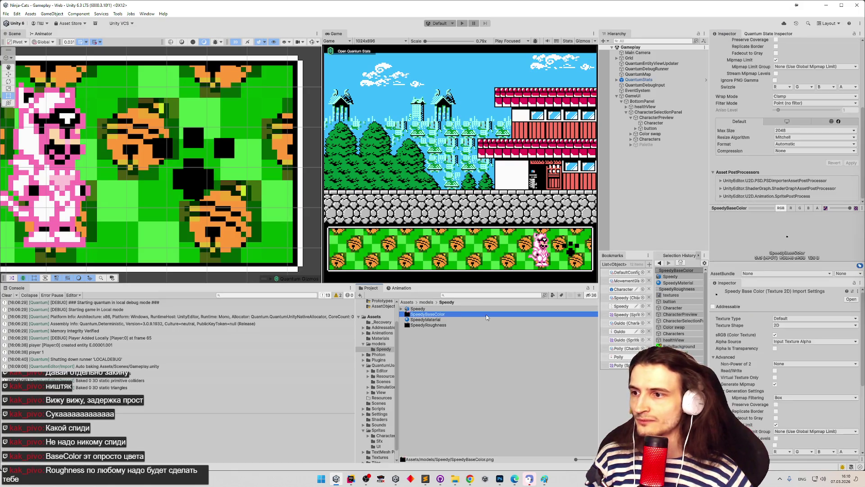
left_click_drag(174, 197, 82, 197)
scroll(219, 182, "down", 10)
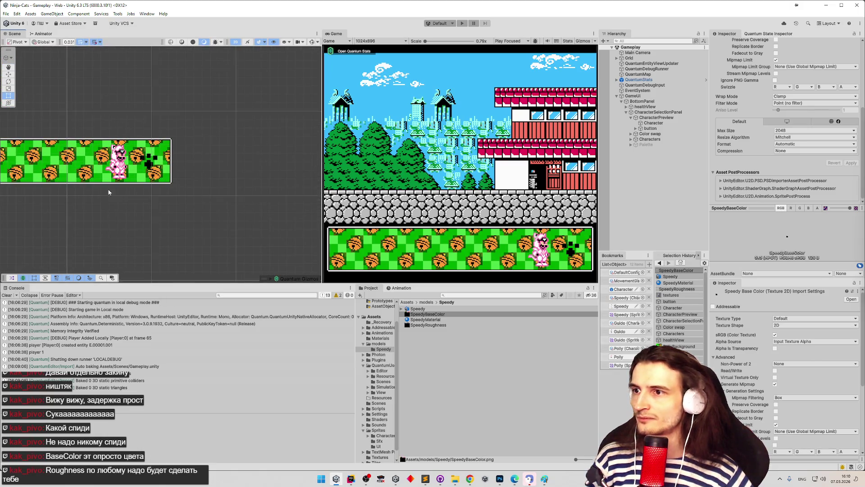
- Frame the level Grid and drag the Speedy model into the scene
left_click(658, 63)
double_click(629, 57)
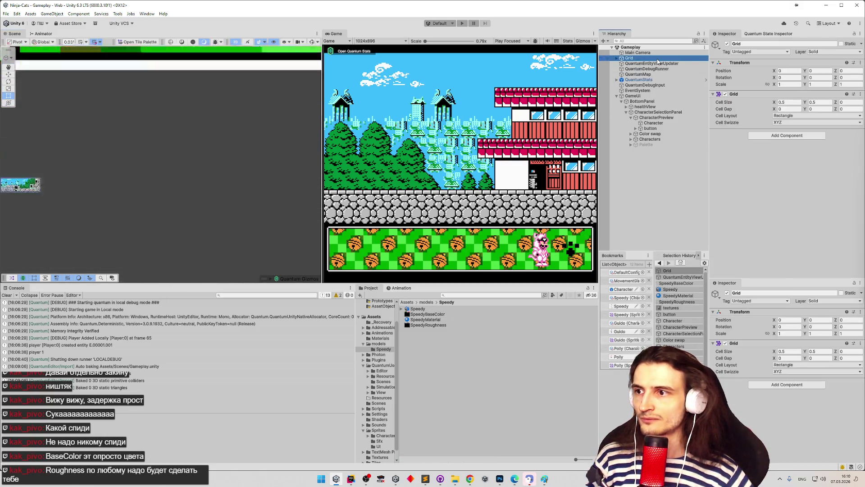
left_click_drag(67, 190, 177, 190)
scroll(177, 189, "up", 5)
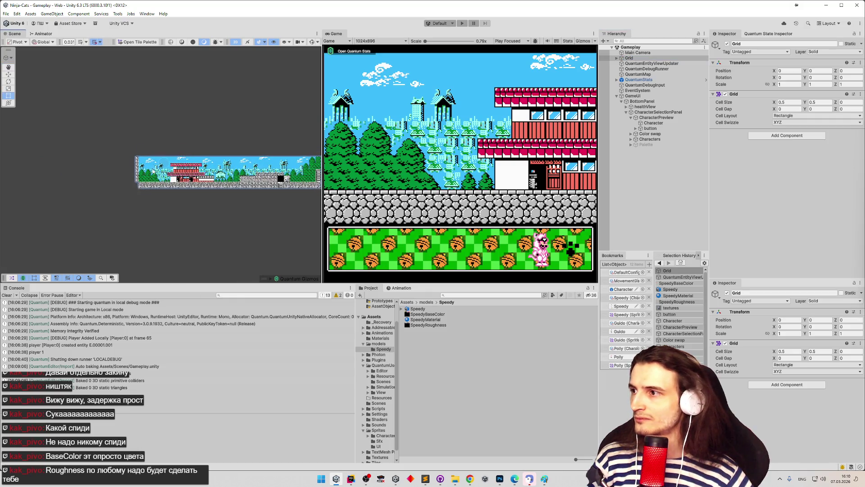
scroll(240, 198, "up", 5)
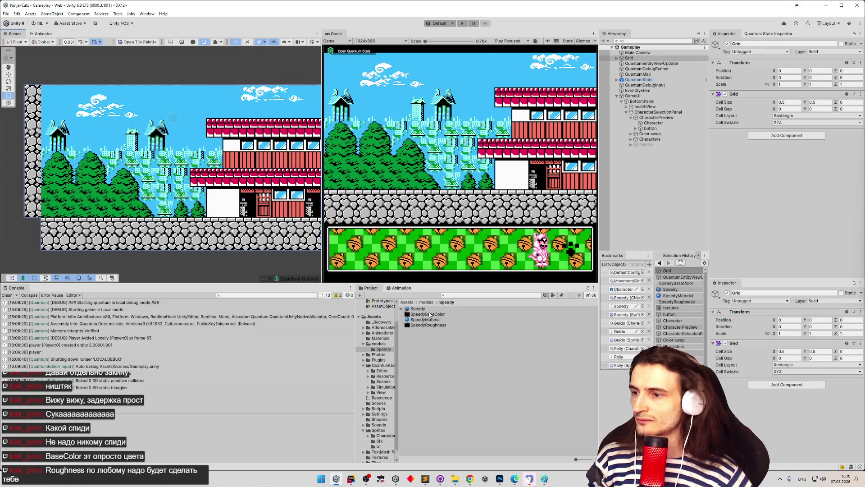
left_click_drag(425, 310, 153, 210)
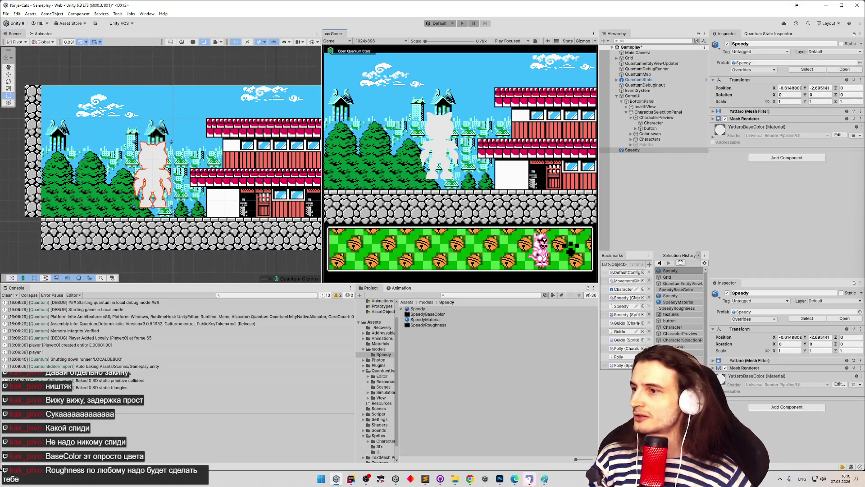
- Apply SpeedyMaterial to the Speedy model and expand its Mesh Renderer
mouse_move(417, 319)
left_mouse_down()
mouse_move(181, 203)
mouse_move(159, 180)
left_mouse_up()
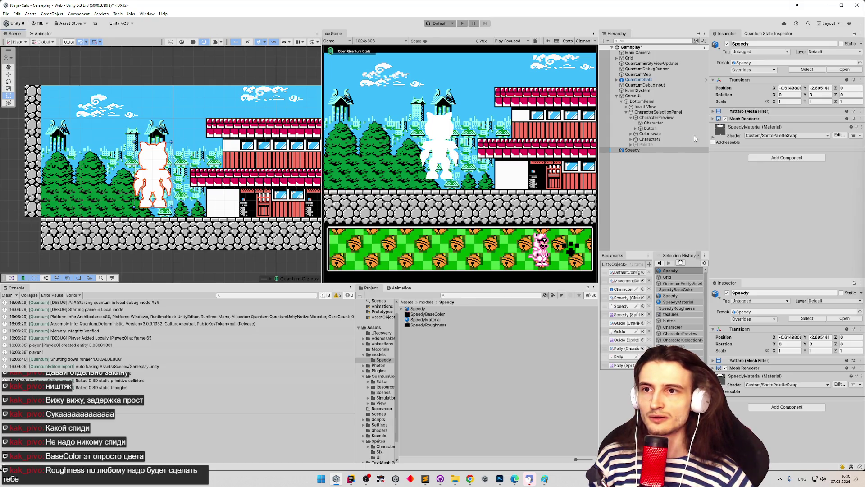
left_click(714, 119)
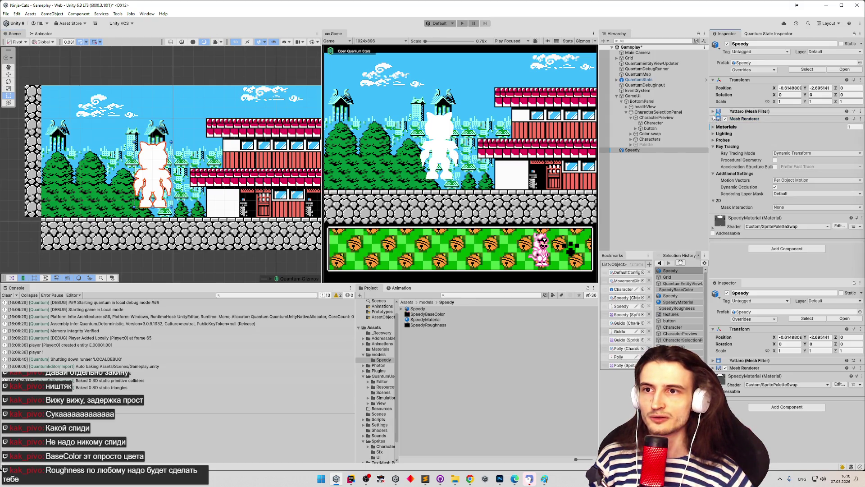
left_click(713, 111)
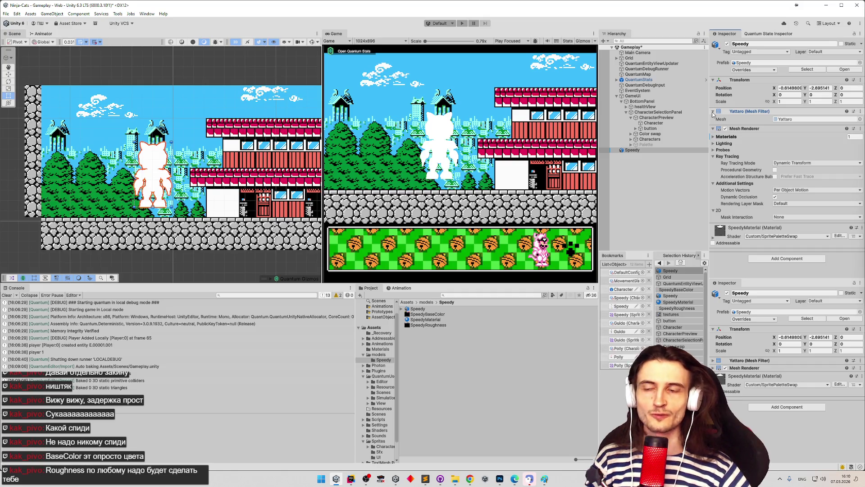
left_click(713, 111)
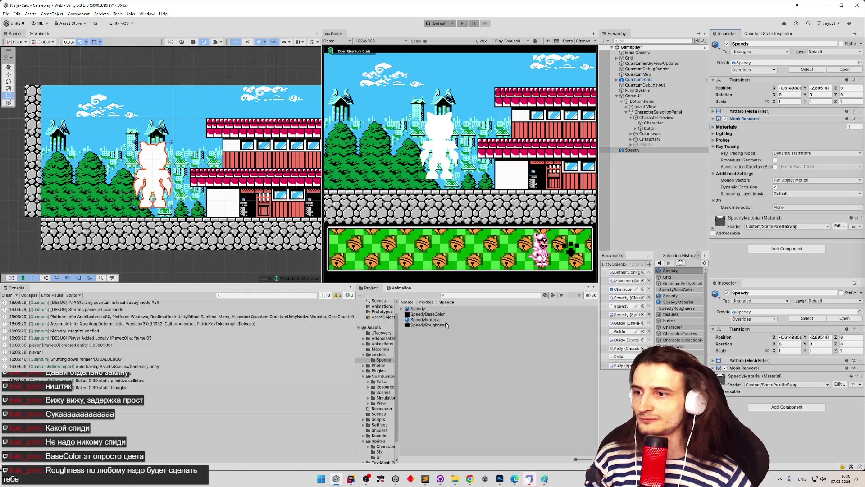
- Switch SpeedyMaterial to the Standard shader and frame Speedy in the scene
left_click(426, 320)
left_click(773, 51)
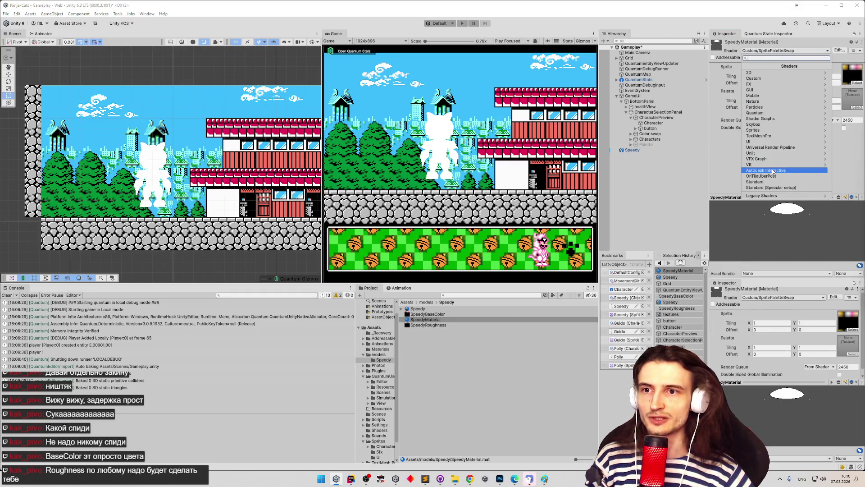
left_click(785, 182)
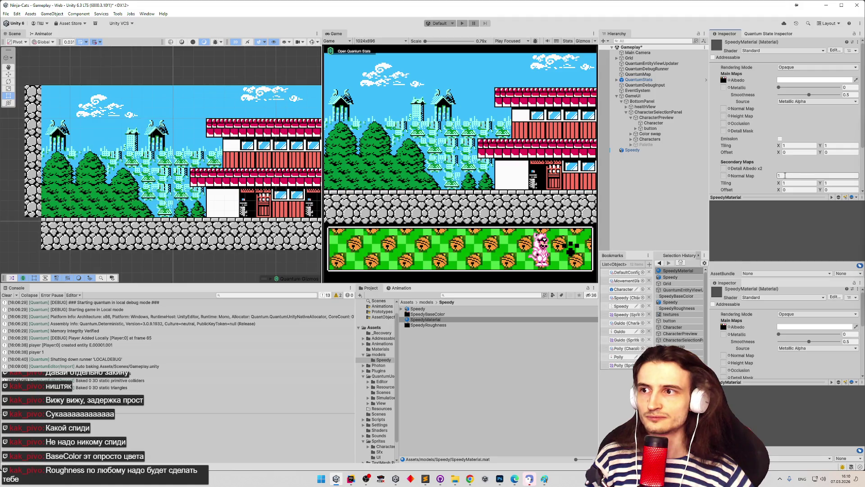
left_click(723, 81)
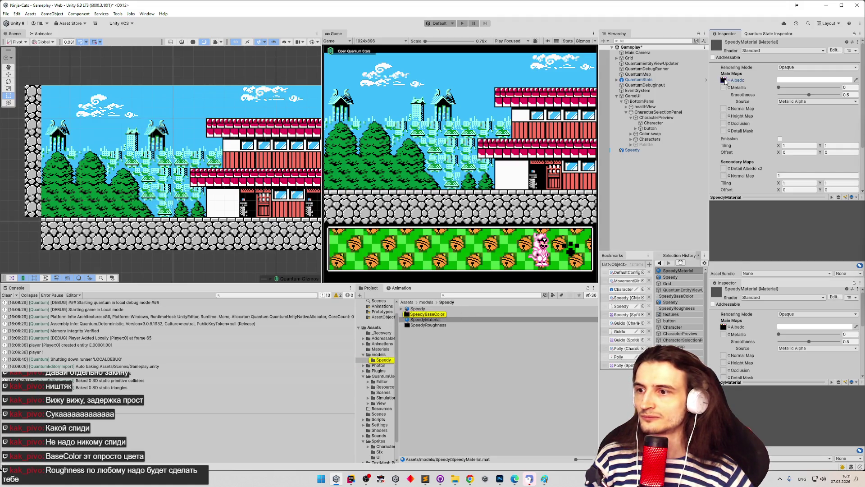
left_click(449, 313)
left_click(439, 320)
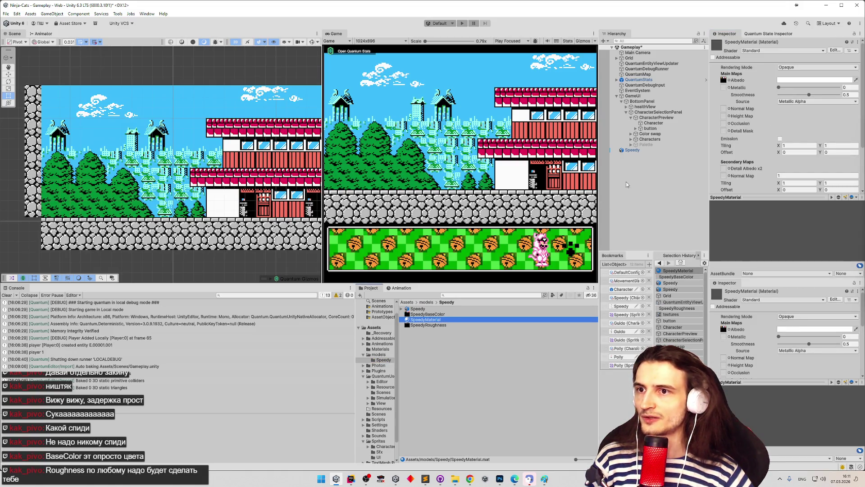
double_click(643, 149)
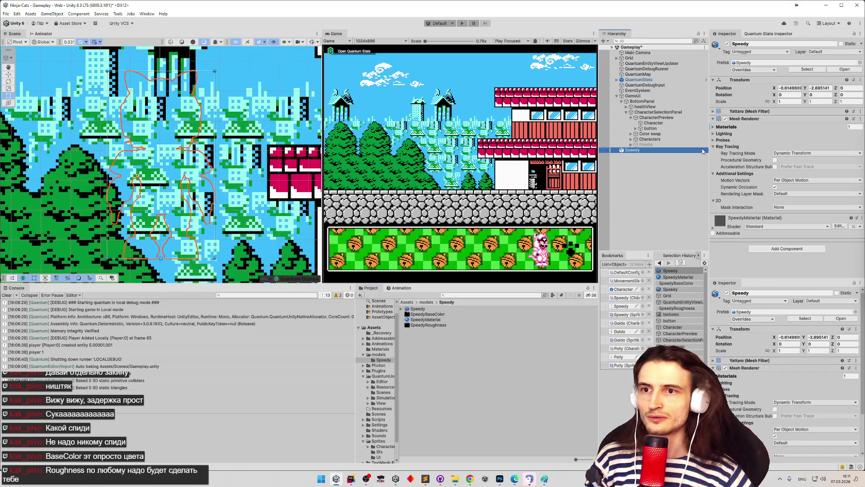
key("z")
key("z")
key("z")
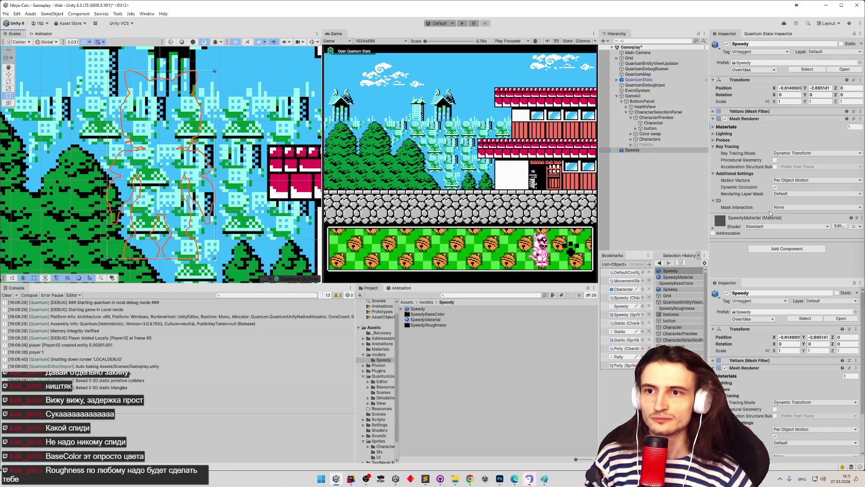
- Try Mask Interaction 'Visible Outside Mask' on Speedy, then set it back to None
left_click(802, 208)
left_click(802, 222)
left_click(802, 208)
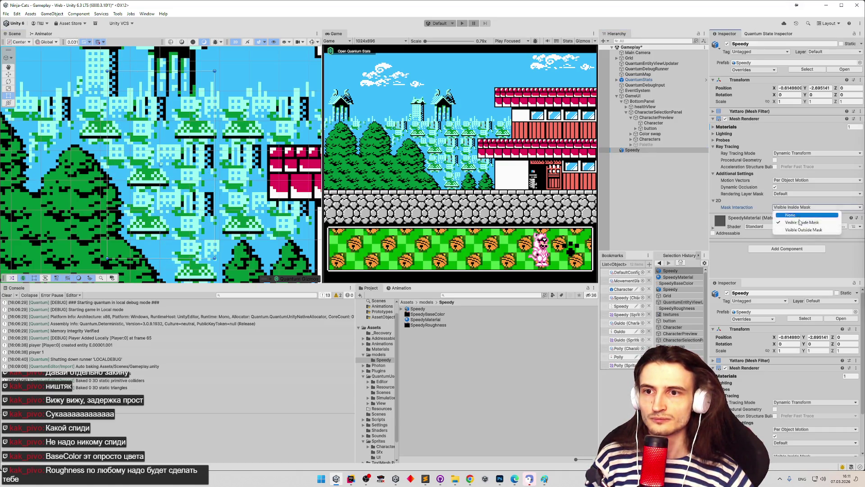
left_click(803, 230)
left_click(801, 208)
left_click(799, 216)
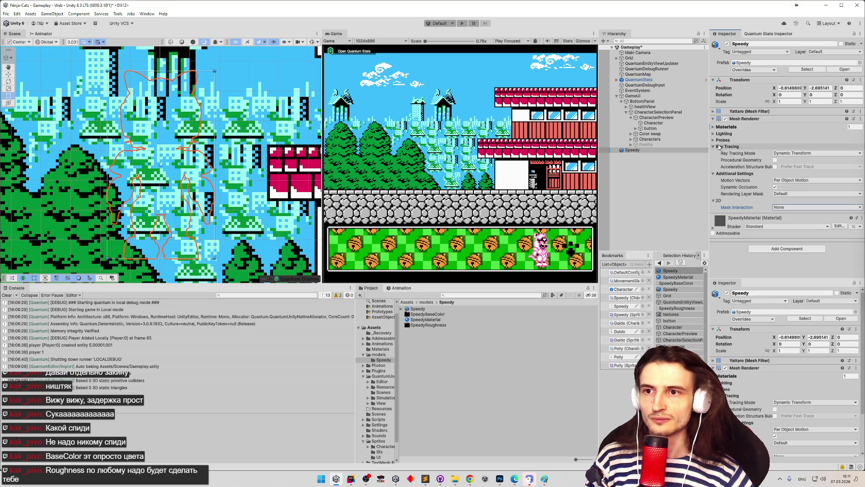
key("z")
scroll(258, 181, "down", 5)
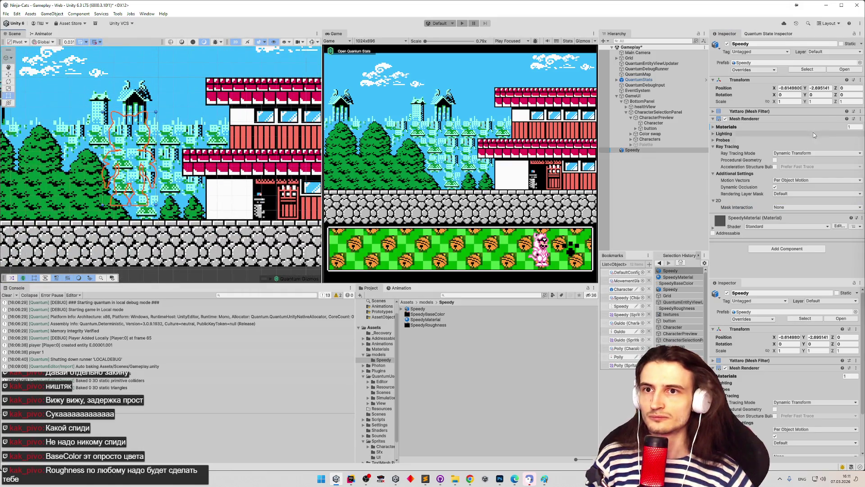
- Reset Speedy's Z position from 21.71 to 0
left_click(846, 87)
type("21.71")
key("BackSpace")
key("BackSpace")
key("BackSpace")
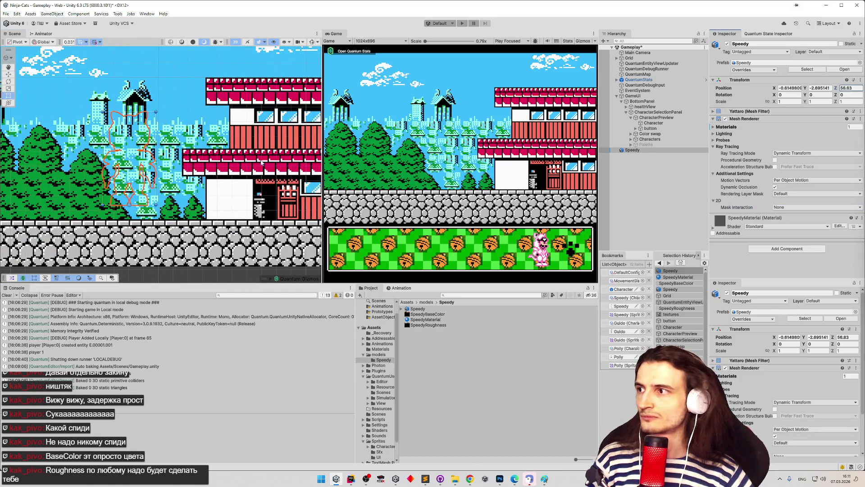
type("0")
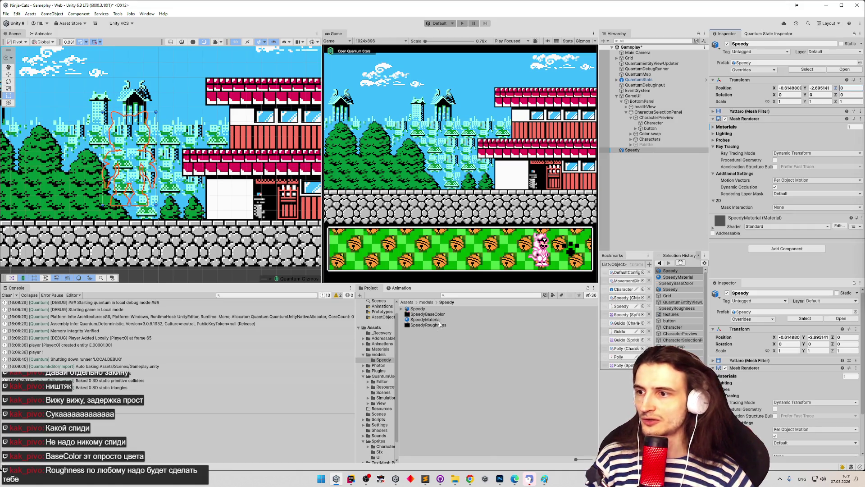
- Try SpeedyMaterial's Render Queue options, including Transparent, and leave it unchanged
left_click(440, 321)
scroll(812, 121, "down", 5)
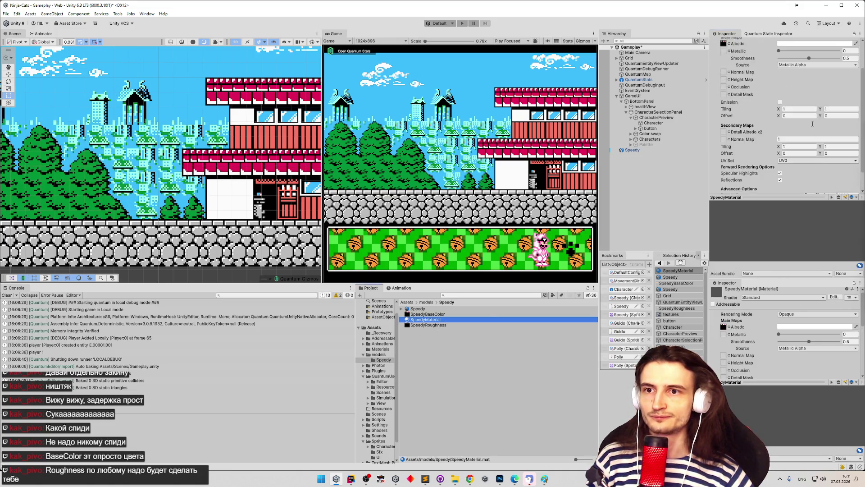
scroll(834, 152, "down", 2)
left_click(820, 172)
left_click(824, 202)
left_click(824, 172)
left_click(826, 202)
left_click(833, 174)
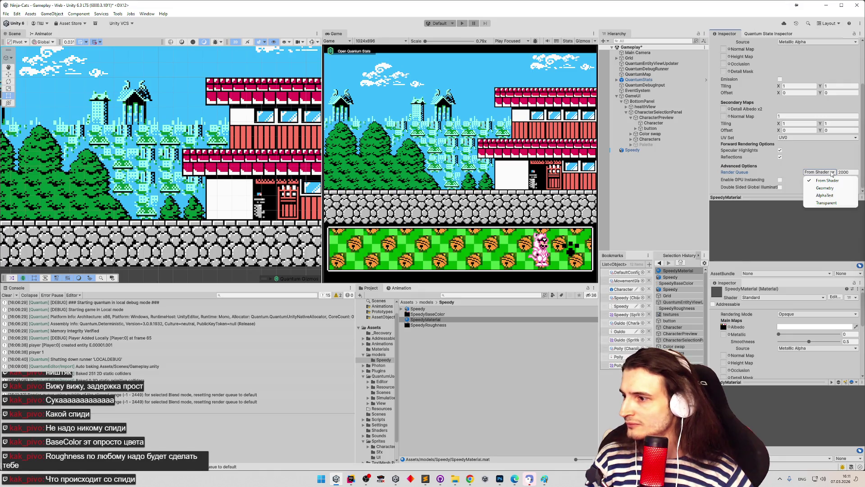
left_click(863, 161)
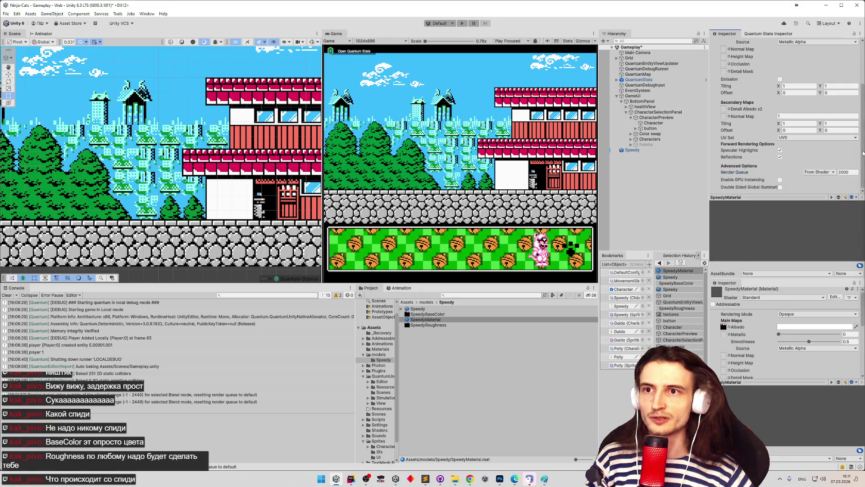
scroll(864, 124, "up", 3)
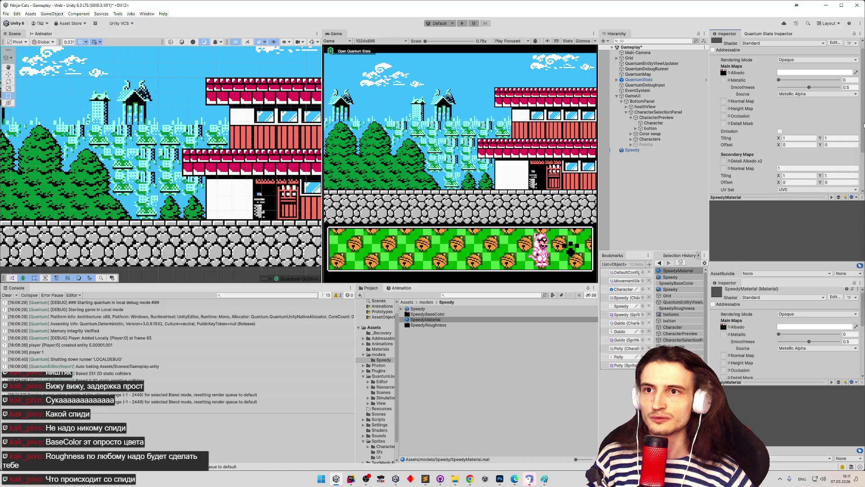
scroll(856, 163, "down", 3)
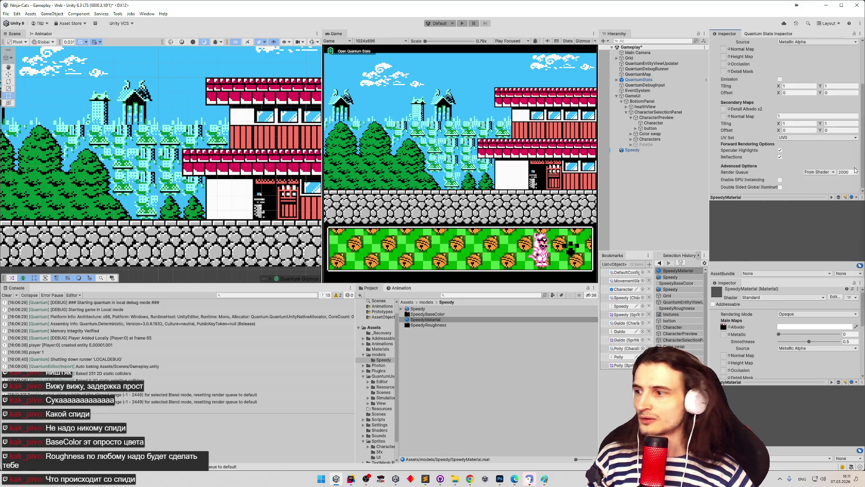
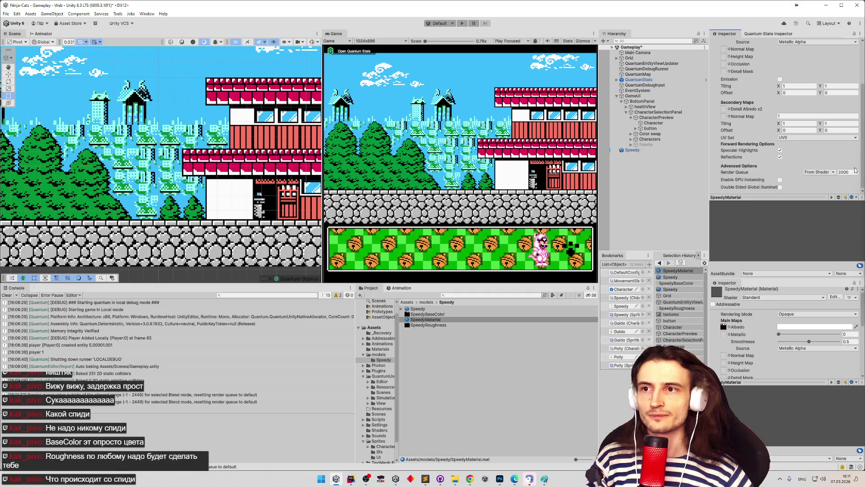
- Disable the level Grid tilemap object so it no longer shows in the scene
left_click(629, 58)
left_click(727, 43)
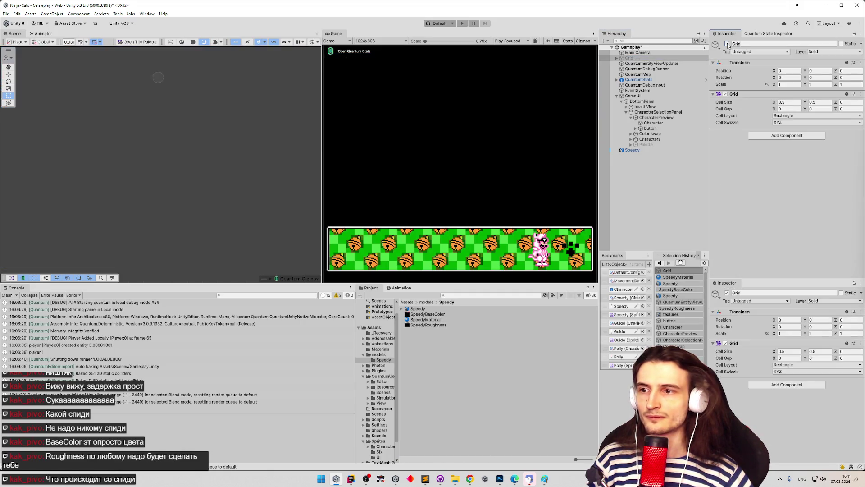
left_click(633, 150)
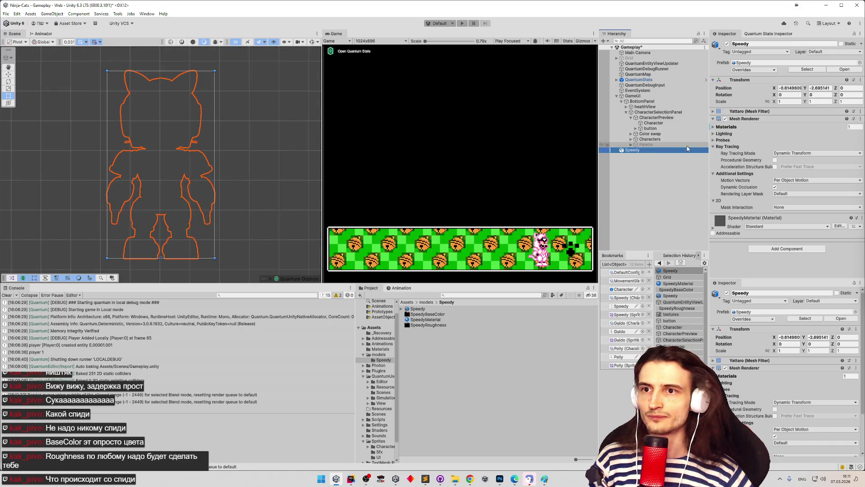
- Add a Directional Light to the Gameplay scene from the Hierarchy's Light menu
right_click(658, 160)
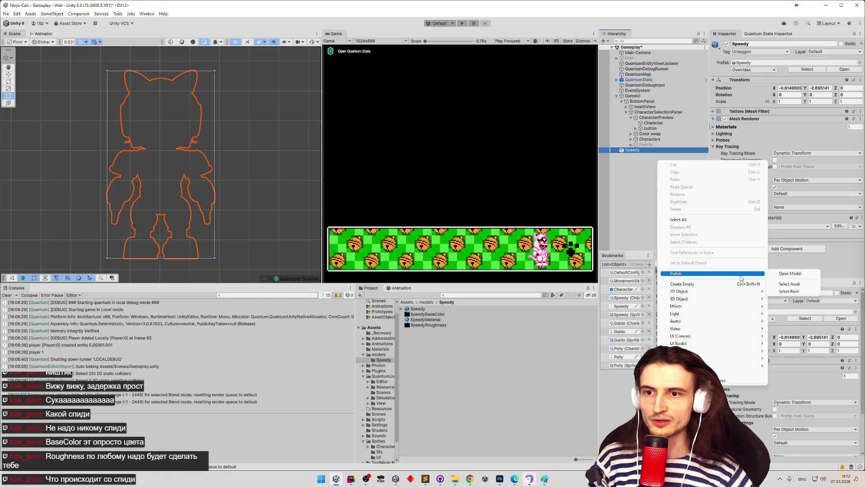
mouse_move(738, 306)
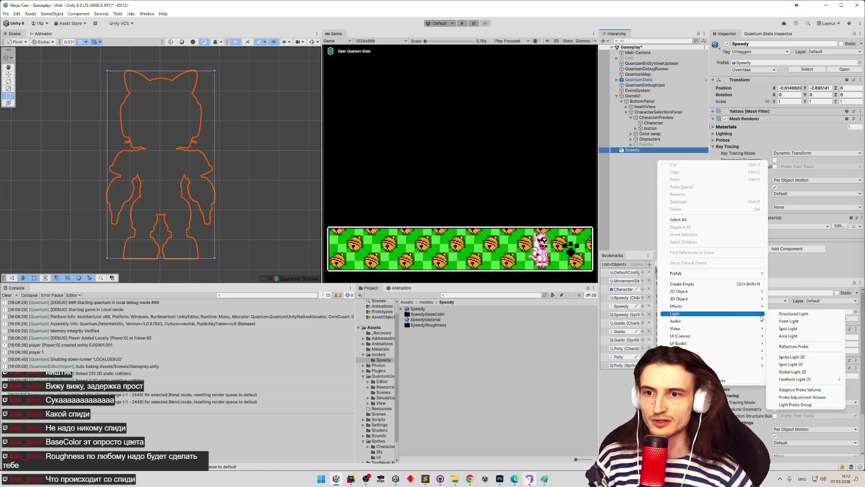
left_click(779, 316)
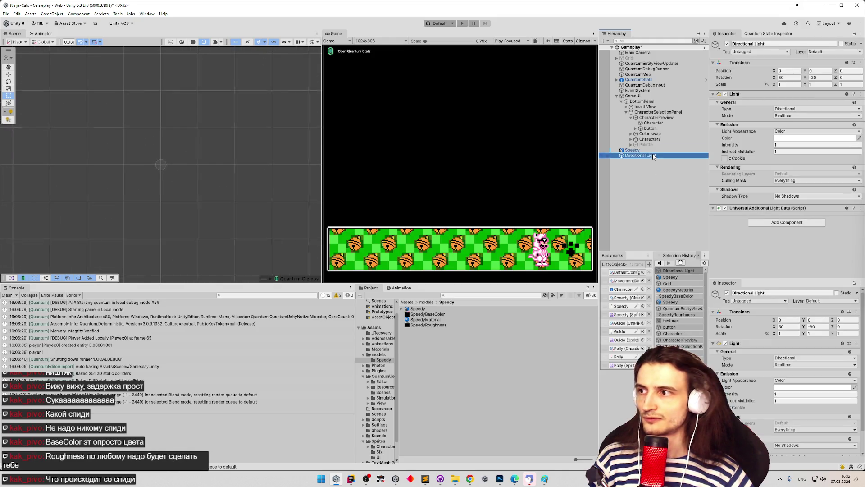
- Switch the Scene view to 3D and push the Directional Light back along Z
left_click(236, 42)
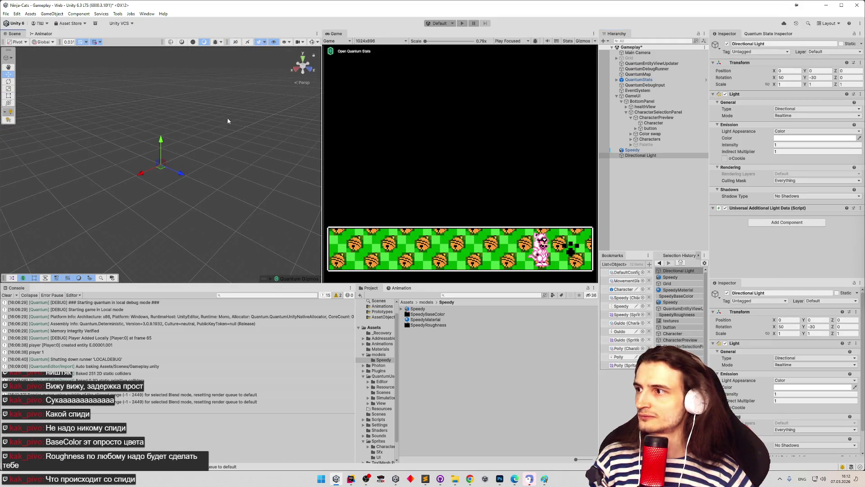
left_click(632, 150)
left_click(640, 155)
mouse_move(316, 144)
left_mouse_down()
mouse_move(293, 158)
mouse_move(147, 188)
mouse_move(207, 156)
mouse_move(246, 113)
mouse_move(235, 121)
mouse_move(204, 101)
mouse_move(207, 91)
mouse_move(186, 94)
left_mouse_up()
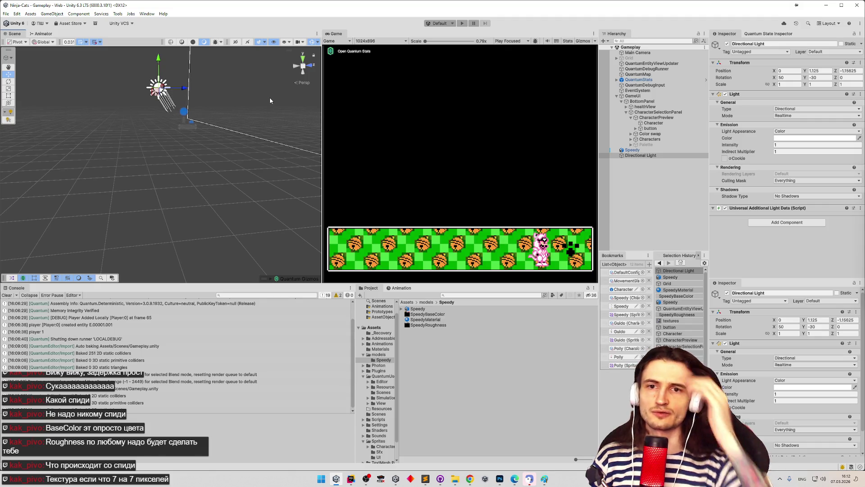
left_click(632, 150)
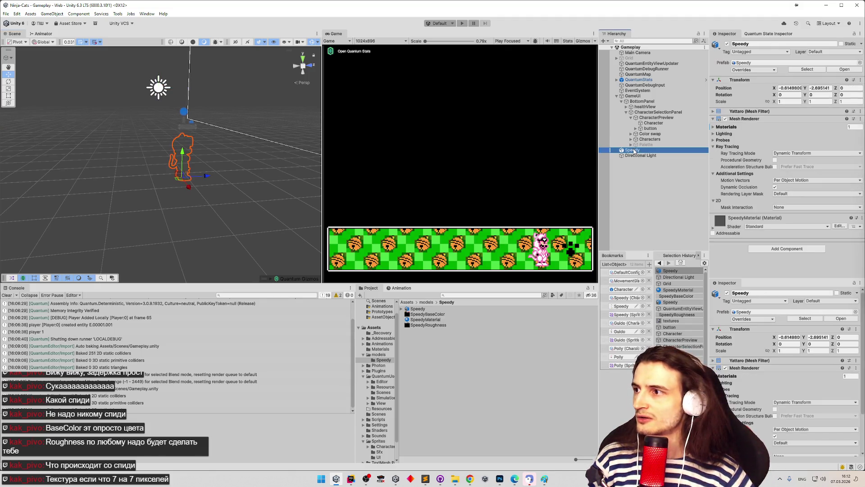
left_click(636, 155)
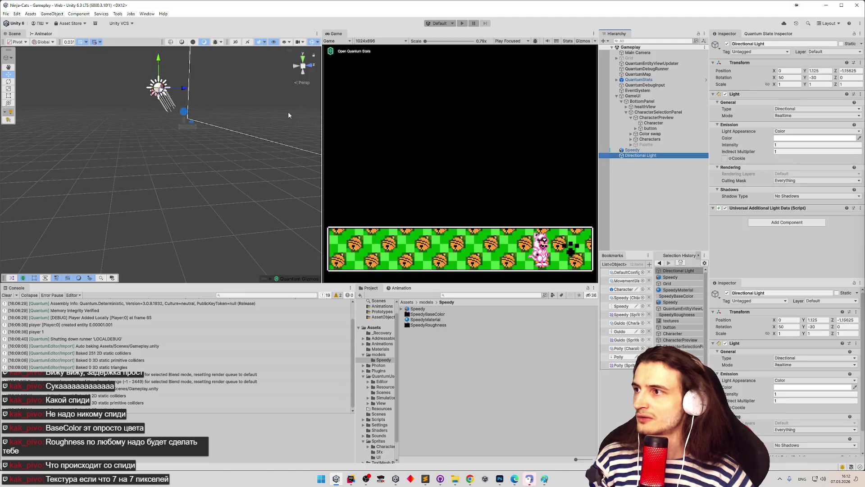
left_click_drag(180, 94, 138, 93)
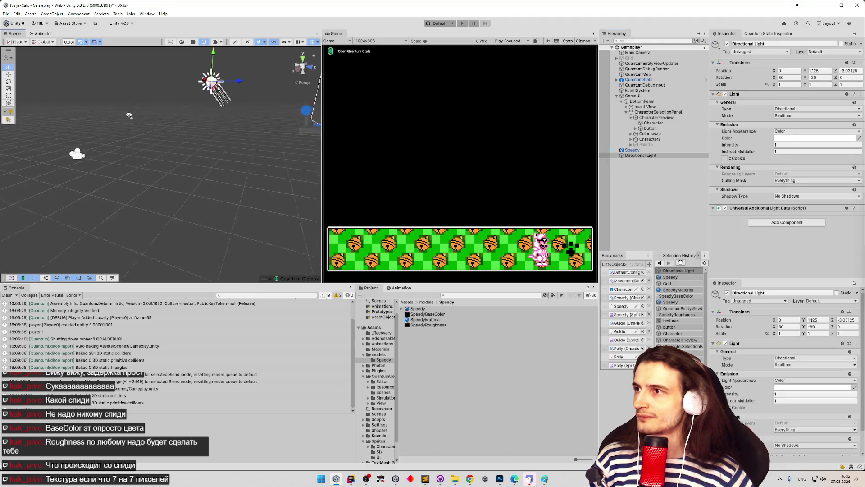
- Check Speedy's assigned material and open SpeedyMaterial's settings
left_click(632, 150)
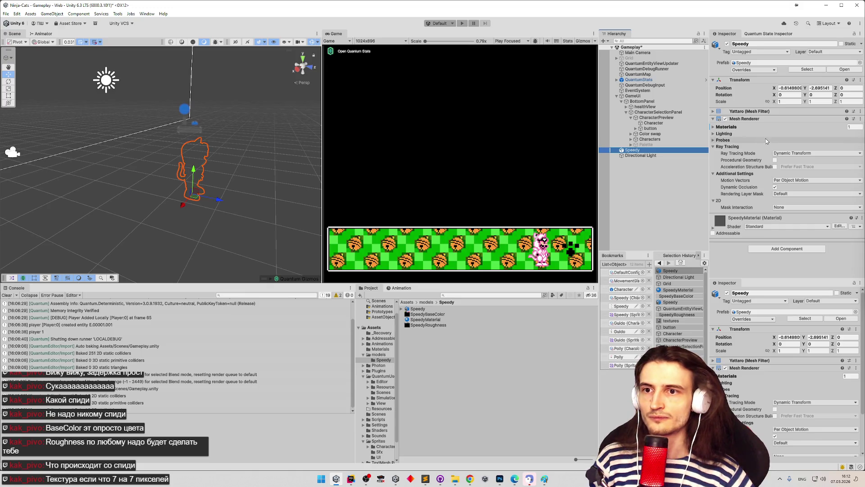
left_click(726, 127)
left_click(795, 135)
left_click(436, 320)
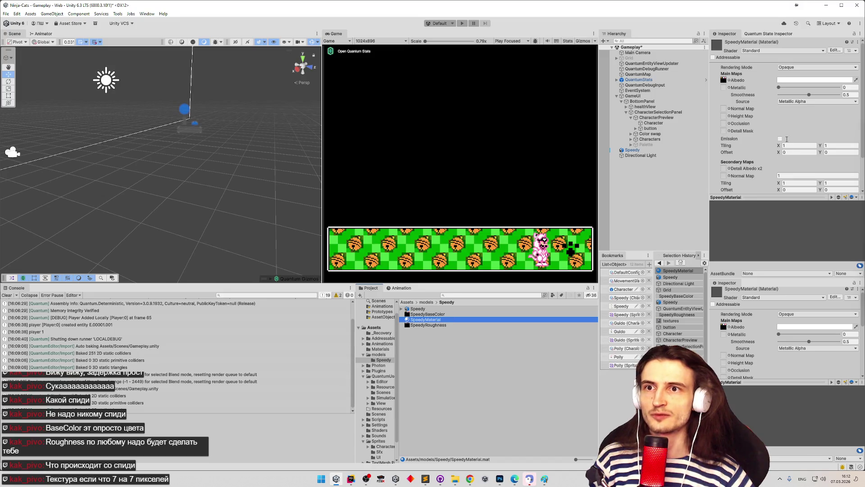
scroll(787, 139, "down", 3)
left_click_drag(262, 142, 347, 151)
left_click(427, 320)
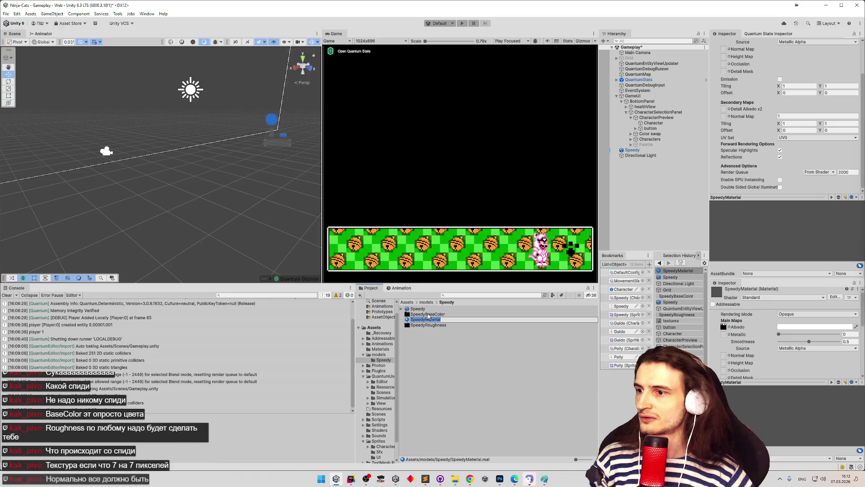
- Frame and orbit the Scene view around Speedy, then select the Main Camera
left_click(417, 309)
left_click(636, 152)
double_click(633, 150)
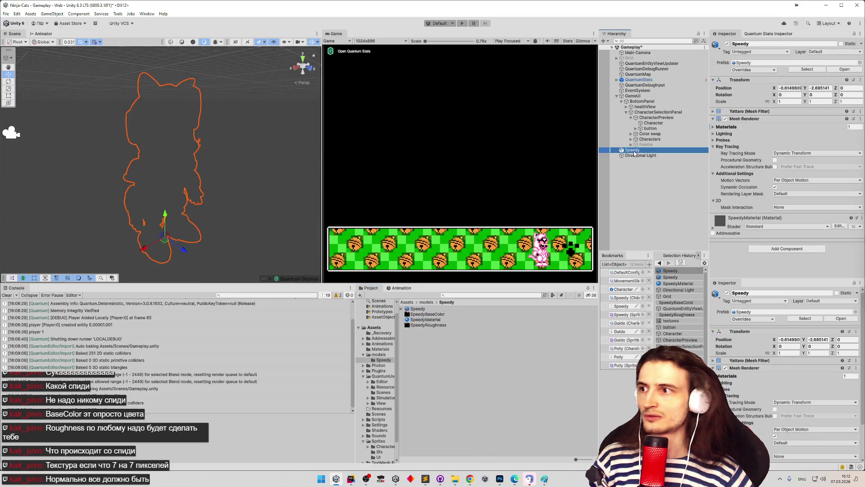
mouse_move(135, 113)
left_mouse_down()
mouse_move(193, 42)
mouse_move(140, 161)
mouse_move(193, 167)
mouse_move(171, 156)
mouse_move(258, 176)
mouse_move(212, 171)
left_mouse_up()
left_click(635, 53)
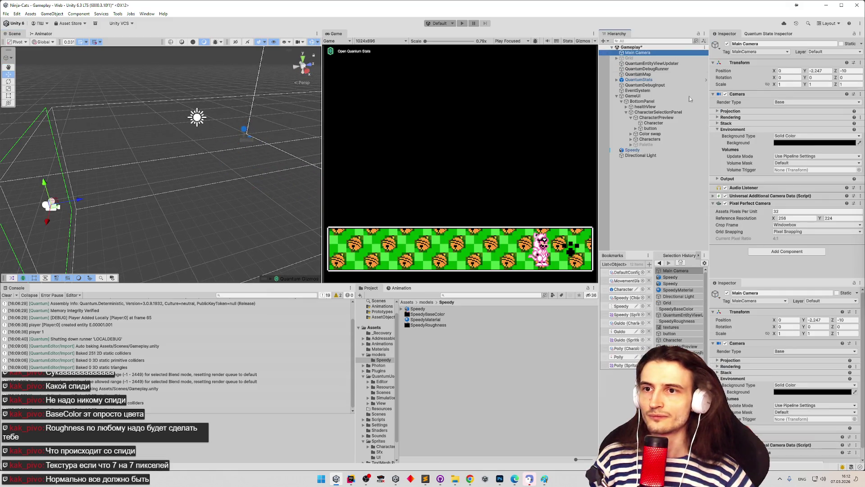
- Toggle the Pixel Perfect Camera off and on, and inspect SpeedyMaterial's Albedo texture
left_click(725, 204)
left_click(725, 204)
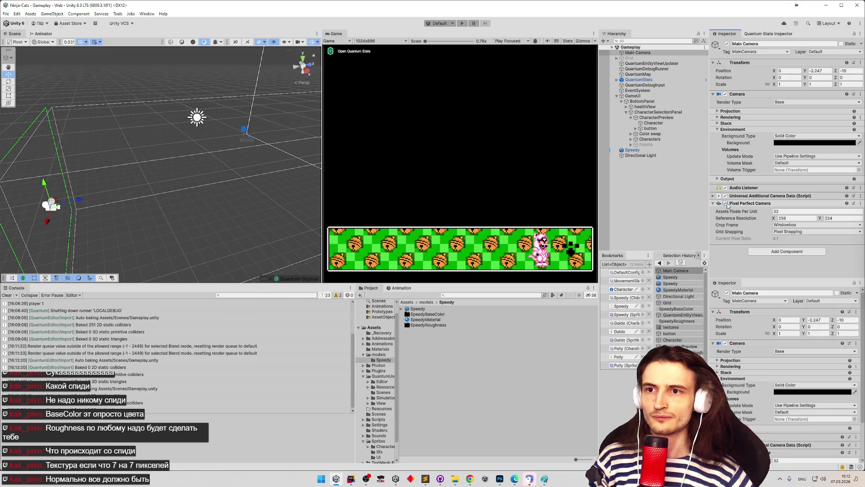
left_click(666, 151)
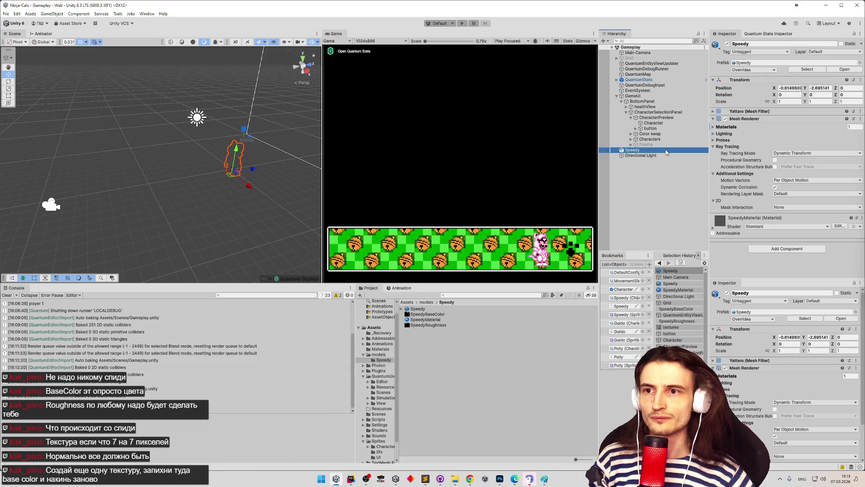
left_click(442, 320)
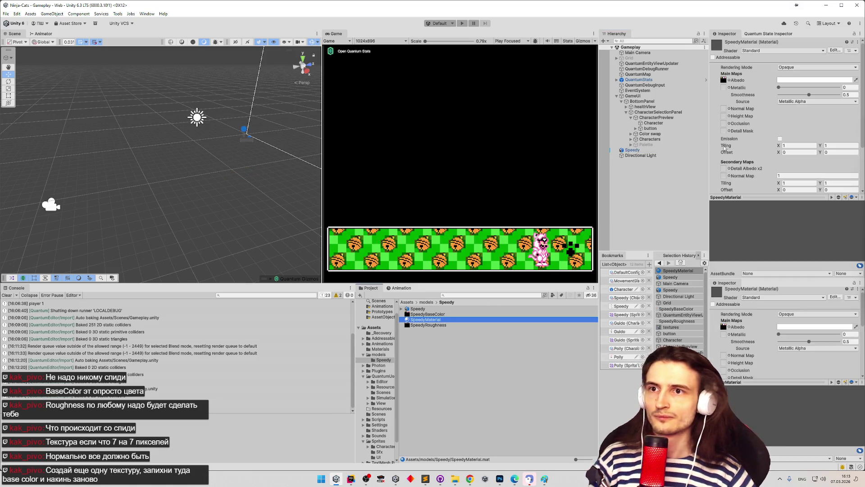
left_click(724, 80)
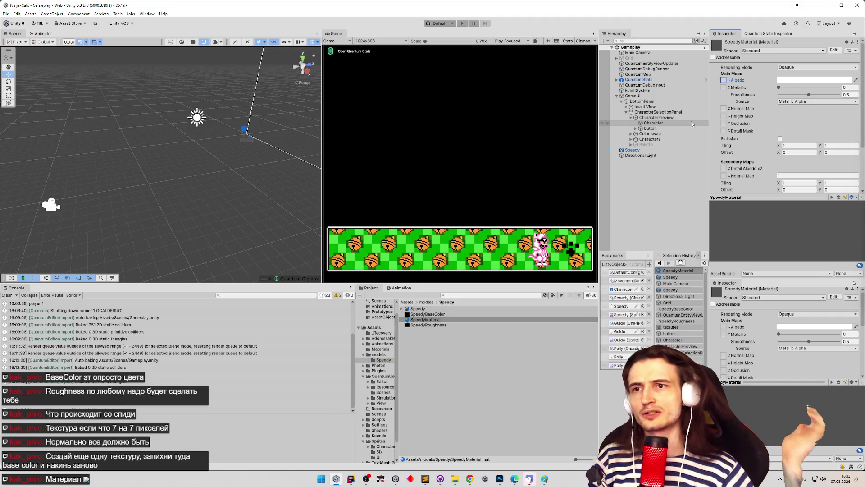
- Raise Speedy in the scene to a Y position of -0.78125
key("z")
left_click_drag(135, 149, 166, 144)
double_click(632, 150)
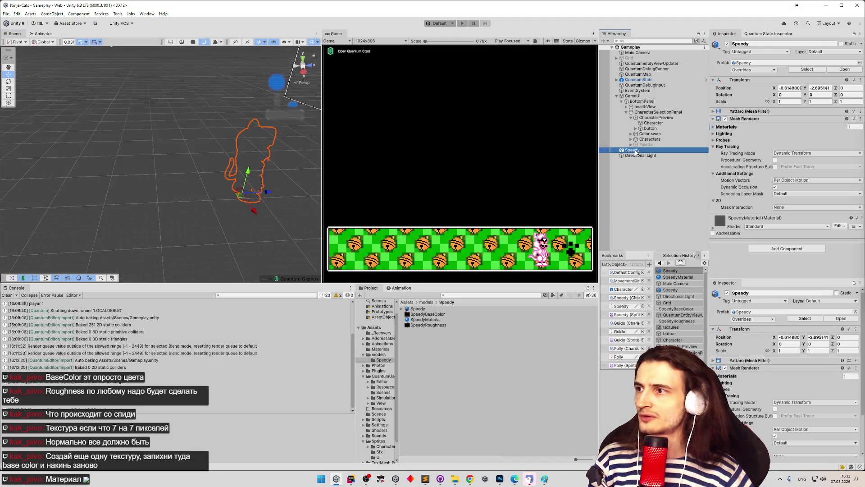
mouse_move(258, 143)
left_mouse_down()
mouse_move(145, 143)
mouse_move(159, 178)
mouse_move(158, 113)
mouse_move(157, 131)
mouse_move(127, 108)
mouse_move(226, 105)
left_mouse_up()
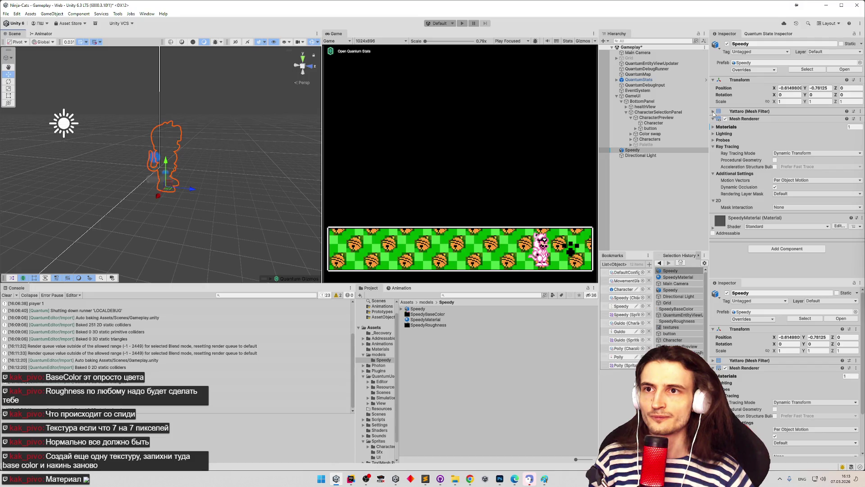
- Expand Speedy's mesh, Materials and Lighting sections, turning Cast Shadows off and back on
left_click(713, 112)
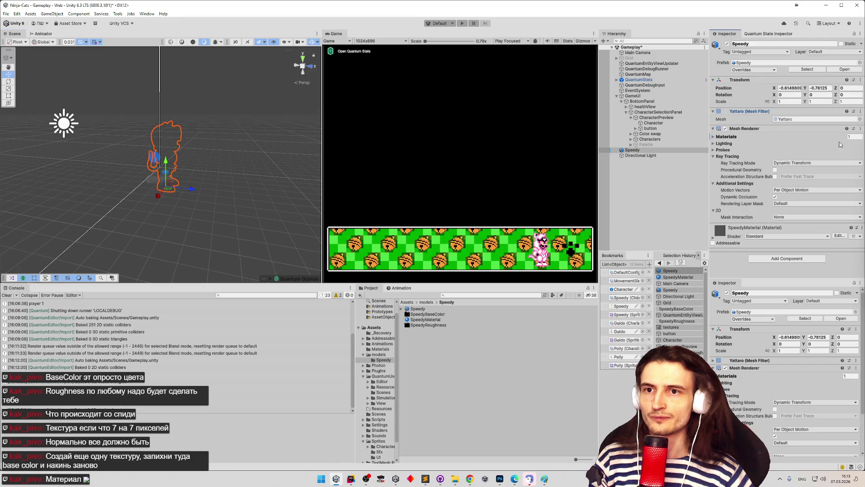
left_click(715, 137)
left_click(714, 161)
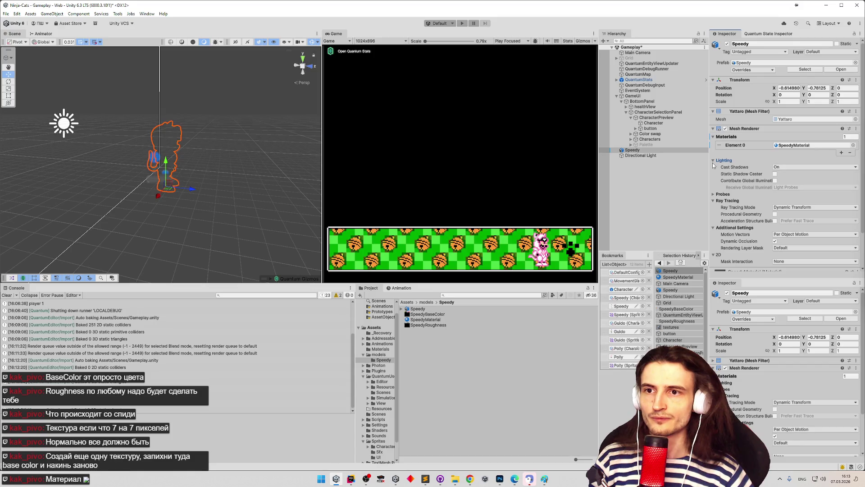
left_click(778, 167)
left_click(789, 175)
left_click(777, 168)
left_click(789, 182)
- Try magenta and cyan materials on Speedy's Element 0 slot
left_click(842, 145)
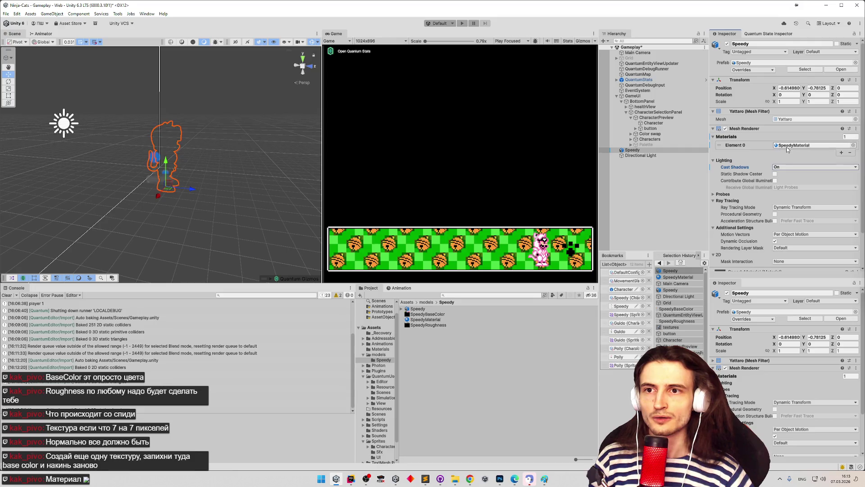
left_click(853, 145)
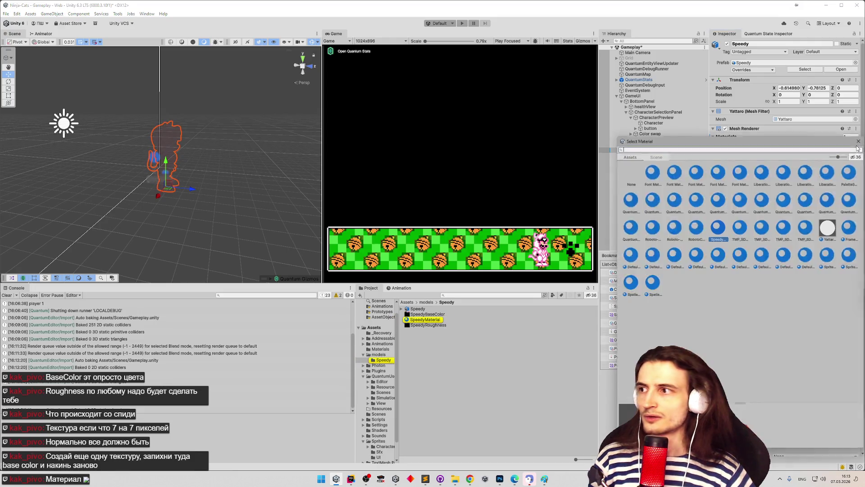
left_click(741, 227)
left_click(765, 231)
left_click(785, 227)
left_click(766, 231)
- Try the Frame and Default-Diffuse materials, then drag SpeedyMaterial back onto Element 0
left_click(829, 228)
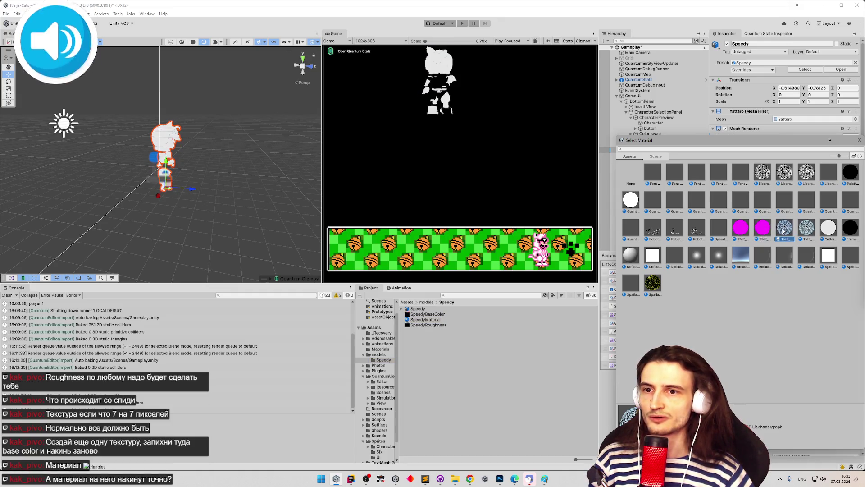
left_click(851, 228)
left_click(850, 255)
left_click(653, 255)
left_click(630, 255)
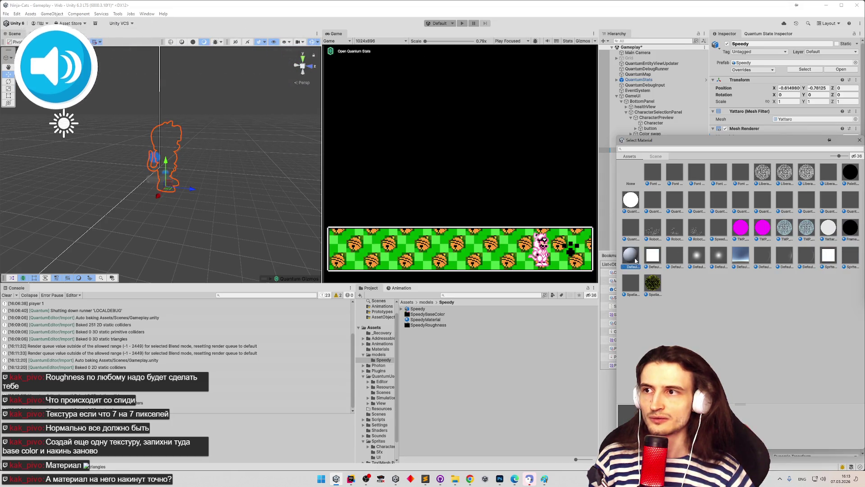
left_click(860, 139)
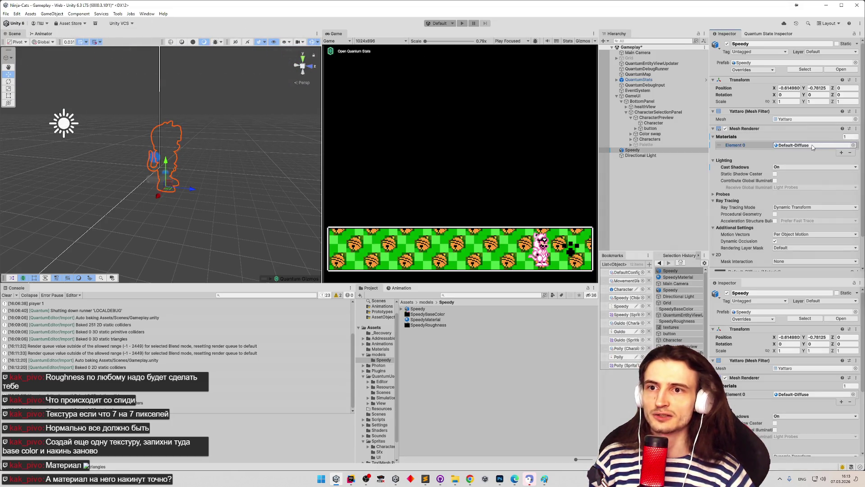
left_click_drag(425, 319, 807, 145)
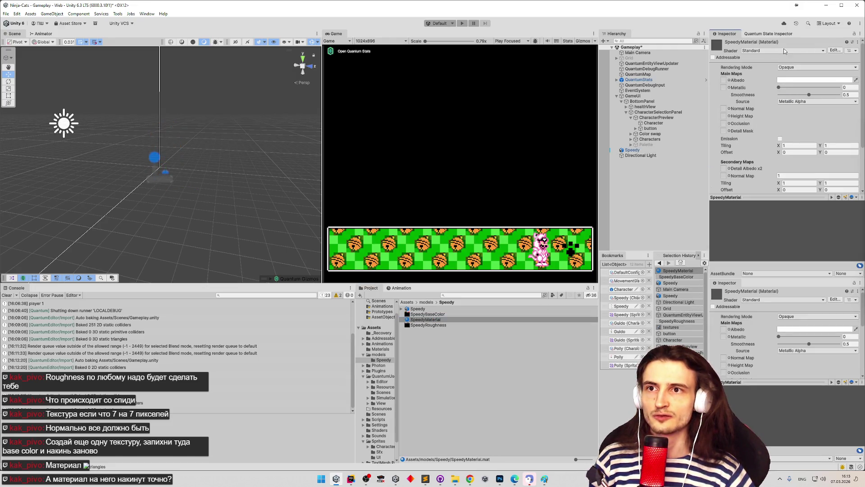
- Try the SpeedTree9 URP and Sprite-Lit-Default shaders on SpeedyMaterial
left_click(784, 51)
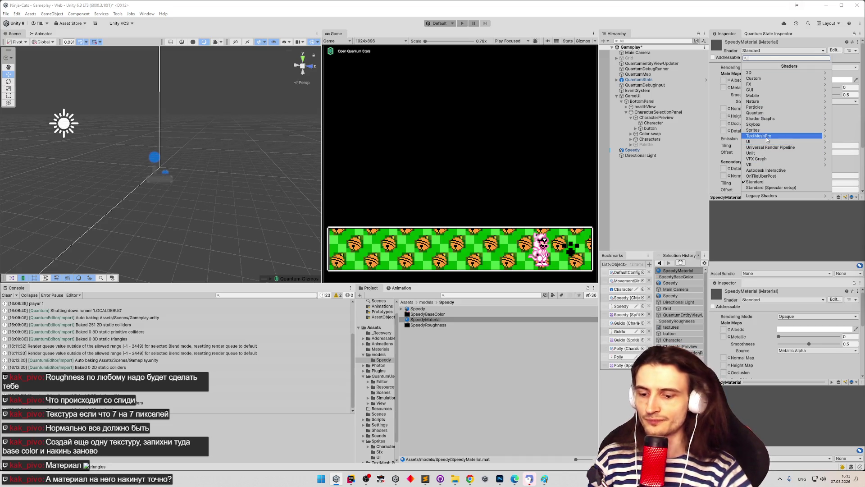
type("ur")
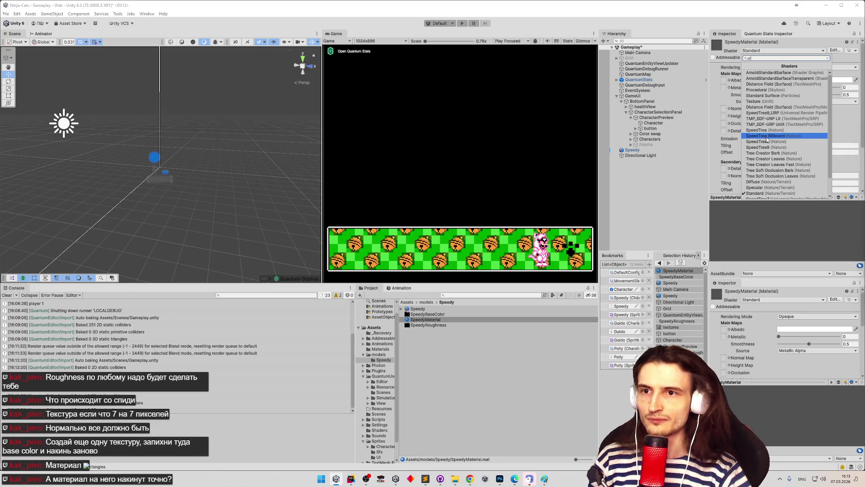
type("p")
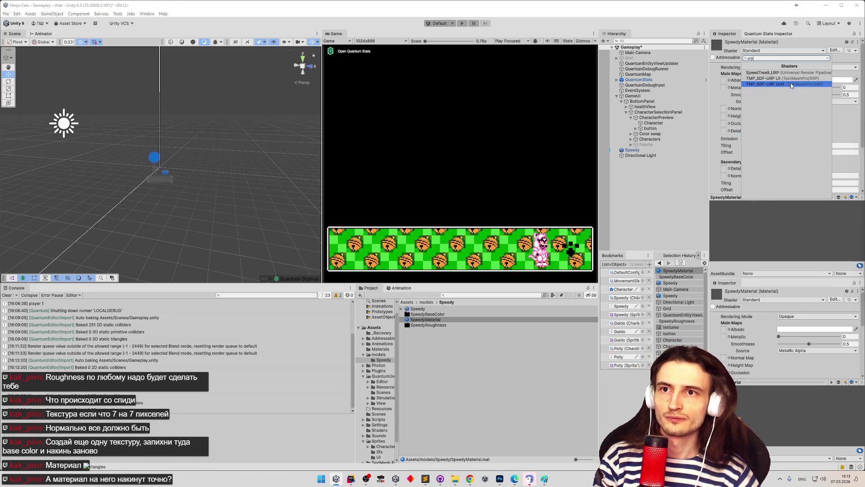
left_click(790, 72)
left_click(793, 51)
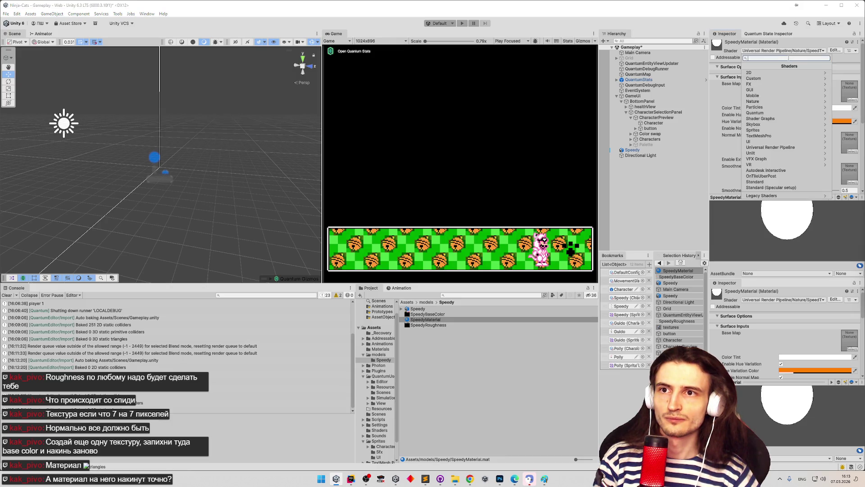
left_click(779, 148)
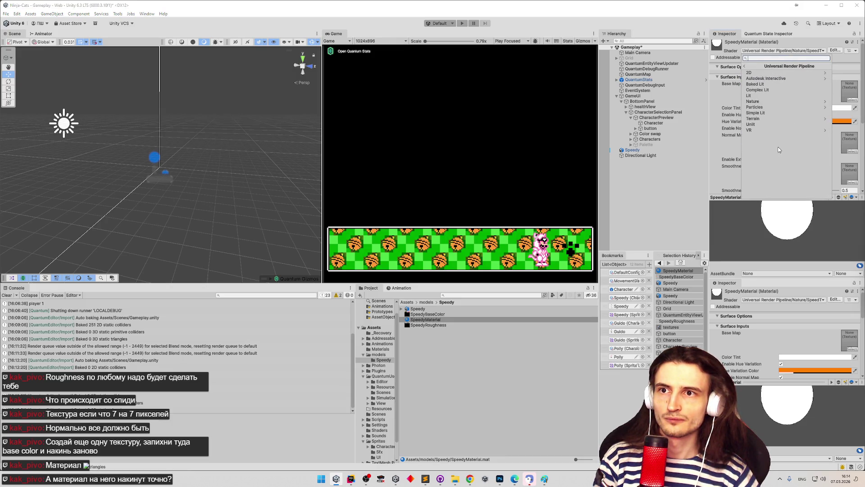
left_click(757, 73)
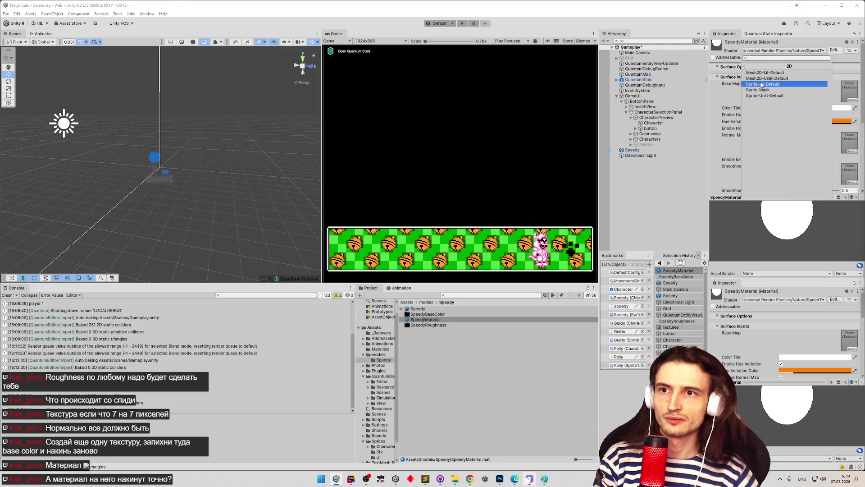
left_click(763, 84)
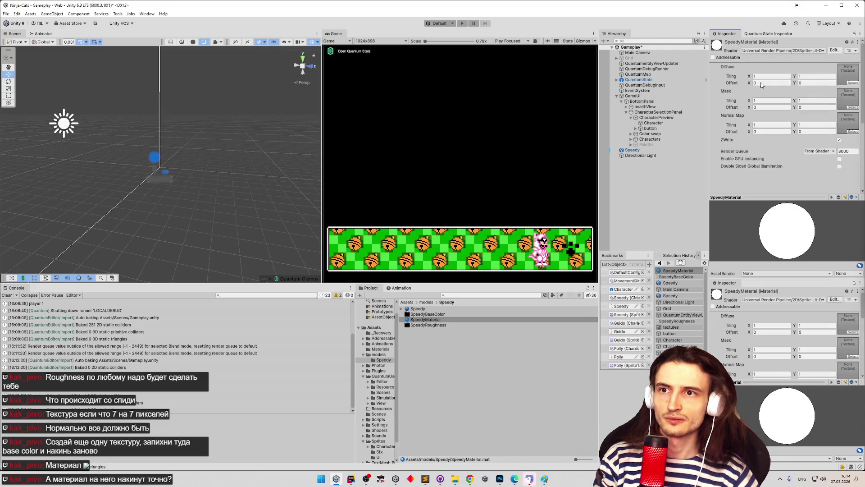
- Apply the Universal Render Pipeline Lit shader to SpeedyMaterial
left_click(759, 50)
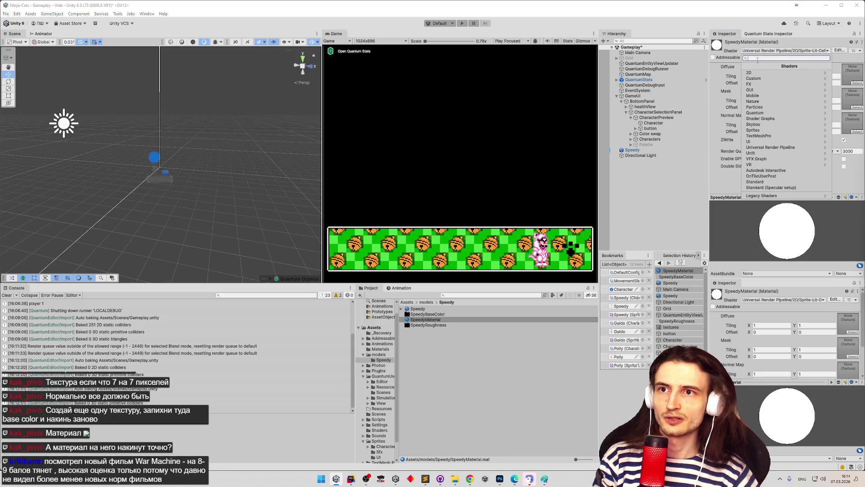
left_click(766, 147)
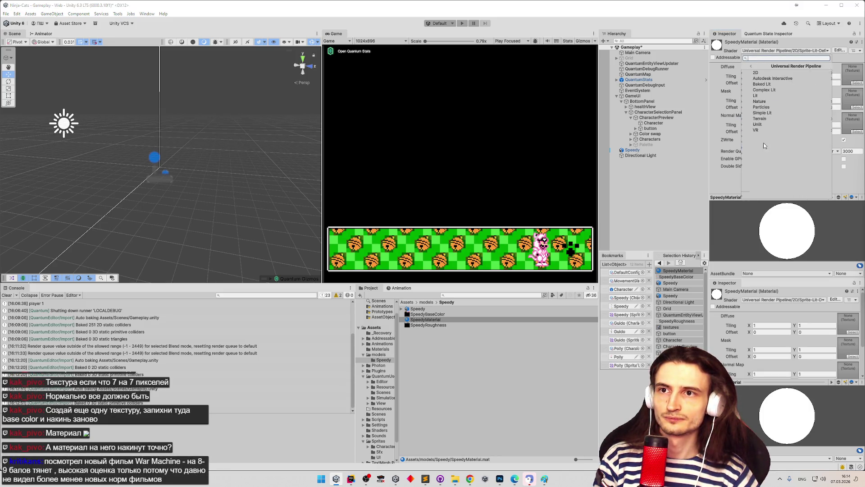
left_click(769, 94)
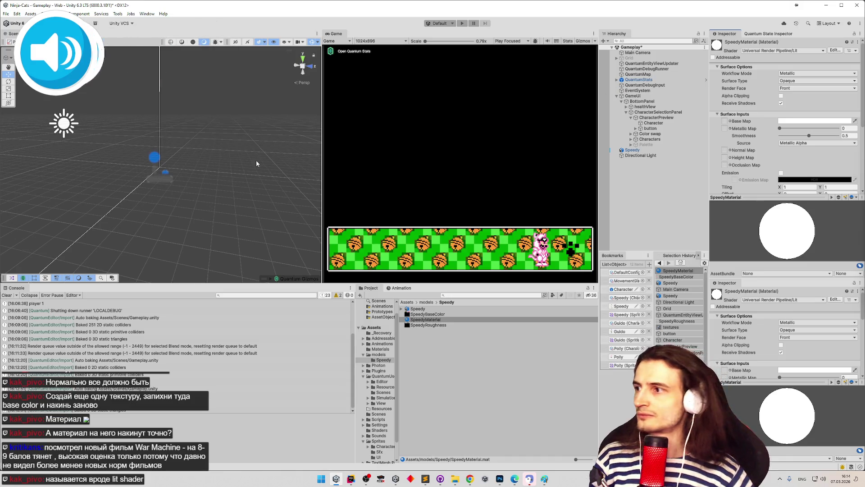
scroll(218, 137, "up", 2)
mouse_move(221, 143)
left_mouse_down()
mouse_move(254, 133)
mouse_move(167, 128)
mouse_move(211, 145)
left_mouse_up()
left_click(155, 125)
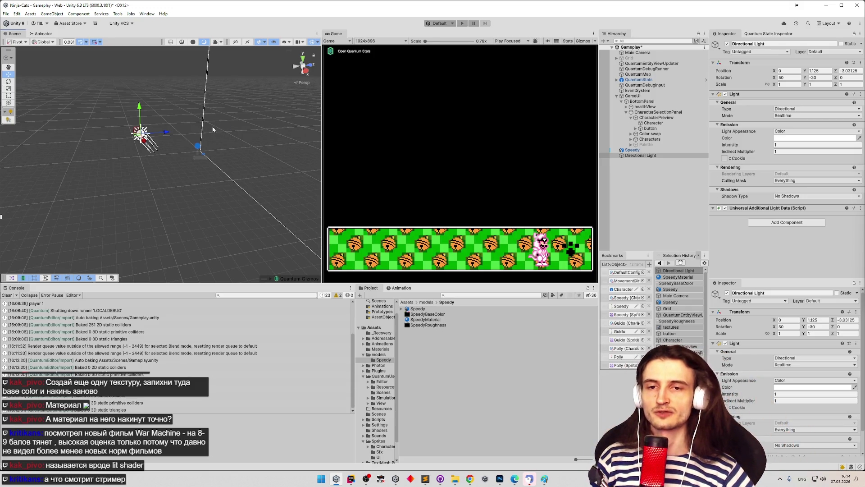
- Frame Speedy and drag the Directional Light along Z to position 0, 1.5, -1.0625
double_click(633, 150)
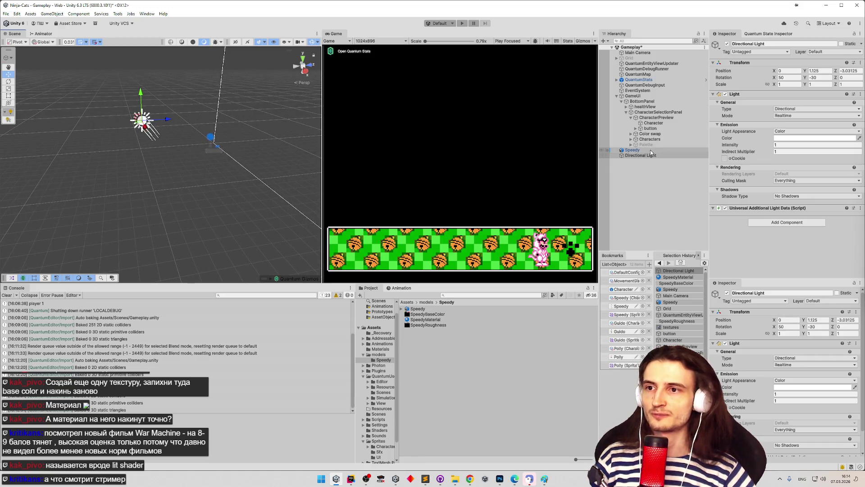
left_click_drag(112, 159, 111, 143)
left_click(77, 132)
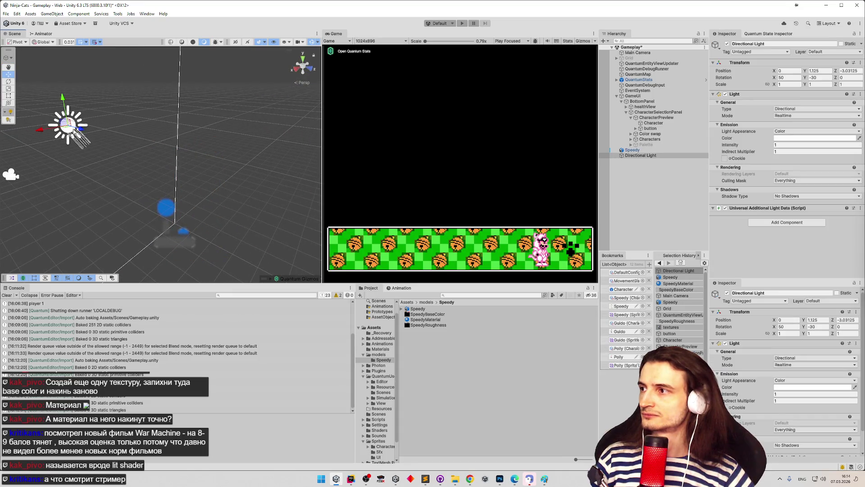
mouse_move(93, 136)
left_mouse_down()
mouse_move(277, 150)
mouse_move(238, 146)
mouse_move(243, 118)
mouse_move(227, 116)
left_mouse_up()
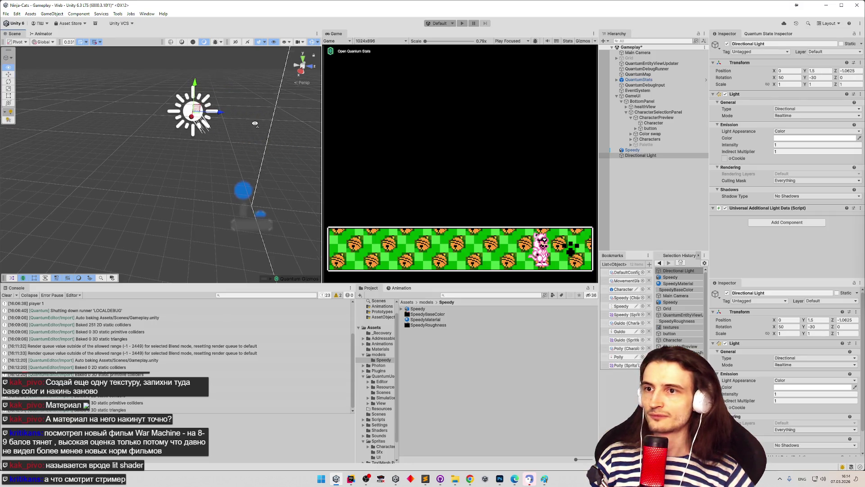
left_click(640, 151)
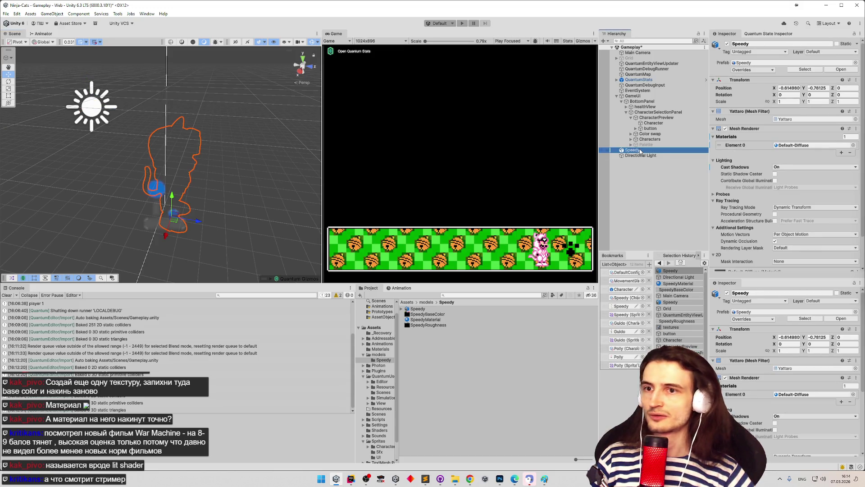
- Try a wireframe-looking material and a plain white material on Speedy's mesh
left_click(853, 145)
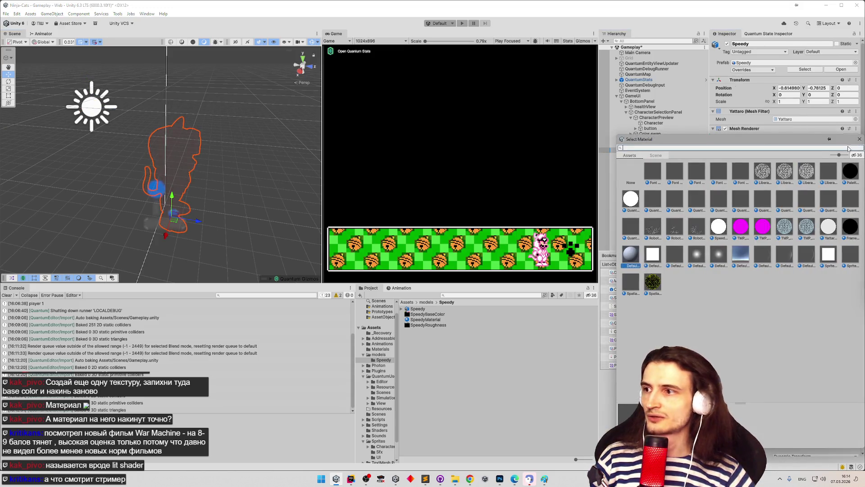
left_click(652, 282)
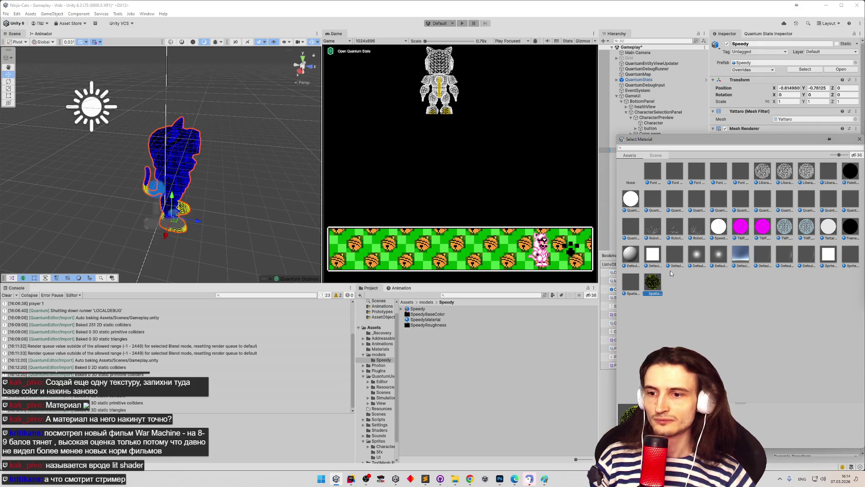
left_click(770, 175)
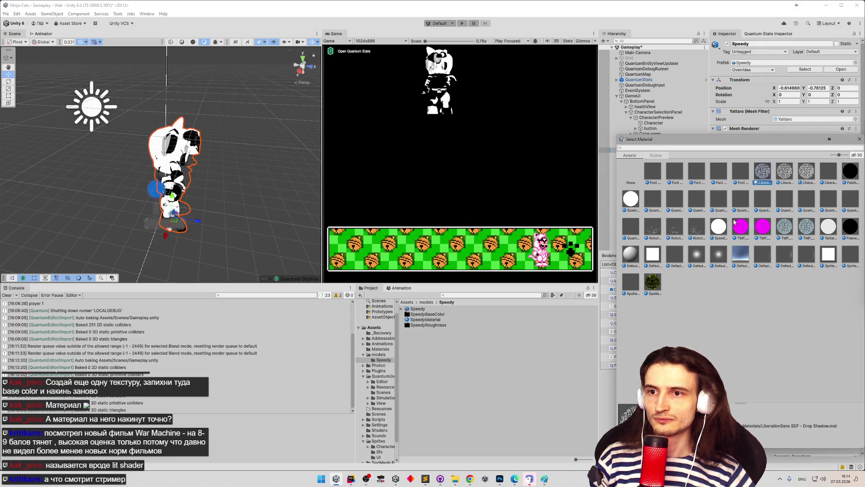
left_click(719, 226)
left_click(633, 203)
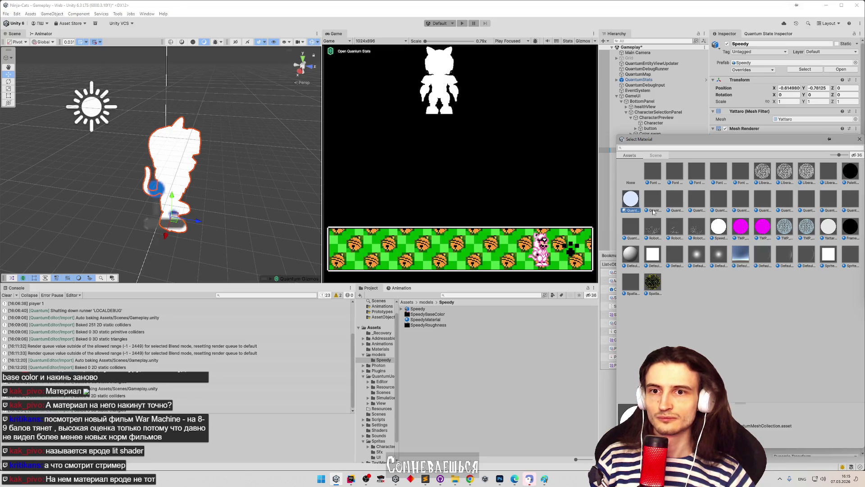
- Assign SpeedyMaterial to Speedy's Element 0 slot and open its settings
left_click(721, 226)
double_click(721, 226)
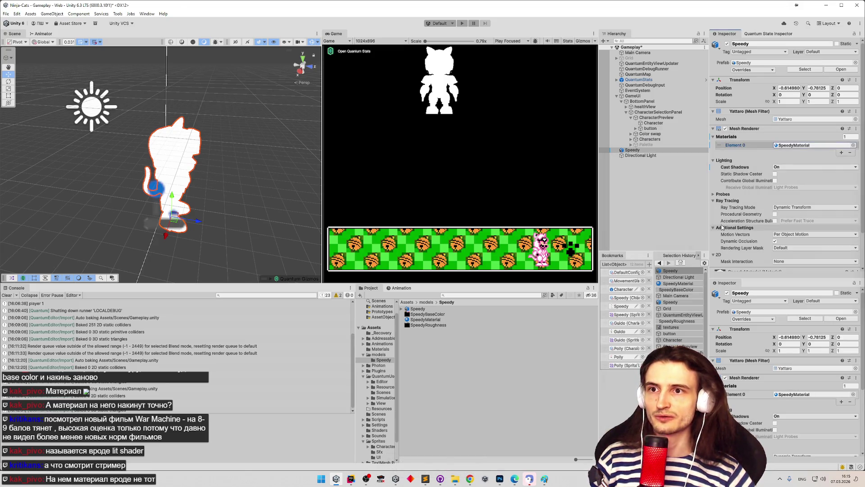
left_click(797, 145)
left_click(457, 320)
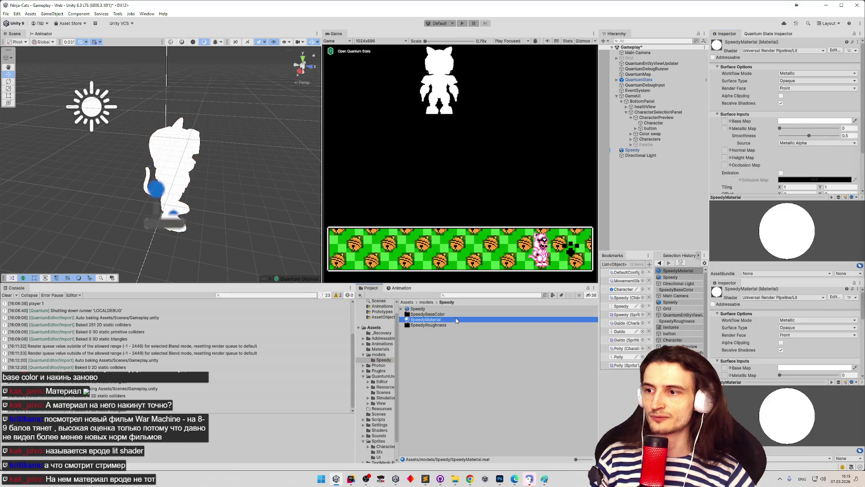
- Set SpeedyMaterial's base colour back to white
scroll(763, 174, "down", 1)
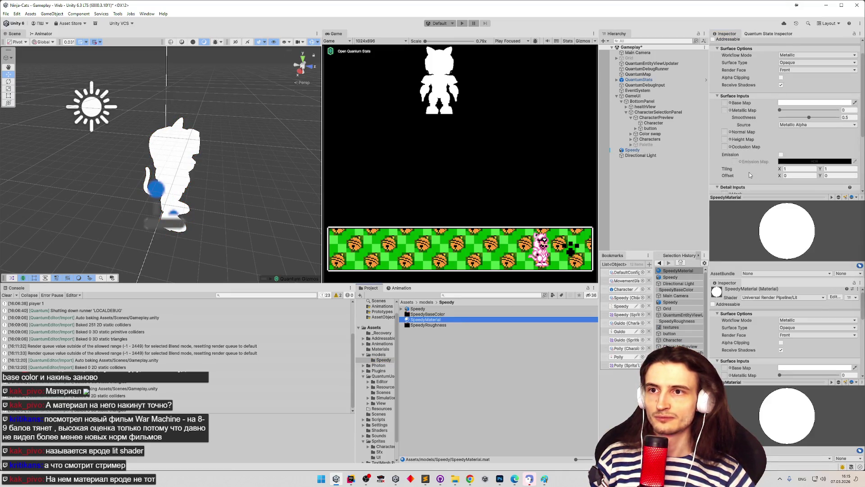
scroll(749, 172, "up", 1)
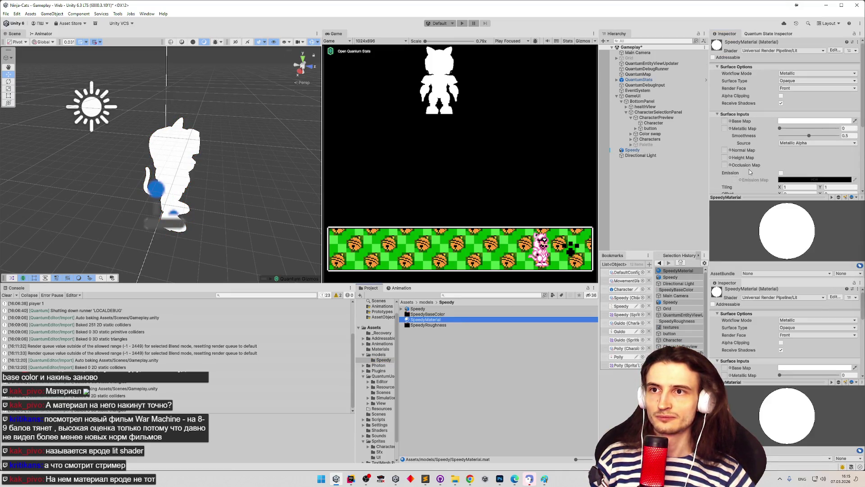
left_click(793, 120)
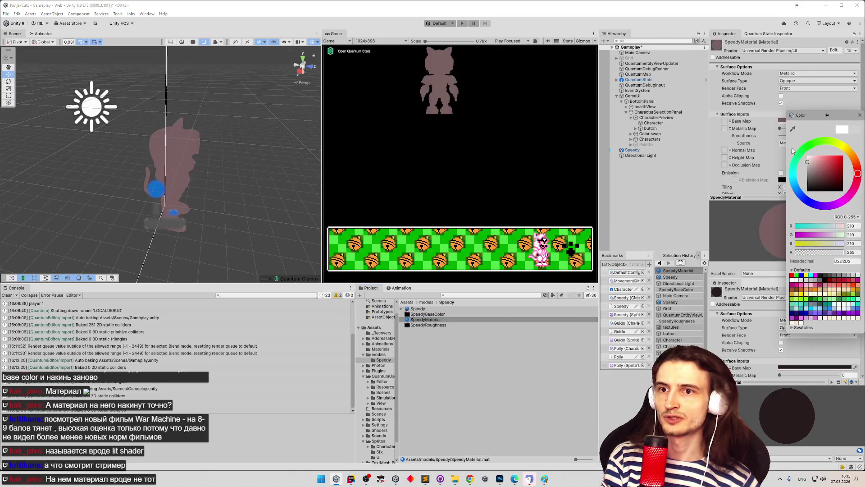
left_click(797, 79)
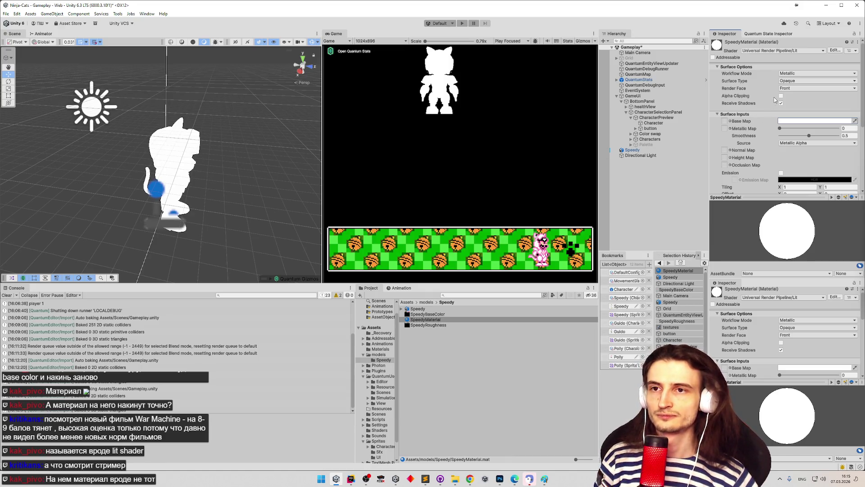
- Use the Specular workflow, smoothness 0.624, and put the texture in the Base Map slot
left_click(793, 73)
left_click(798, 81)
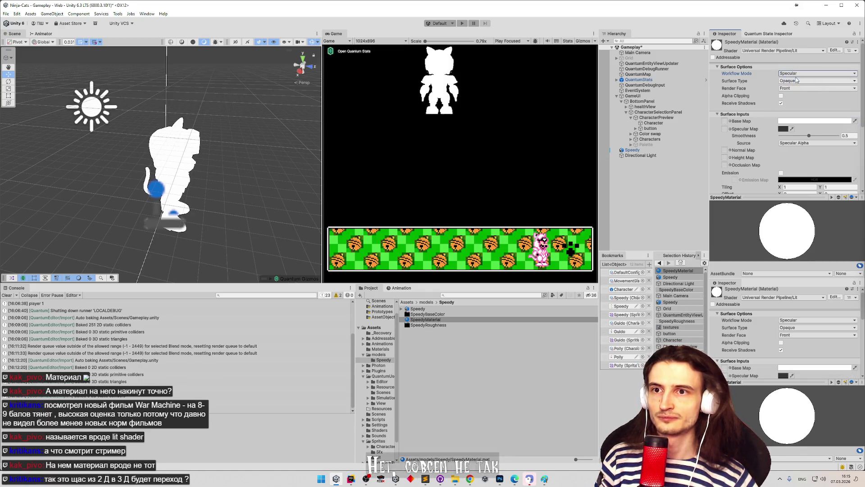
left_click_drag(809, 136, 816, 135)
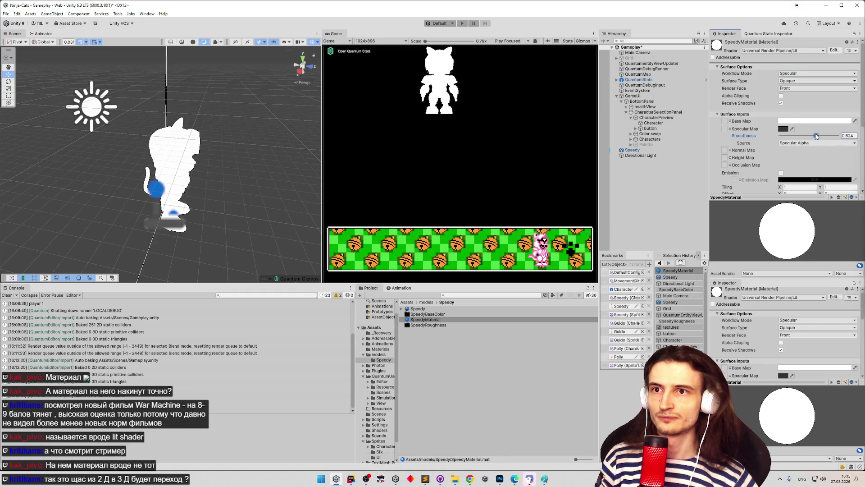
mouse_move(433, 325)
left_mouse_down()
mouse_move(450, 321)
mouse_move(725, 112)
mouse_move(726, 85)
left_mouse_up()
scroll(726, 113, "down", 2)
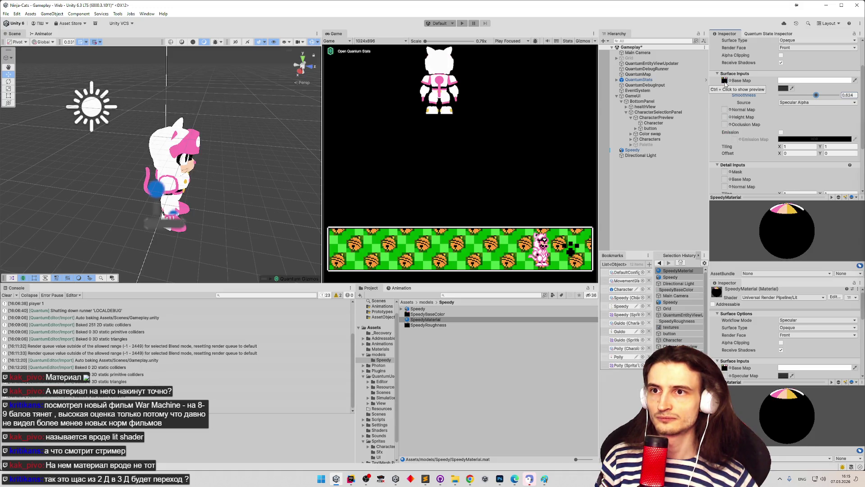
- Orbit closer around the pink-and-white Speedy and select the directional light
key("e")
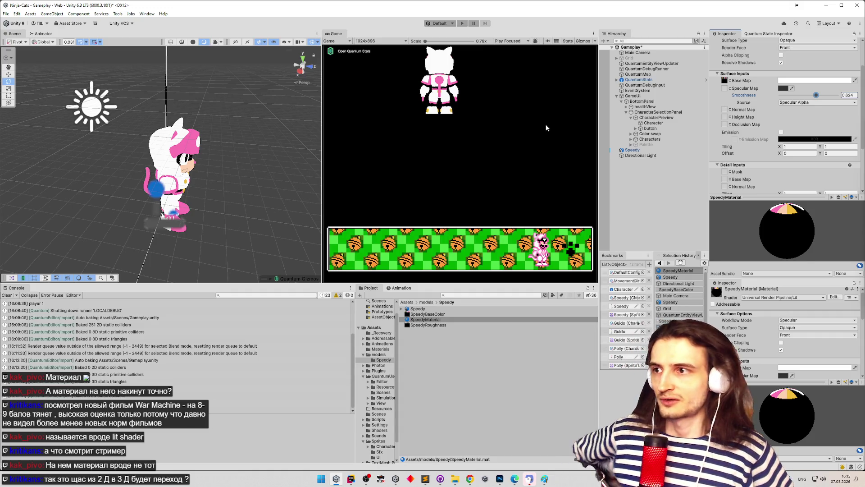
mouse_move(225, 112)
left_mouse_down()
mouse_move(82, 93)
mouse_move(135, 95)
left_mouse_up()
left_click(135, 95)
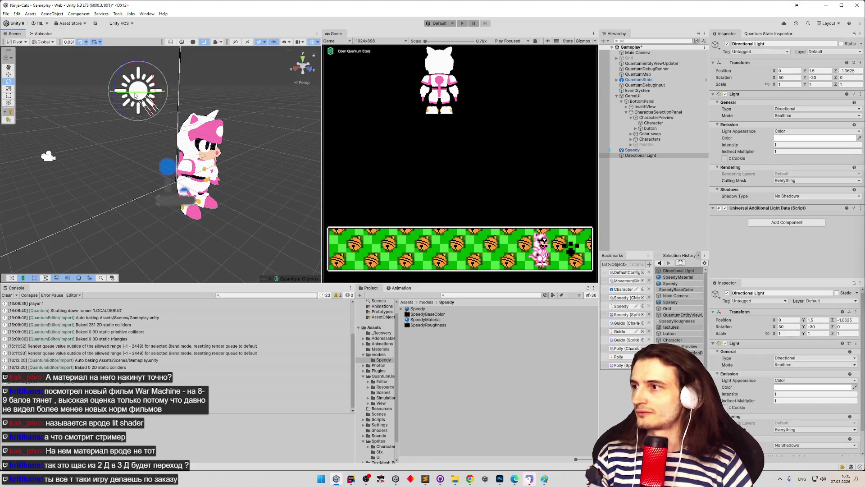
- Delete the directional light, frame Speedy with the Rotate tool active, and save the Gameplay scene
key("Delete")
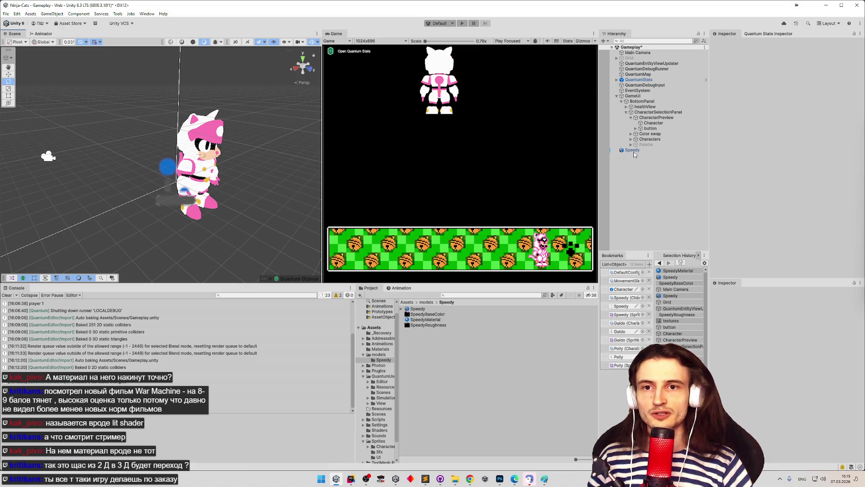
left_click(651, 151)
key("f")
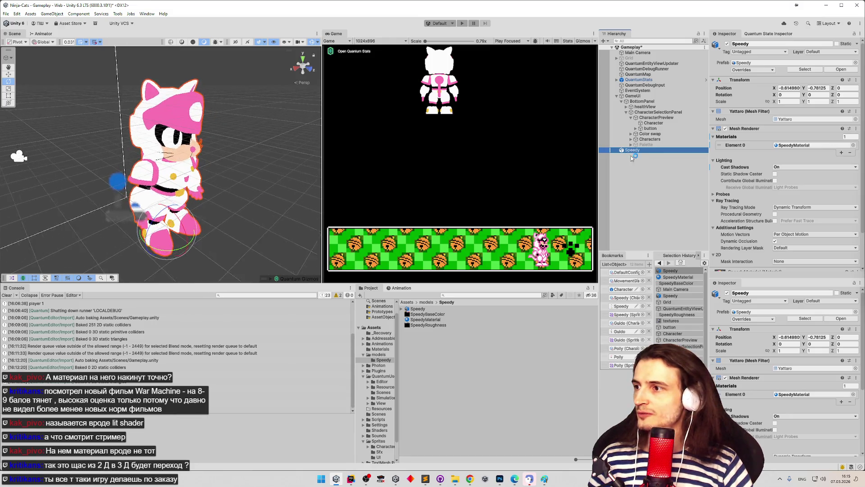
mouse_move(265, 188)
left_mouse_down()
mouse_move(212, 178)
mouse_move(156, 194)
mouse_move(98, 188)
mouse_move(72, 135)
mouse_move(53, 167)
mouse_move(66, 162)
left_mouse_up()
scroll(226, 176, "down", 3)
key("e")
key("ctrl+s")
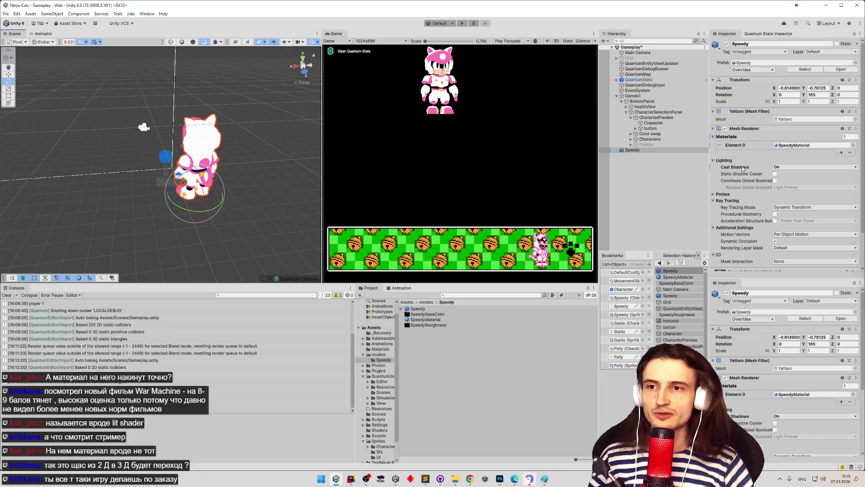
- Inspect Speedy's Contribute Global Illumination setting and reframe the character for rotating
scroll(790, 176, "down", 3)
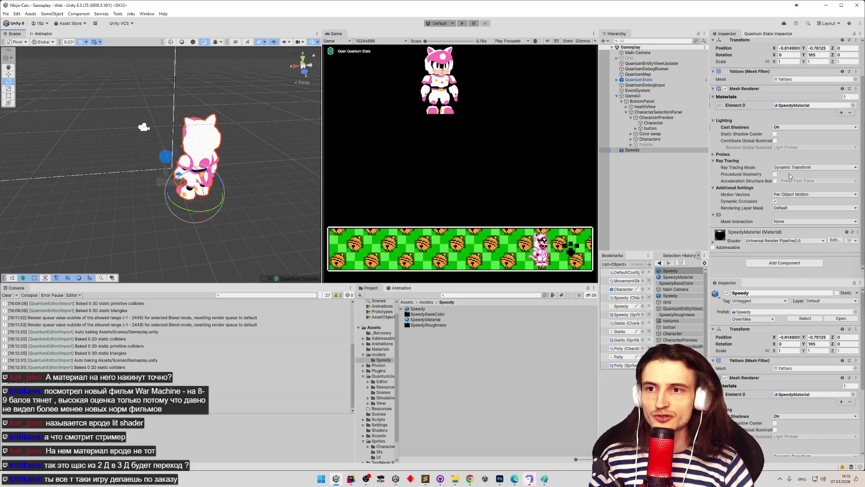
left_click(649, 152)
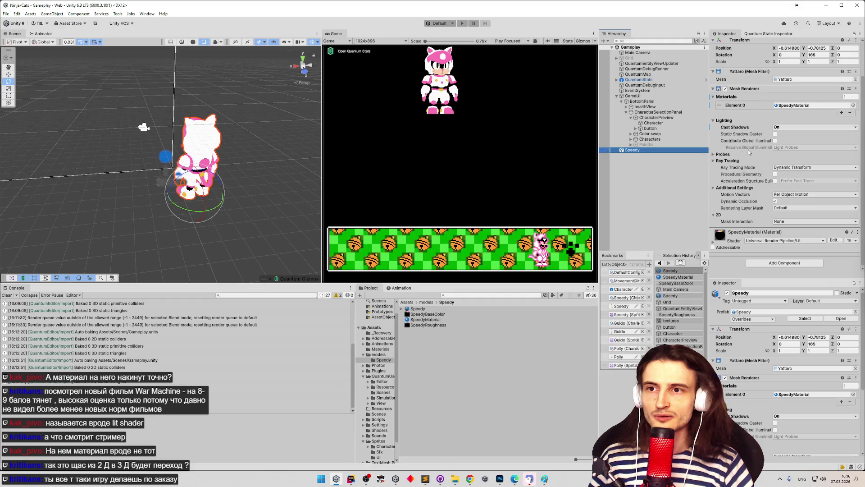
left_click(775, 141)
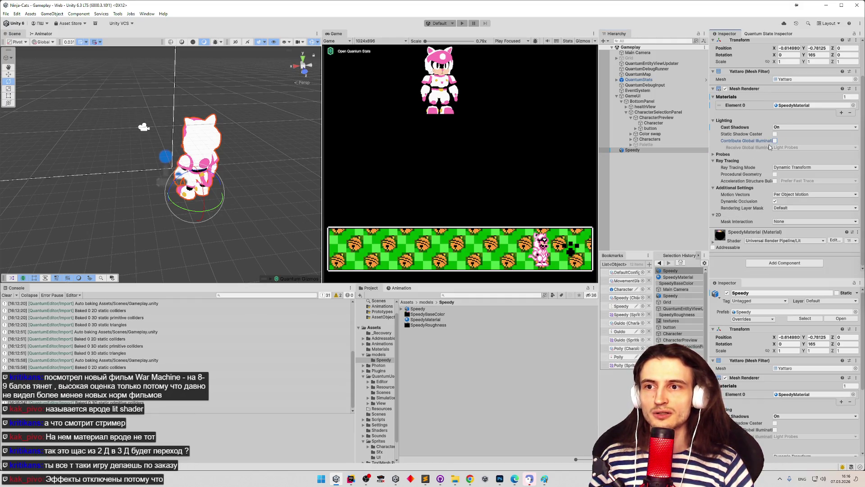
mouse_move(770, 147)
left_click_drag(232, 157, 406, 129)
key("f")
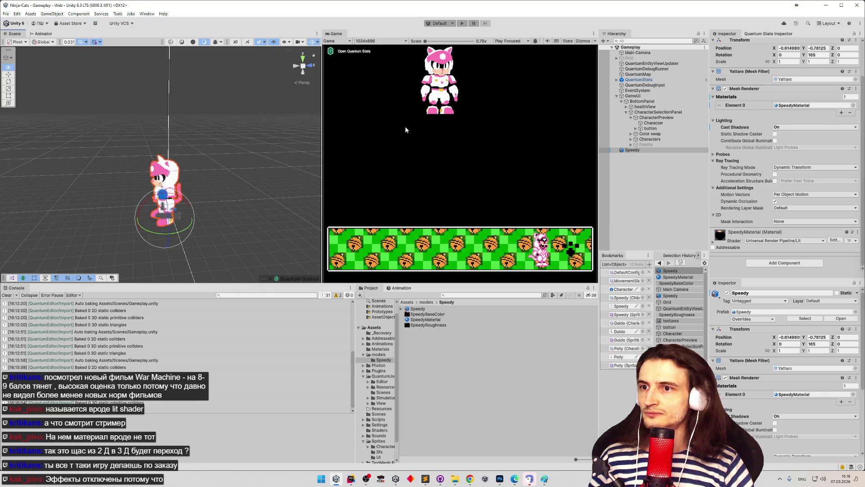
key("e")
left_click(635, 151)
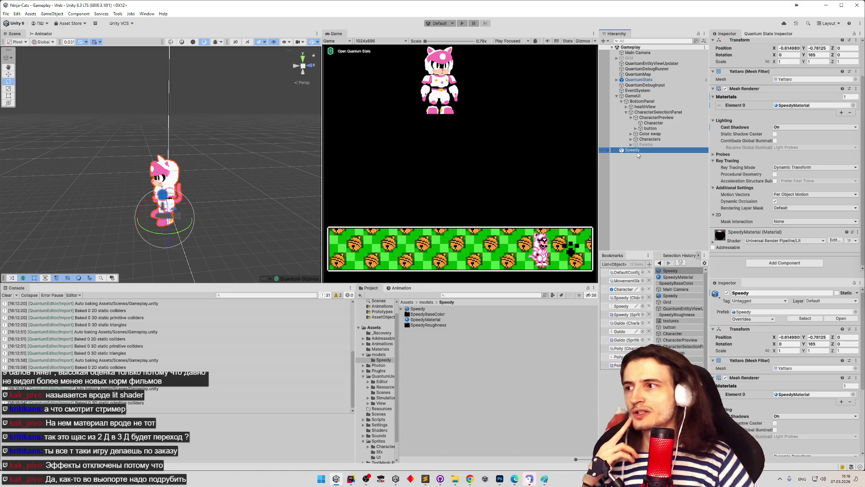
left_click(321, 60)
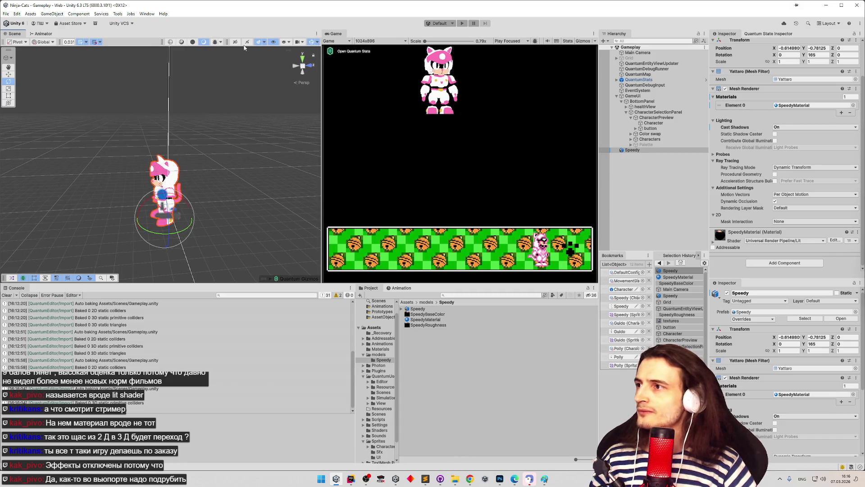
left_click(192, 43)
left_click(182, 43)
left_click(183, 42)
left_click(191, 42)
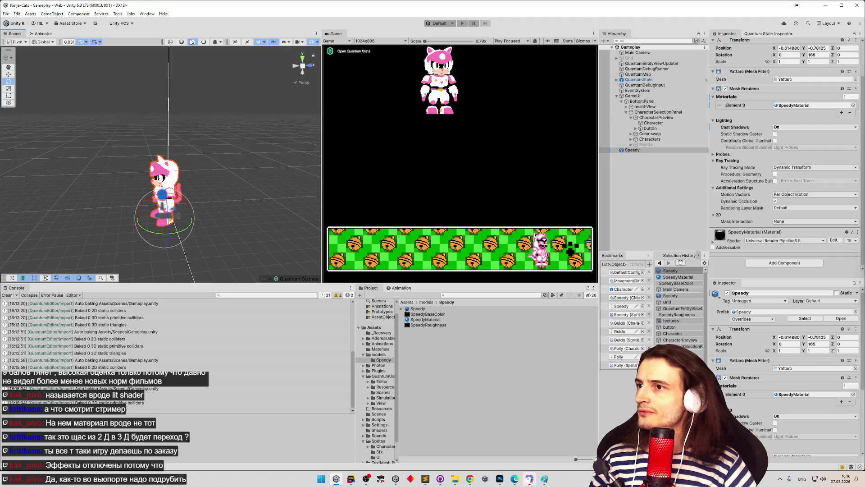
left_click(215, 43)
left_click(215, 43)
left_click(215, 42)
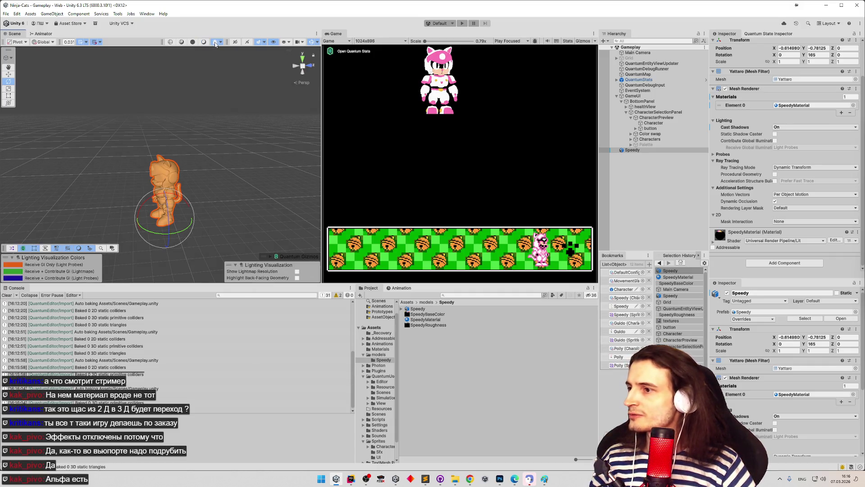
left_click(215, 43)
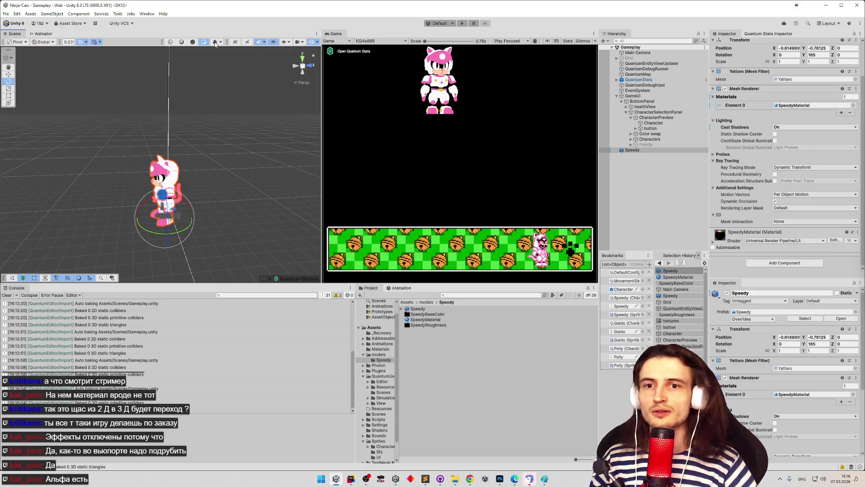
key("z")
mouse_move(264, 108)
left_mouse_down()
mouse_move(247, 138)
mouse_move(178, 135)
left_mouse_up()
key("f")
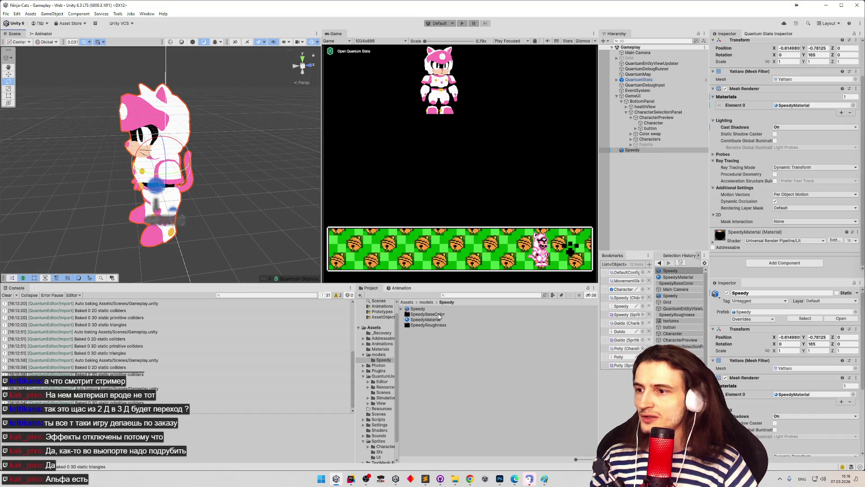
left_click(440, 315)
- Delete the material accidentally created in the Speedy folder
right_click(440, 315)
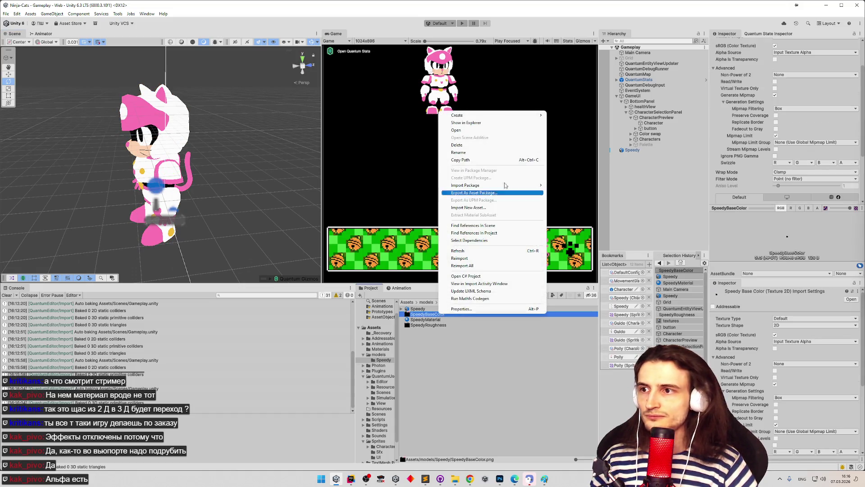
mouse_move(527, 118)
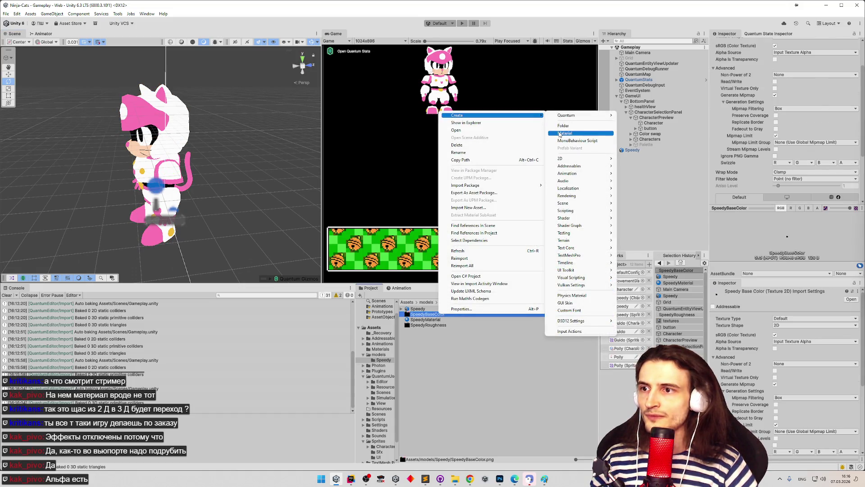
left_click(565, 133)
key("Delete")
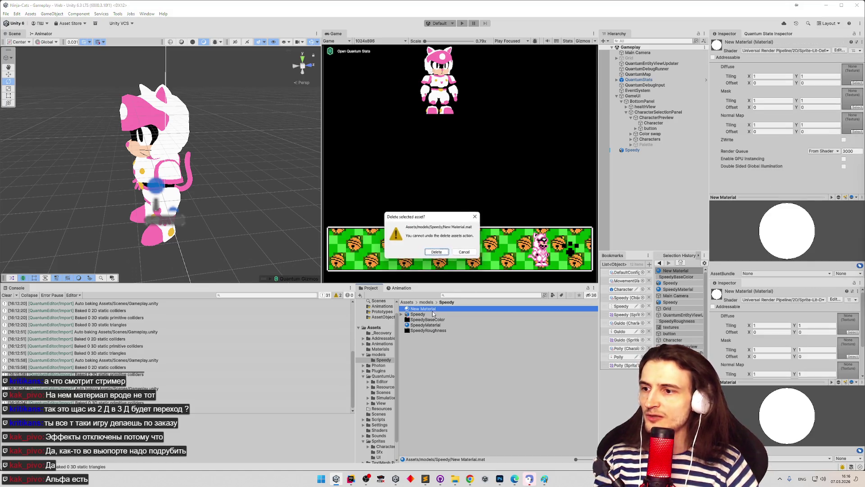
key("Return")
left_click(436, 315)
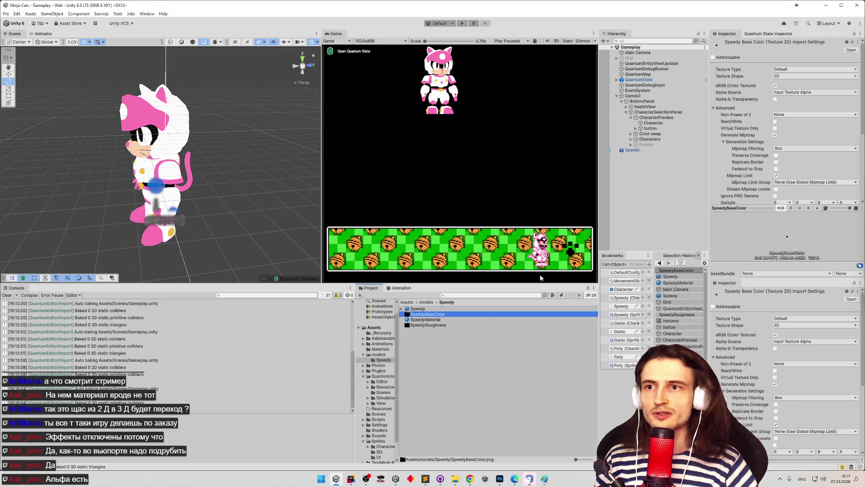
- Reveal SpeedyBaseColor in File Explorer and open SpeedyBaseColor.png with Paint
right_click(431, 316)
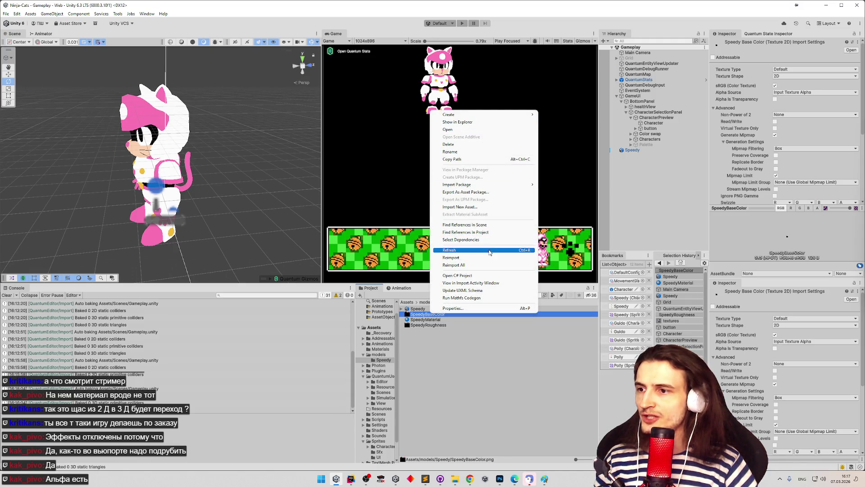
left_click(487, 122)
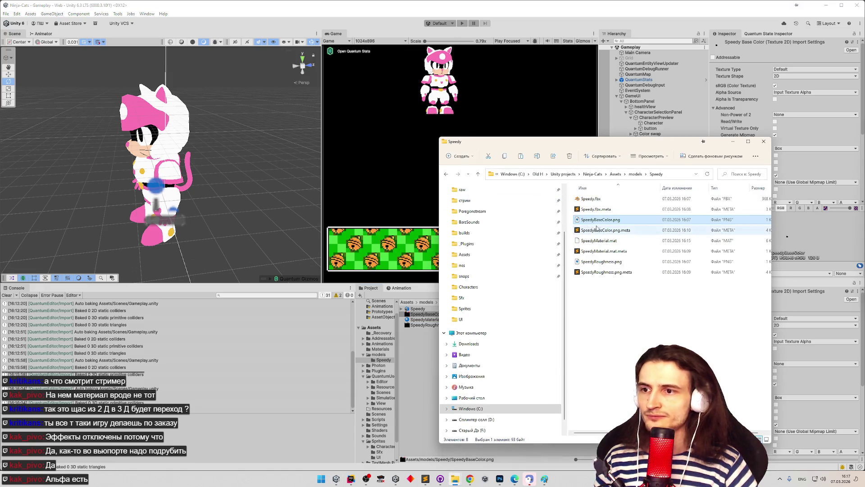
right_click(602, 222)
mouse_move(726, 273)
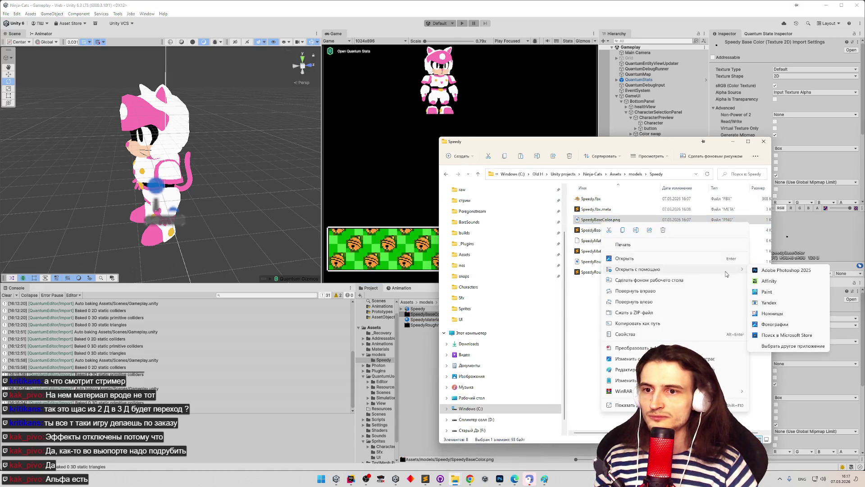
left_click(768, 293)
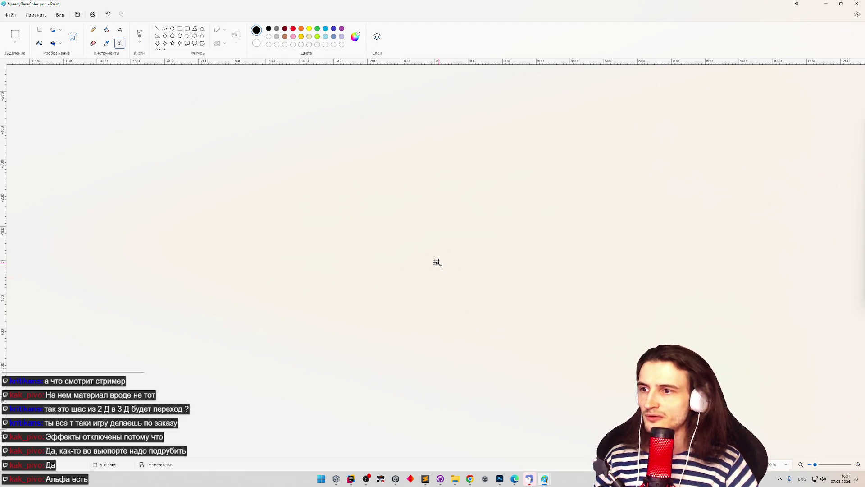
- Zoom Paint to maximum on the 5×5 SpeedyBaseColor image, then close Paint
left_click(852, 467)
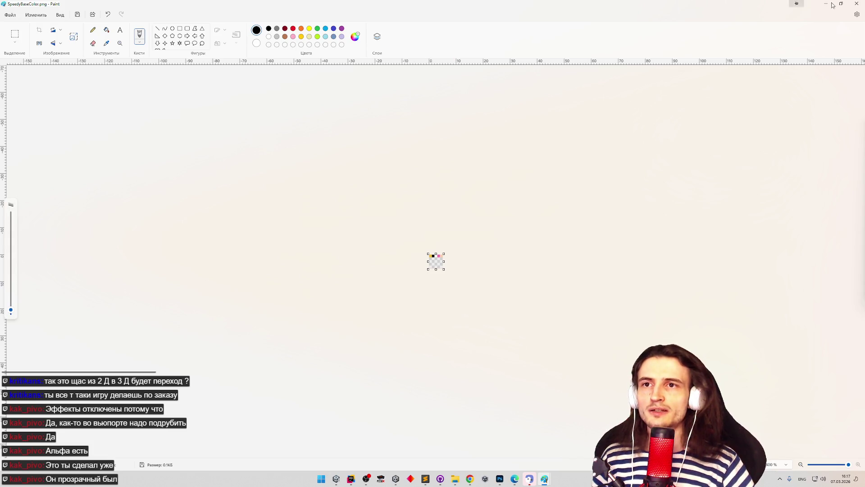
left_click(857, 4)
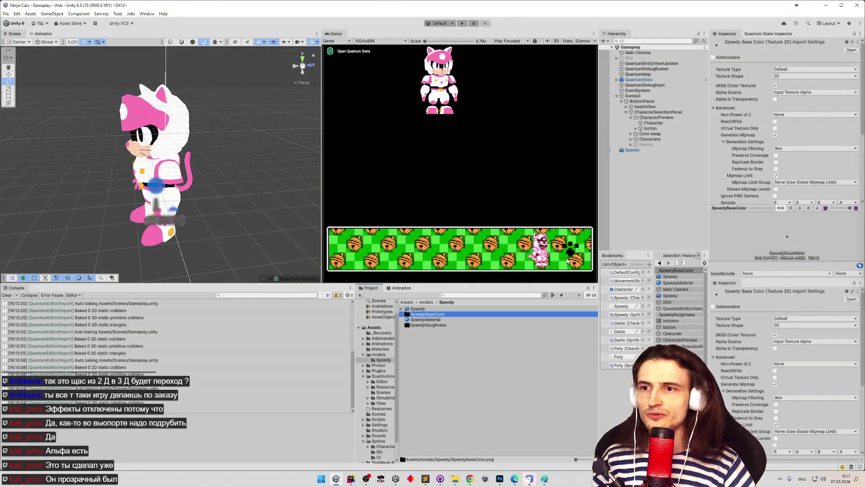
- In the Speedy folder, check which texture feeds SpeedyMaterial's Base Map
left_click(481, 294)
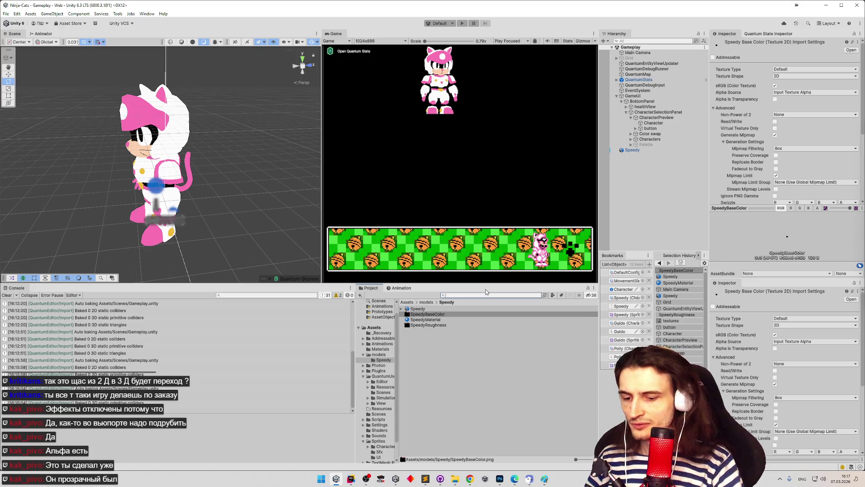
type("local")
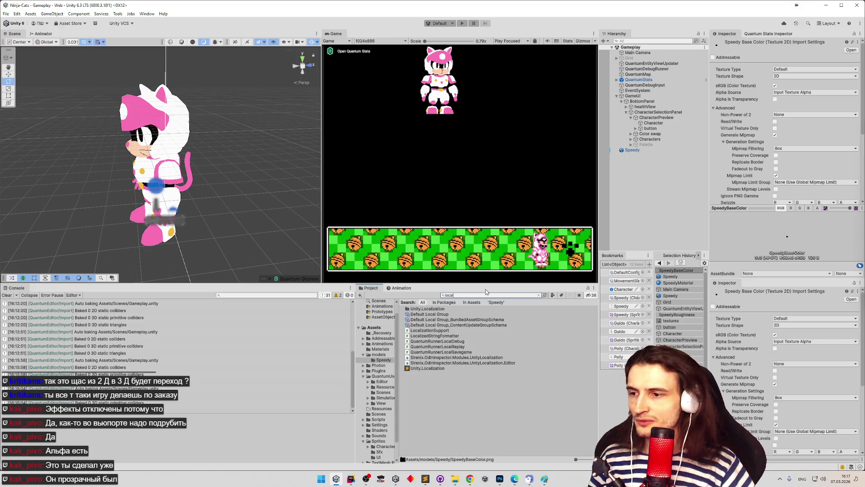
key("BackSpace")
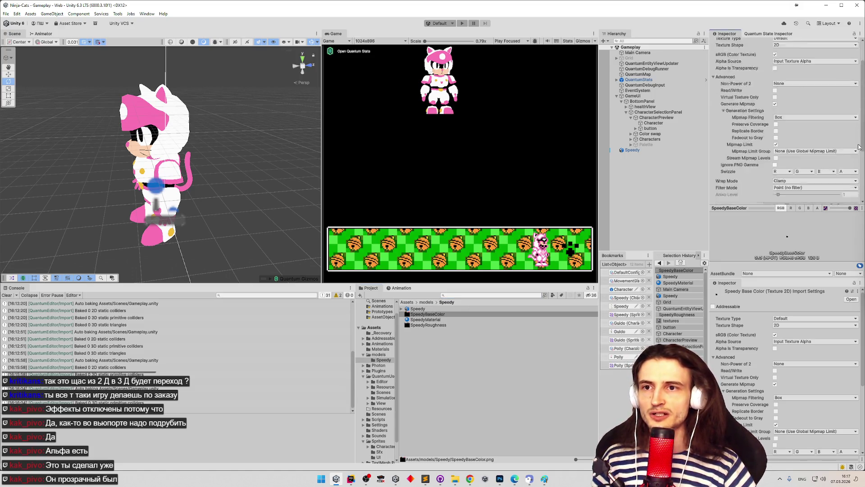
left_click(427, 302)
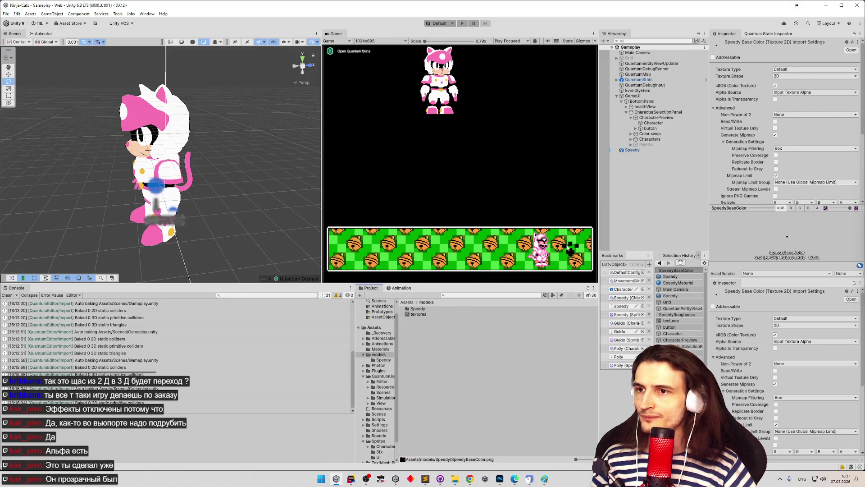
double_click(418, 309)
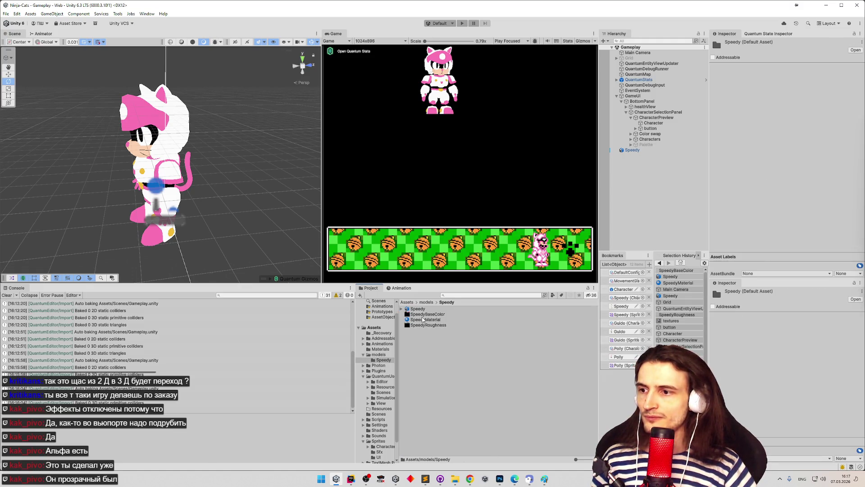
left_click(426, 320)
scroll(767, 134, "down", 1)
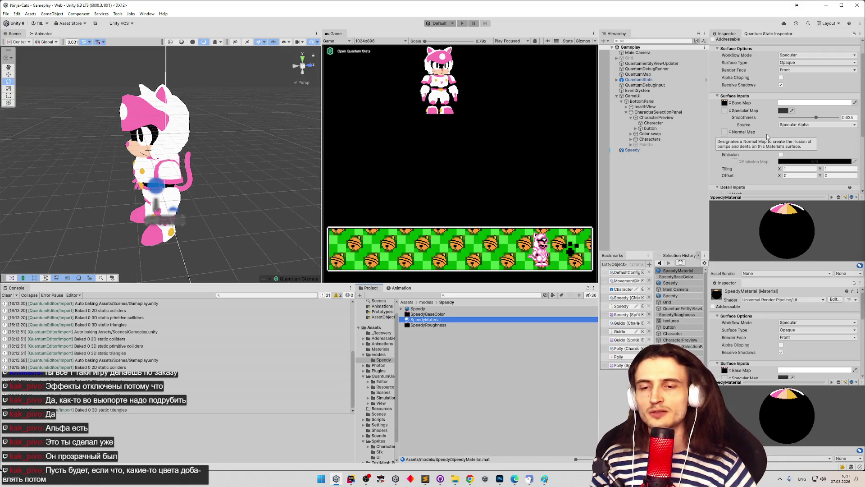
left_click(725, 103)
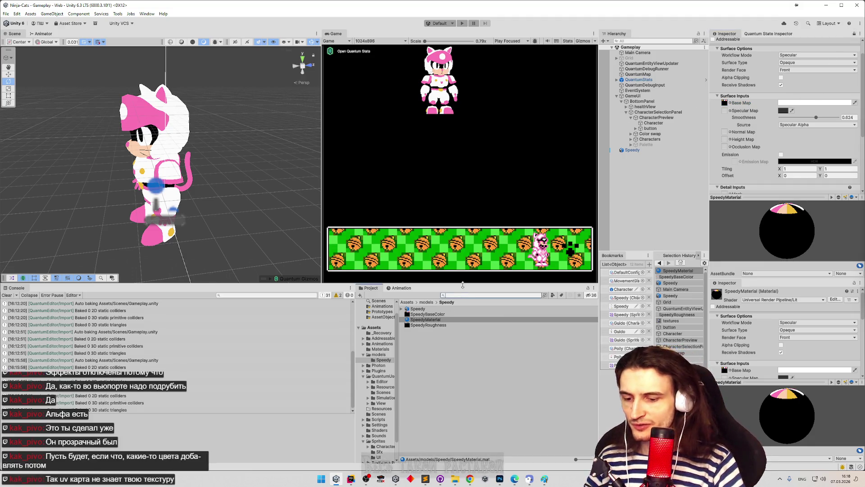
- Clear the asset search and open Assets/Textures, showing CharacterPreviewTexture
type("mater")
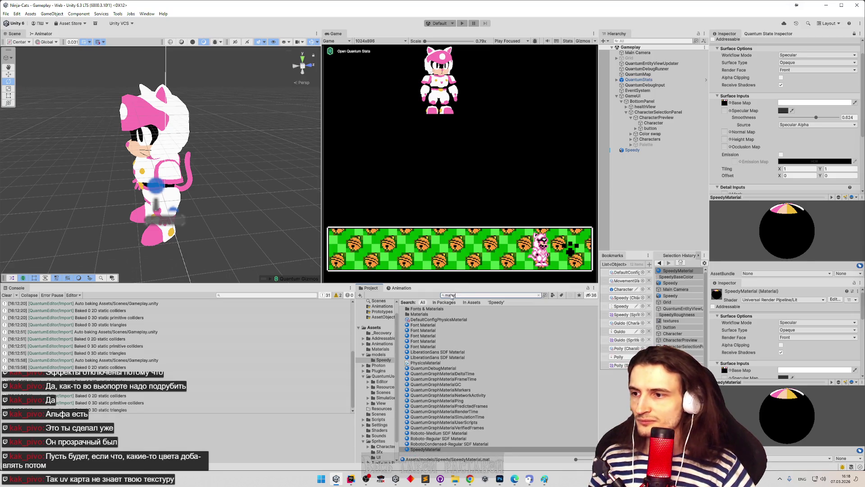
key("BackSpace")
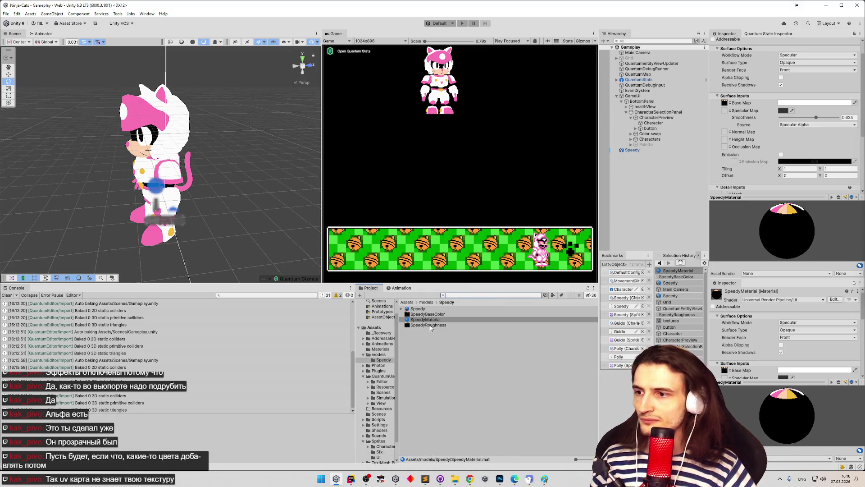
left_click(409, 302)
double_click(424, 396)
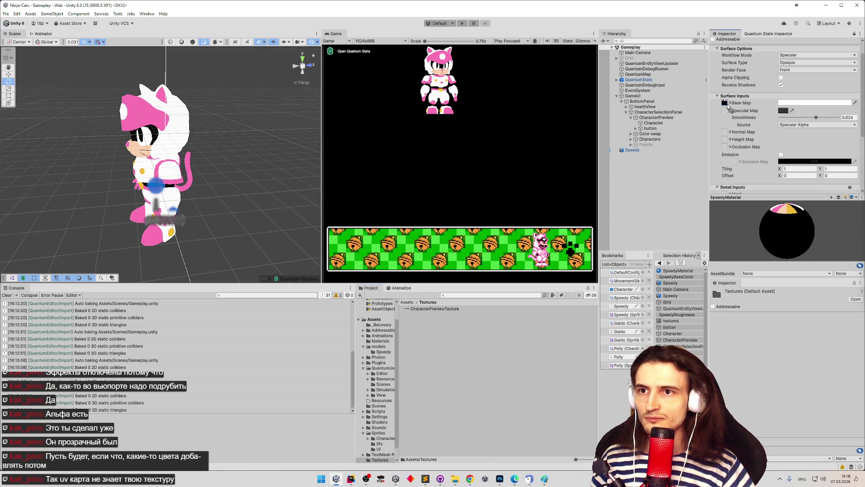
- Make CharacterPreviewTexture SpeedyMaterial's Base Map and set the Grid object active
left_click_drag(727, 105, 726, 104)
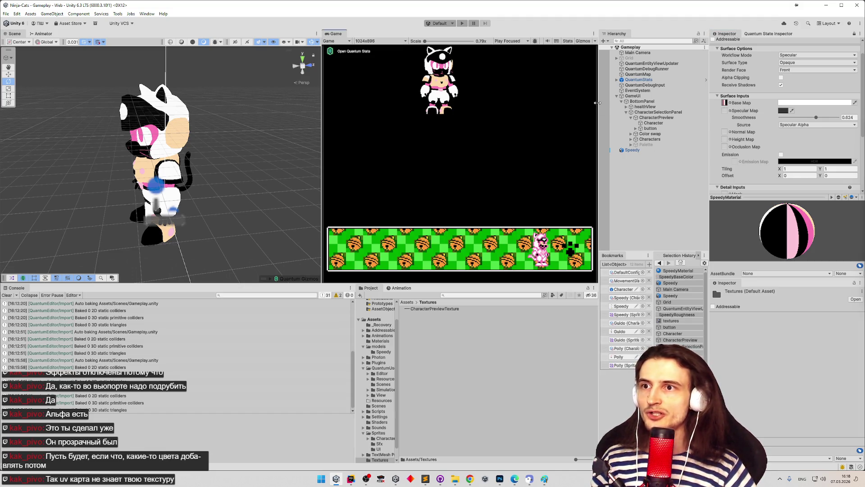
left_click(631, 58)
scroll(737, 82, "up", 2)
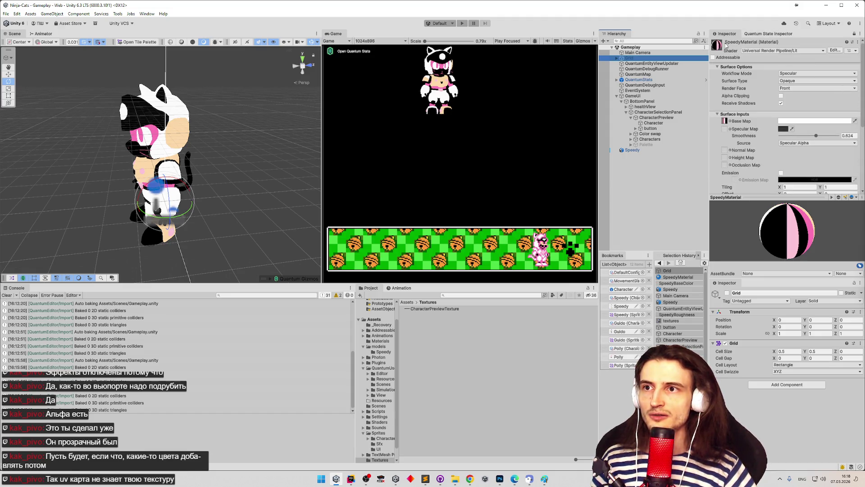
left_click(752, 36)
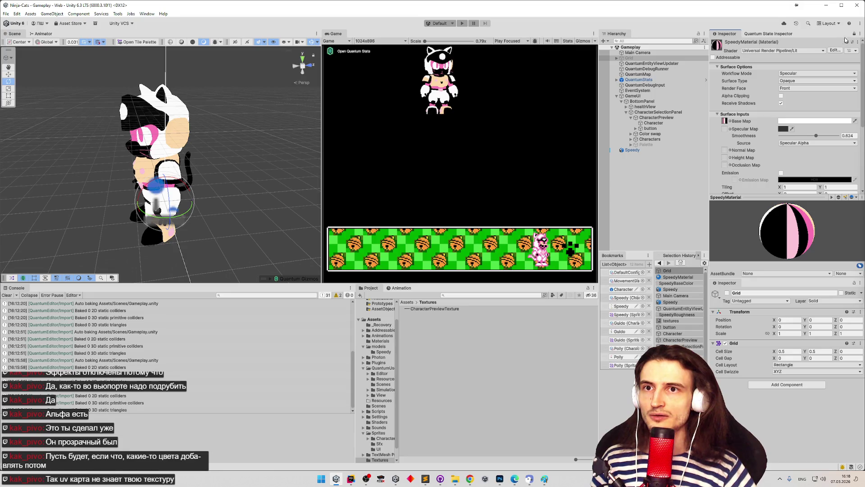
left_click(854, 34)
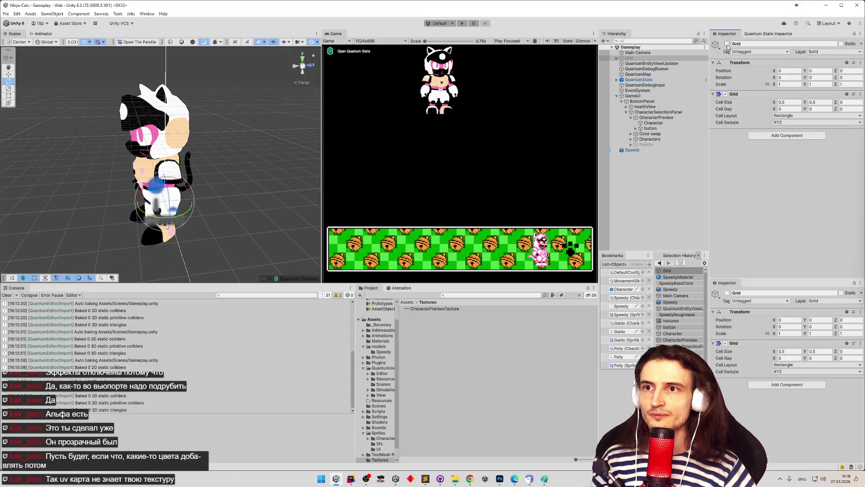
left_click(727, 44)
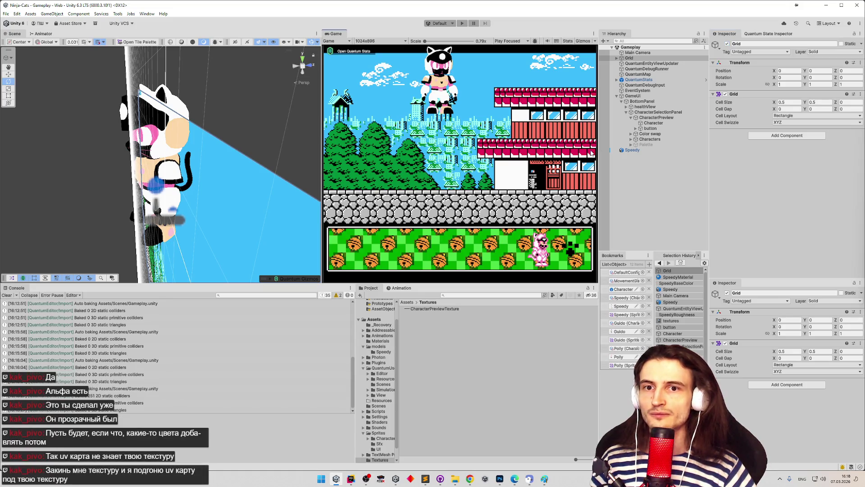
- Run the Gameplay scene in Play mode with Ctrl+P for about 20 seconds, then stop it
key("ctrl+p")
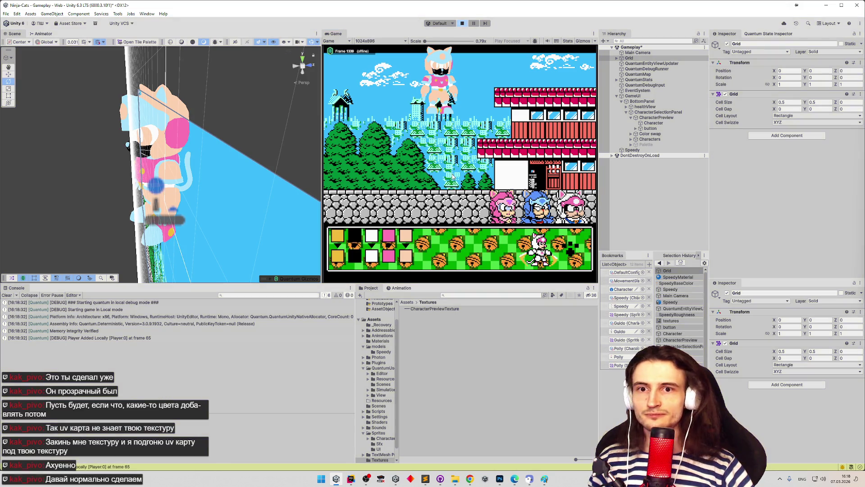
key("ctrl+p")
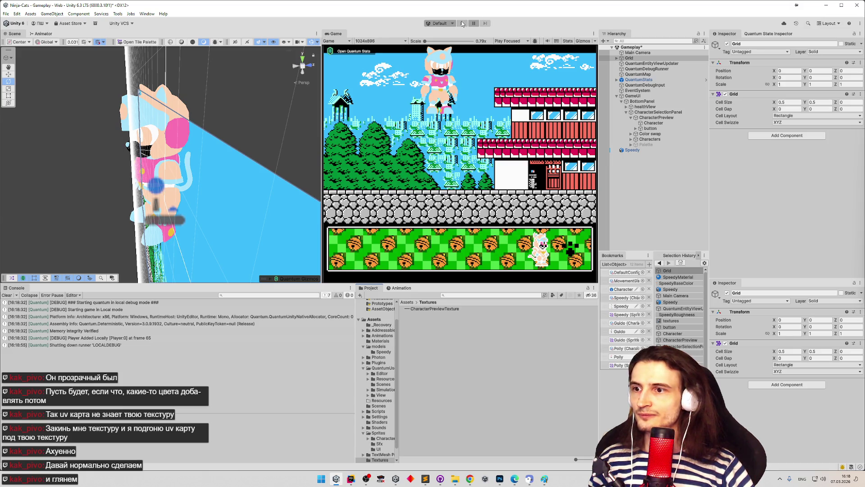
- Use Show in Explorer to reveal CharacterPreviewTexture's file in File Explorer
right_click(502, 307)
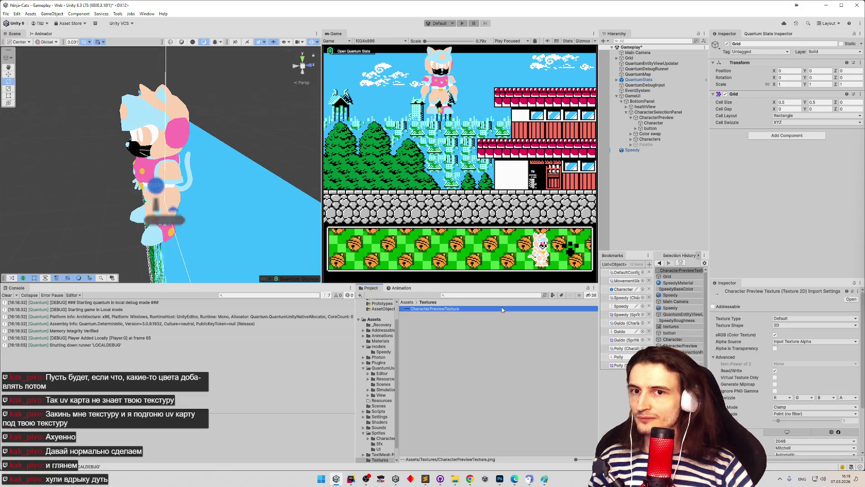
mouse_move(580, 111)
mouse_move(615, 113)
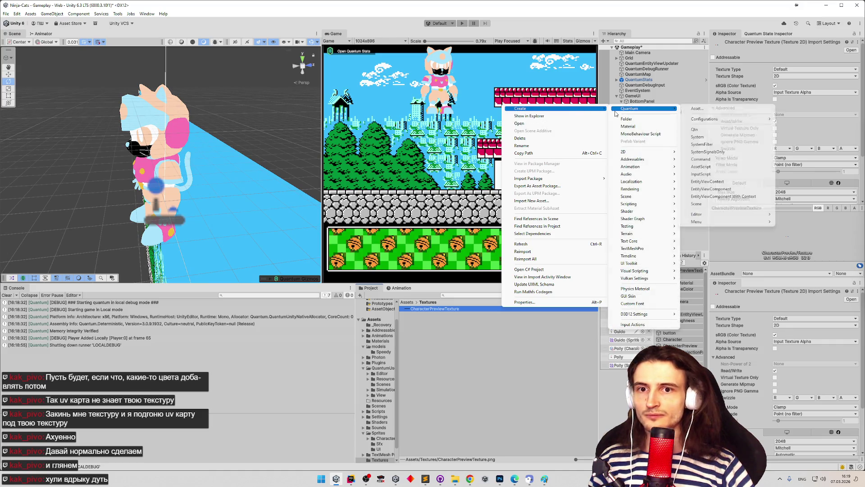
left_click(565, 123)
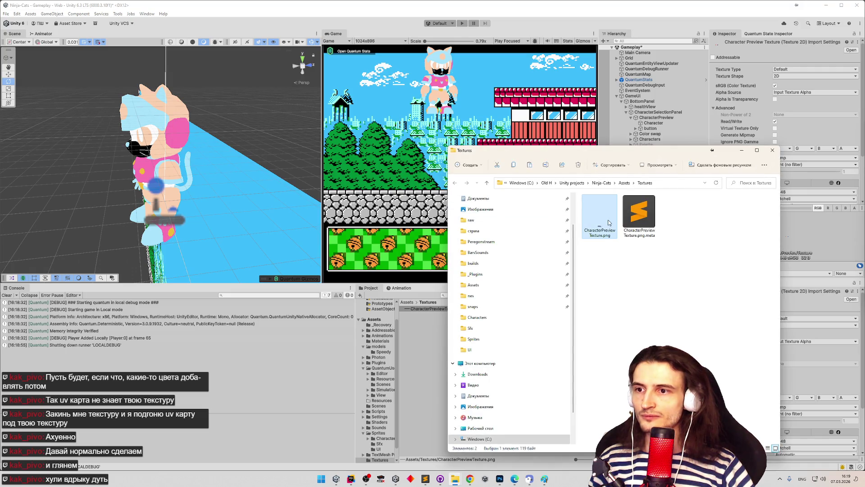
- Open CharacterPreviewTexture.png in Paint, zoom far in, then close Paint
right_click(609, 221)
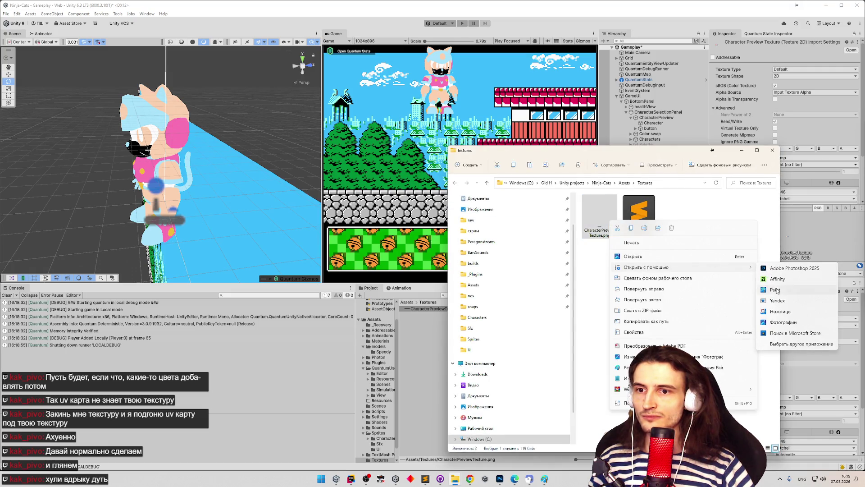
left_click(778, 293)
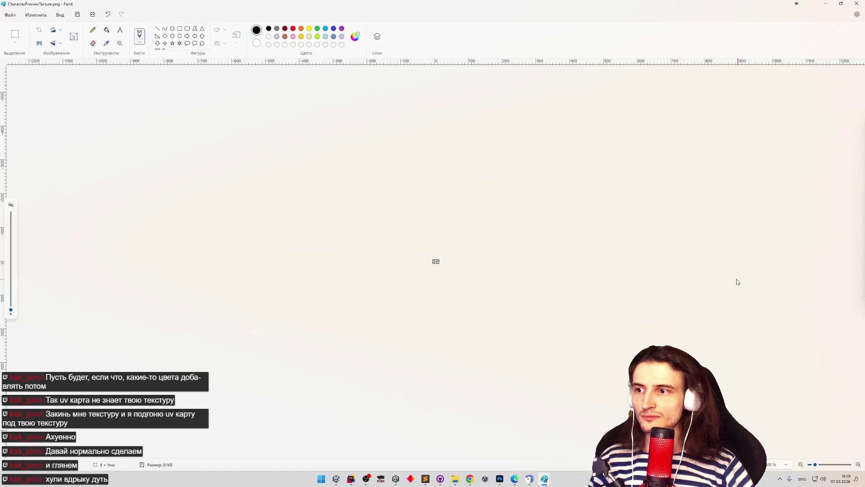
left_click_drag(816, 465, 848, 465)
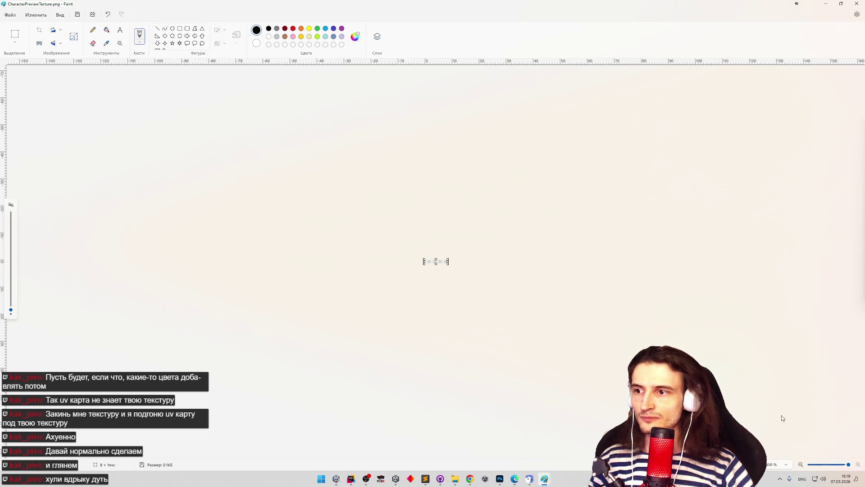
left_click(857, 4)
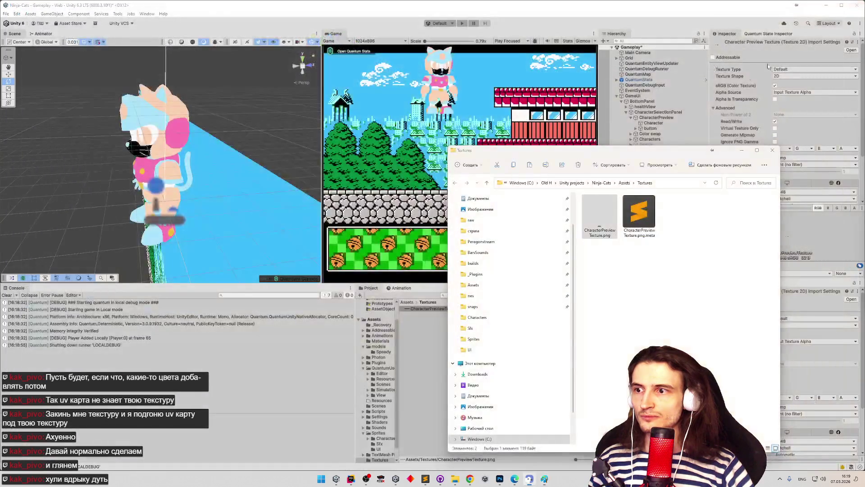
- Move and minimise the Explorer Textures window, then bring Chrome's Telegram Web chat forward
left_click_drag(598, 154, 250, 124)
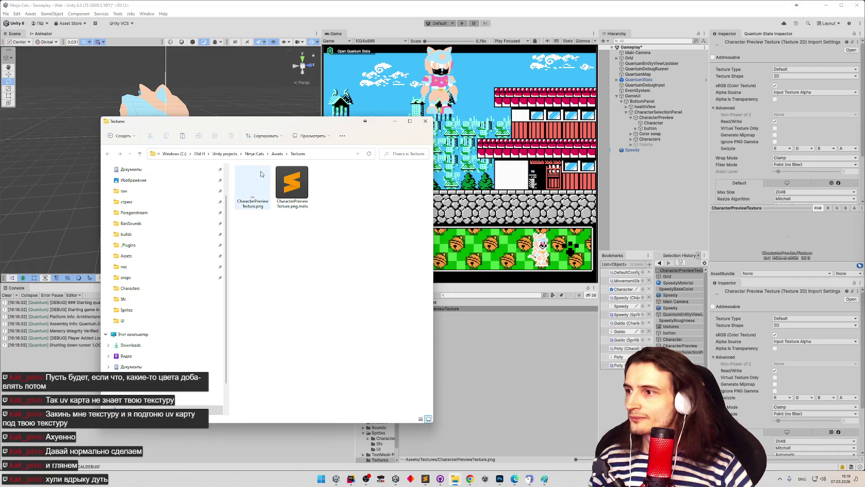
left_click(395, 121)
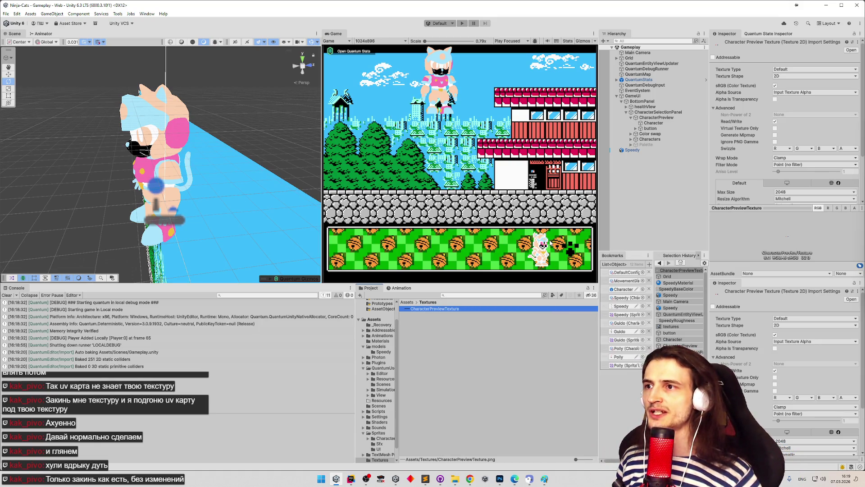
left_click(470, 479)
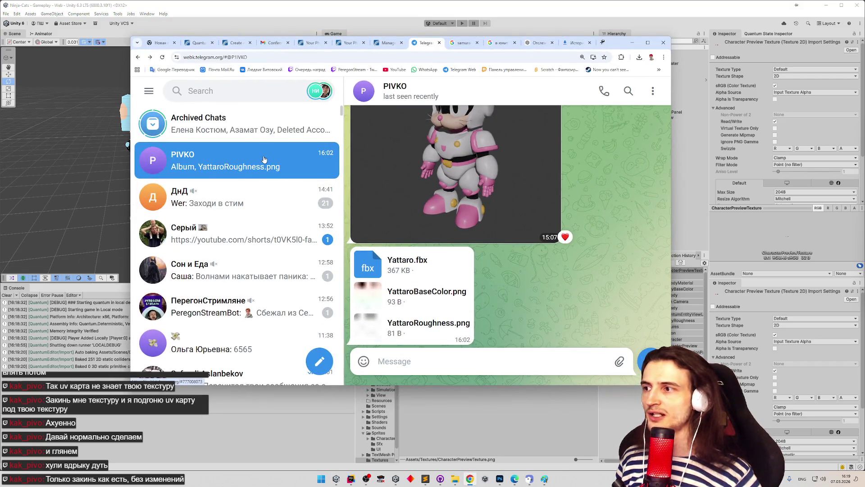
- Scroll up to the palette message, select the FCFCFC and FC74B4 hex codes, then minimise Chrome
scroll(265, 151, "down", 3)
scroll(265, 162, "up", 4)
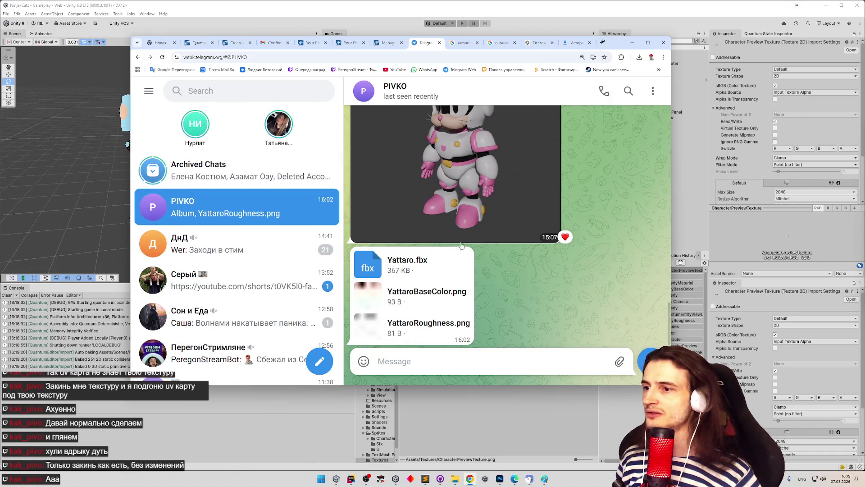
scroll(548, 225, "up", 5)
scroll(548, 225, "up", 5)
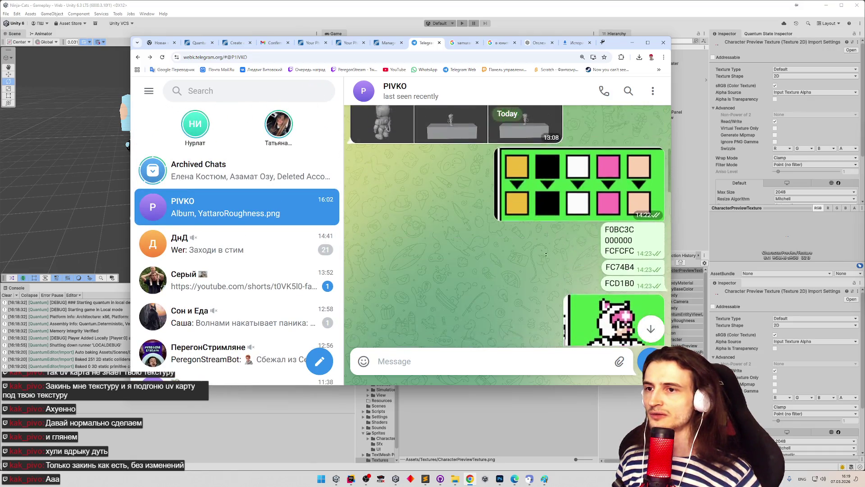
double_click(604, 245)
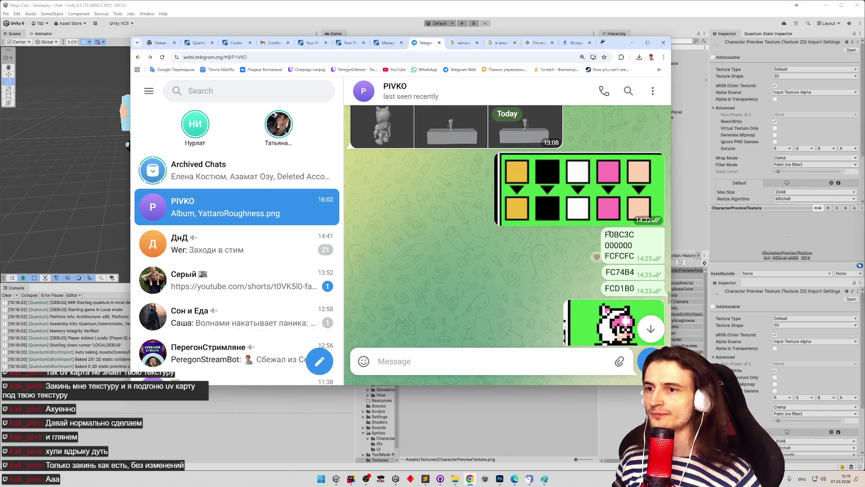
double_click(619, 255)
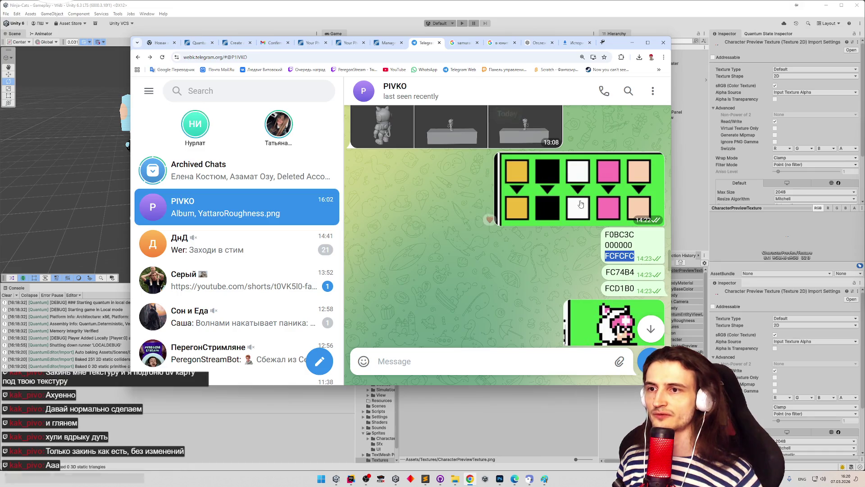
double_click(620, 272)
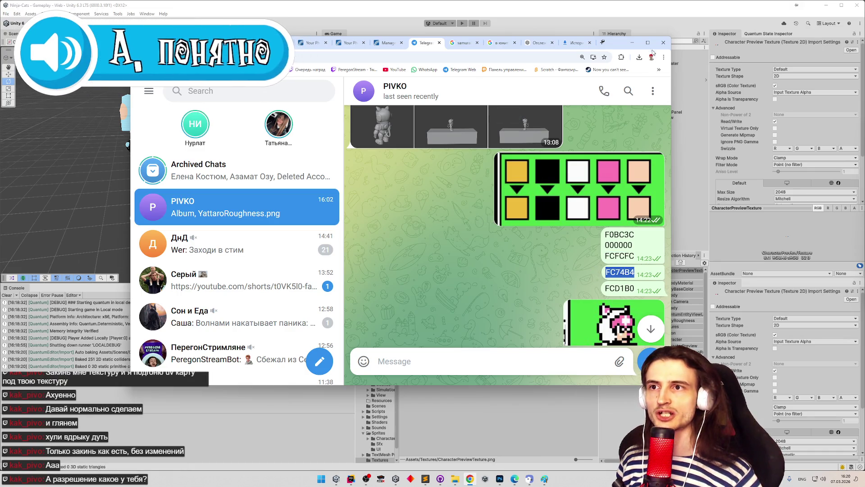
left_click(633, 42)
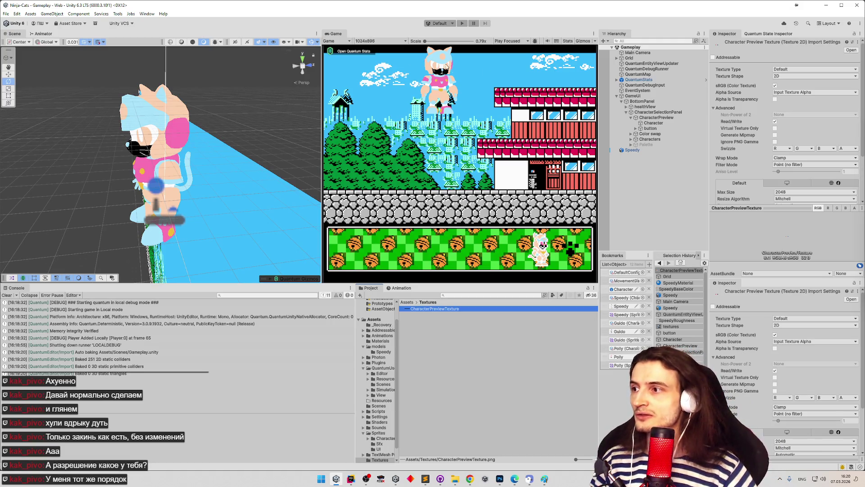
- Widen the Game view slightly and orbit the Scene view to show the level beside Speedy
mouse_move(322, 75)
left_mouse_down()
mouse_move(302, 81)
mouse_move(315, 82)
left_mouse_up()
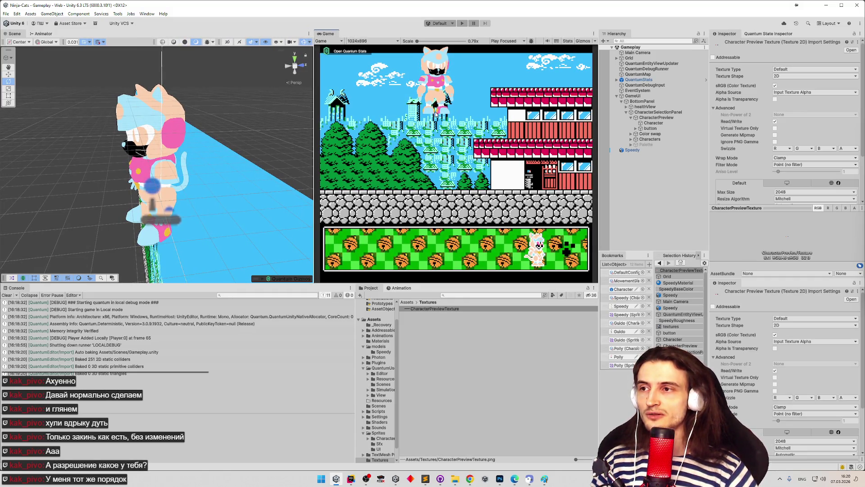
left_click_drag(253, 149, 288, 156)
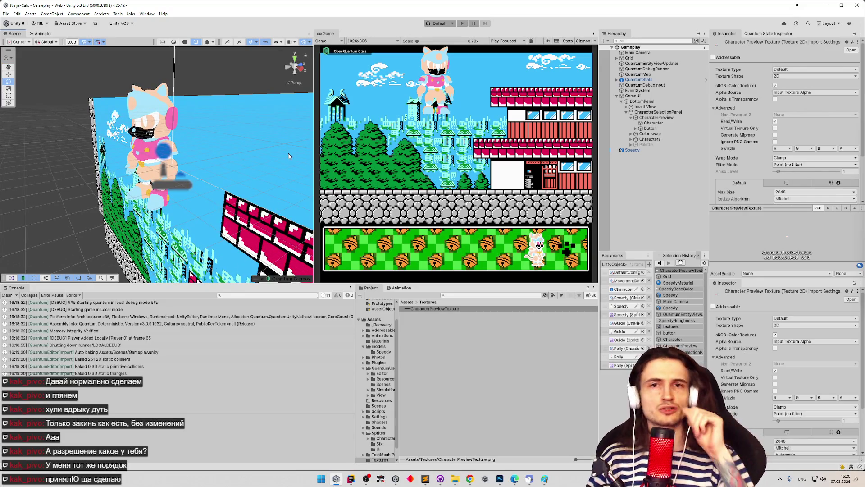